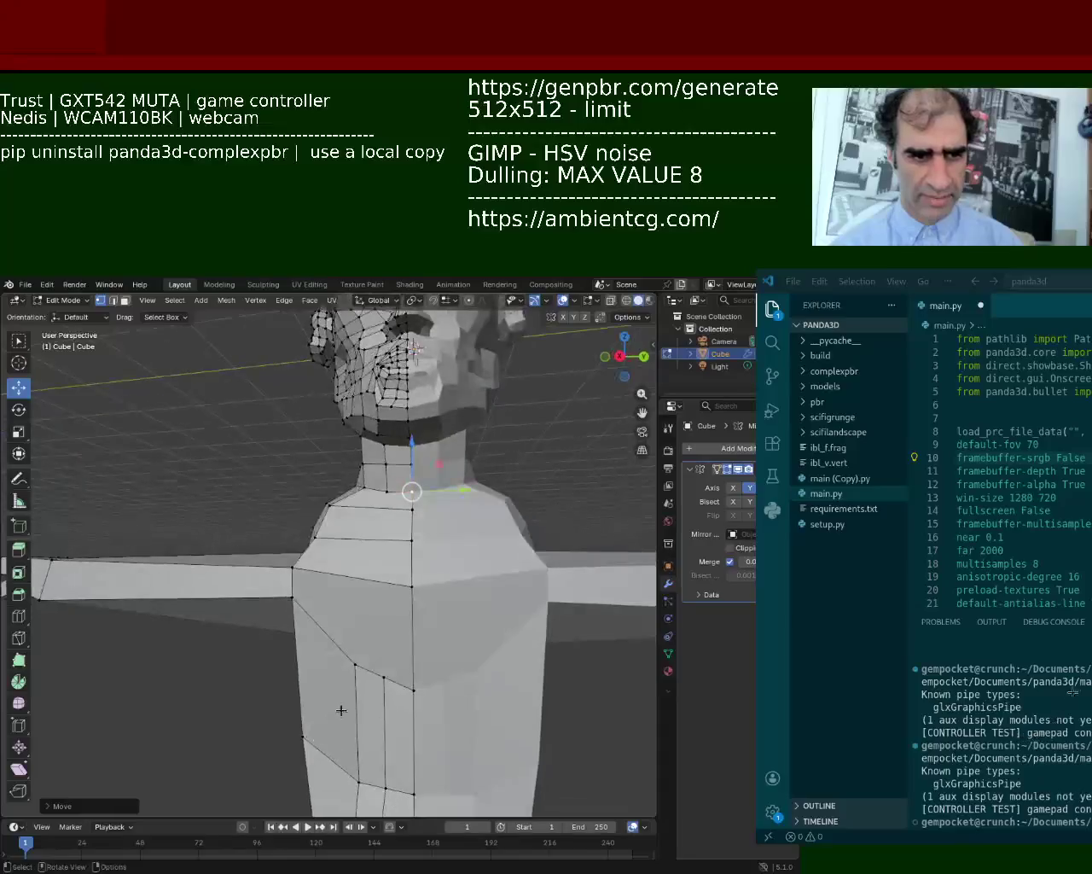
Select the neck-base vertices and slide them left to narrow the neck.
left_click(383, 682)
left_click(380, 493, "shift")
left_click(381, 492)
mouse_move(381, 492)
middle_mouse_down()
mouse_move(356, 561)
mouse_move(283, 604)
mouse_move(312, 607)
mouse_move(375, 493)
mouse_move(369, 526)
mouse_move(270, 488)
middle_mouse_up()
left_click(351, 626)
scroll(375, 493, "down", 3)
left_click(320, 483, "shift")
left_click(294, 489, "shift")
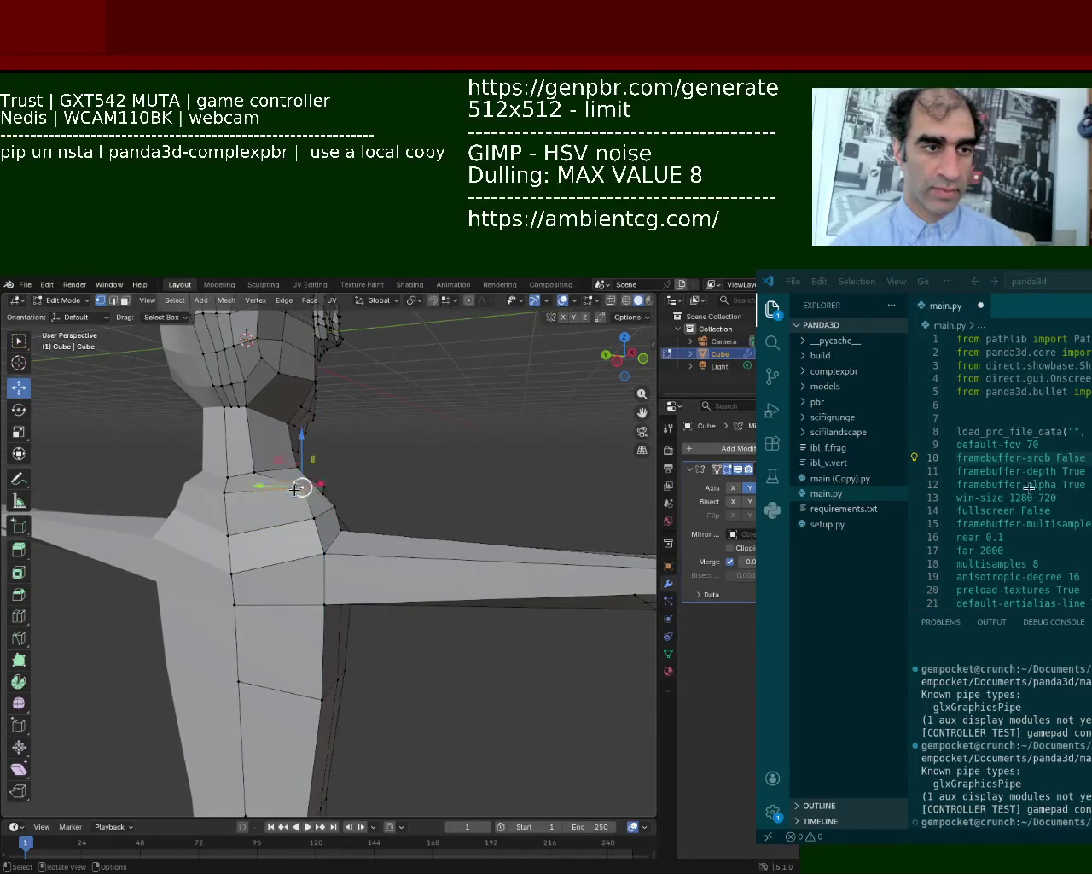
left_click_drag(281, 488, 262, 488)
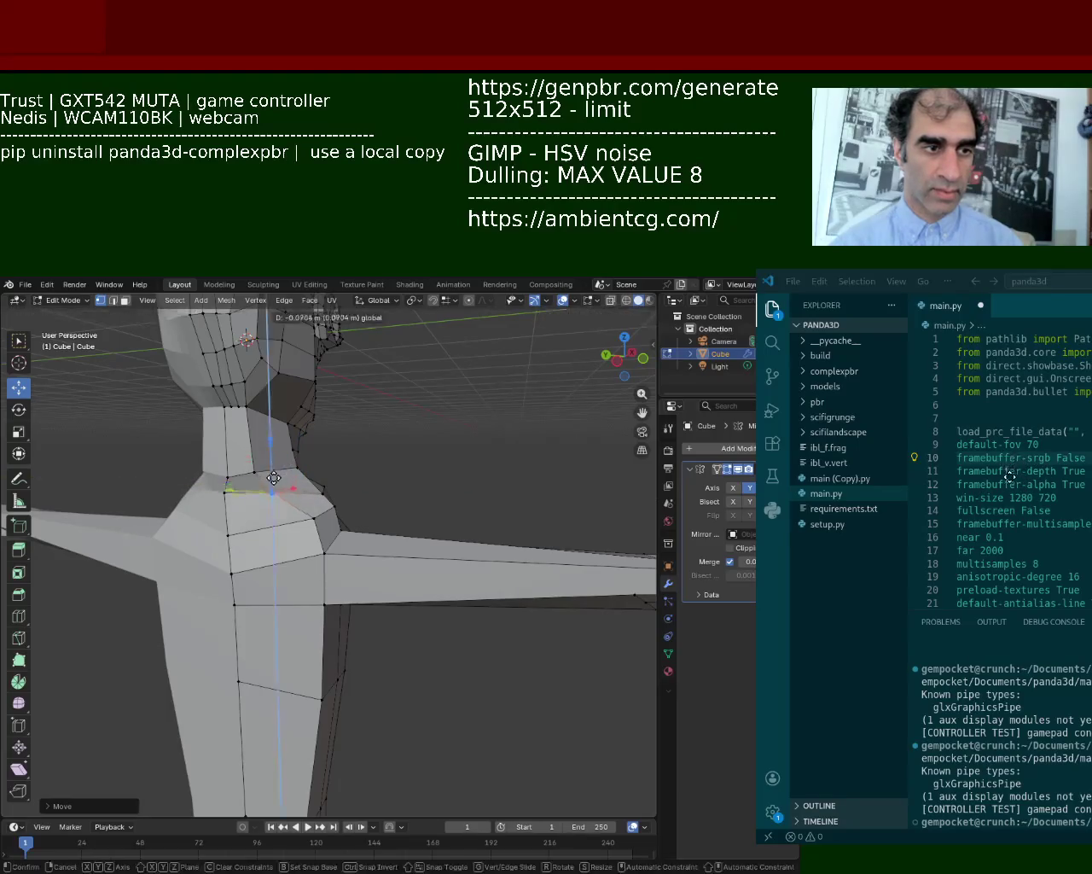
Move a shoulder vertex into place and shift a neck vertex left along X.
left_click(323, 510)
left_click_drag(292, 521, 273, 524)
mouse_move(286, 517)
middle_mouse_down()
mouse_move(266, 515)
mouse_move(438, 536)
mouse_move(401, 530)
middle_mouse_up()
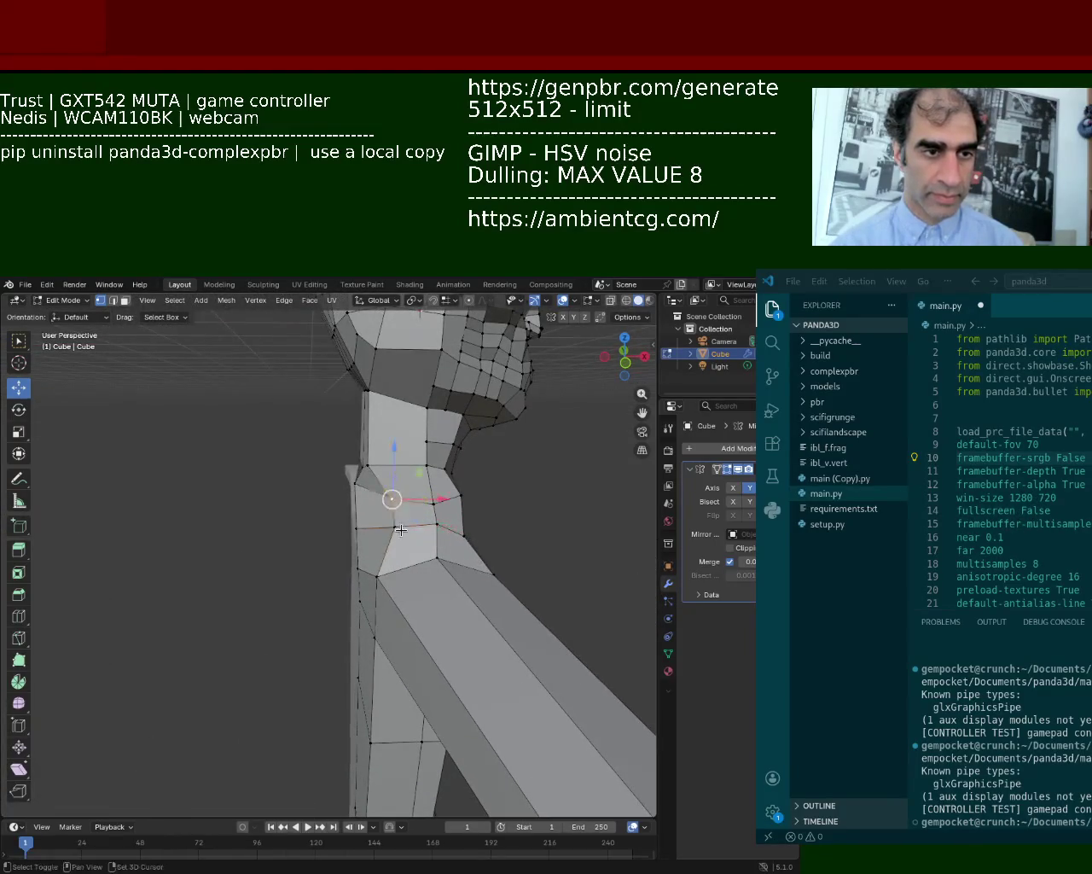
left_click_drag(442, 499, 428, 503)
middle_click_drag(428, 504, 445, 525)
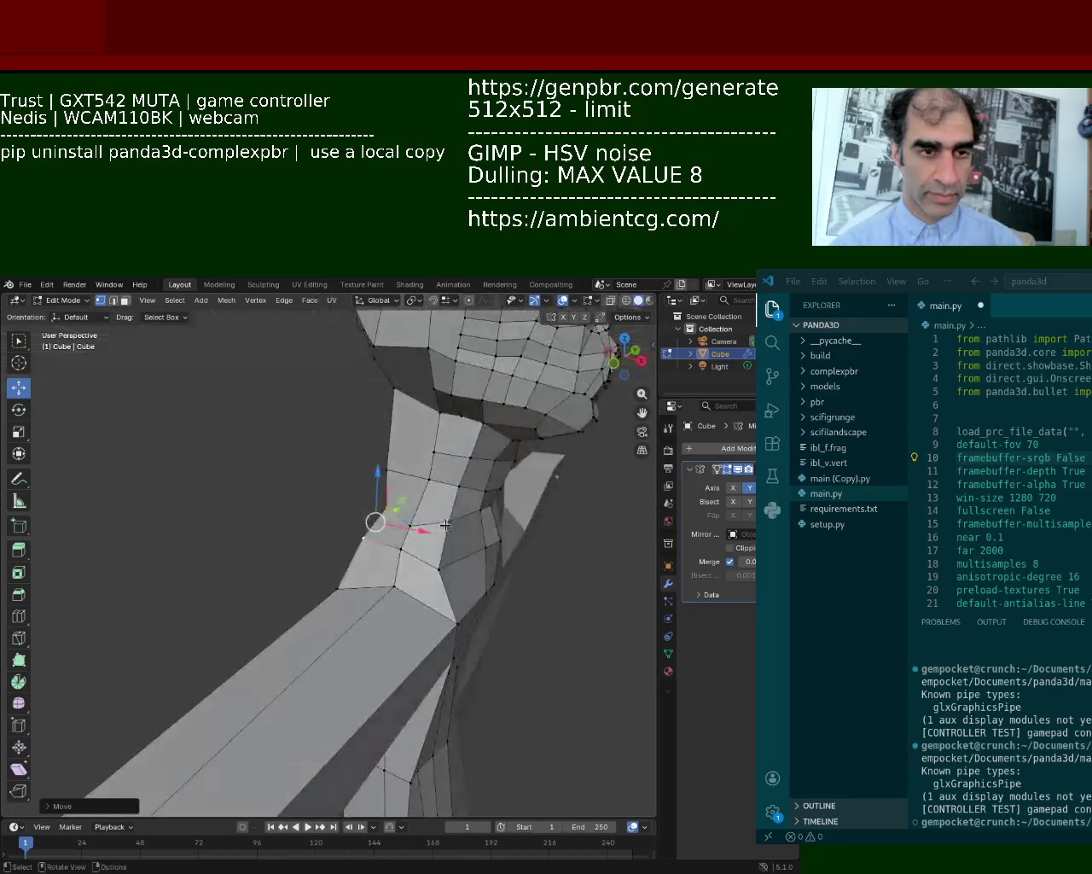
Move the selected neck vertex along X twice to refine the neck width.
left_click(445, 525)
key("g")
key("x")
left_click(497, 561)
mouse_move(497, 562)
middle_mouse_down()
mouse_move(317, 506)
mouse_move(308, 554)
middle_mouse_up()
key("g")
key("x")
left_click(308, 555)
Move the vertex near the shoulder vertically on Z, then along X.
left_click(358, 547)
mouse_move(380, 603)
middle_mouse_down()
mouse_move(295, 465)
mouse_move(348, 670)
mouse_move(209, 622)
middle_mouse_up()
key("g")
key("z")
left_click(298, 466)
key("g")
key("x")
left_click(346, 674)
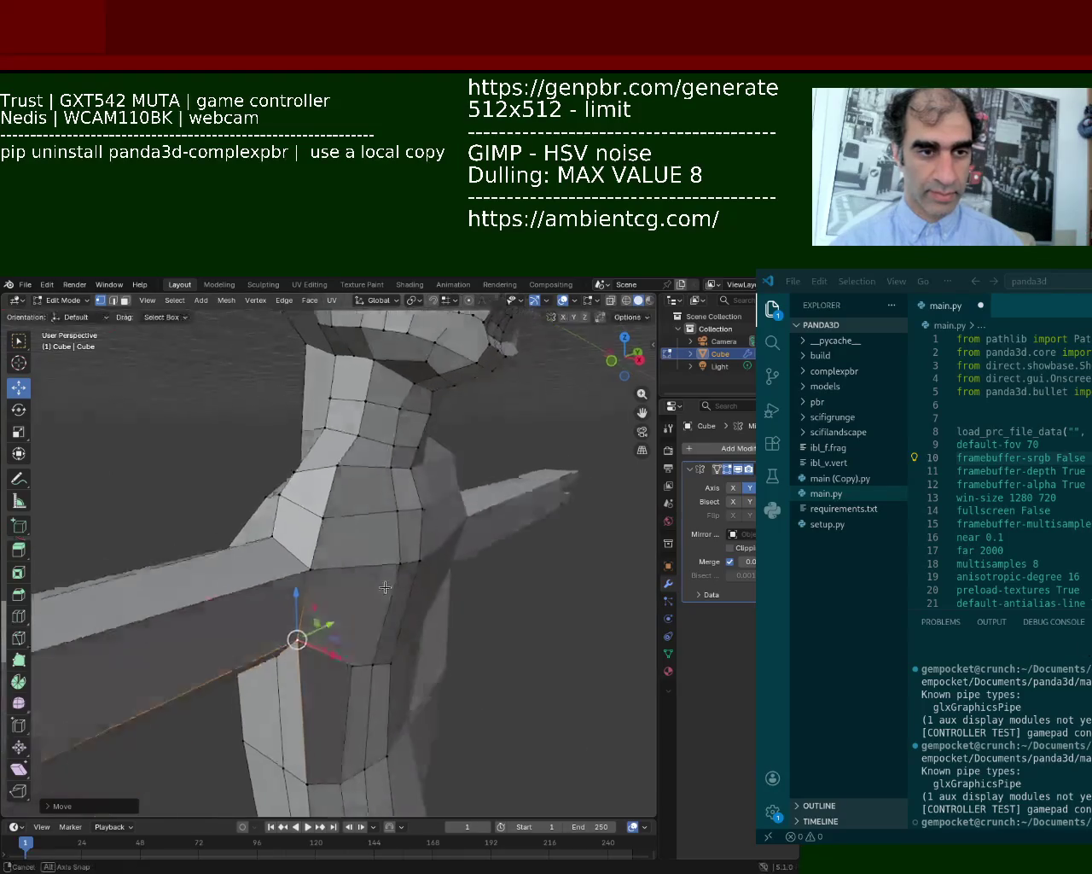
Move the chest vertex along X, then reposition it again from a side view.
key("g")
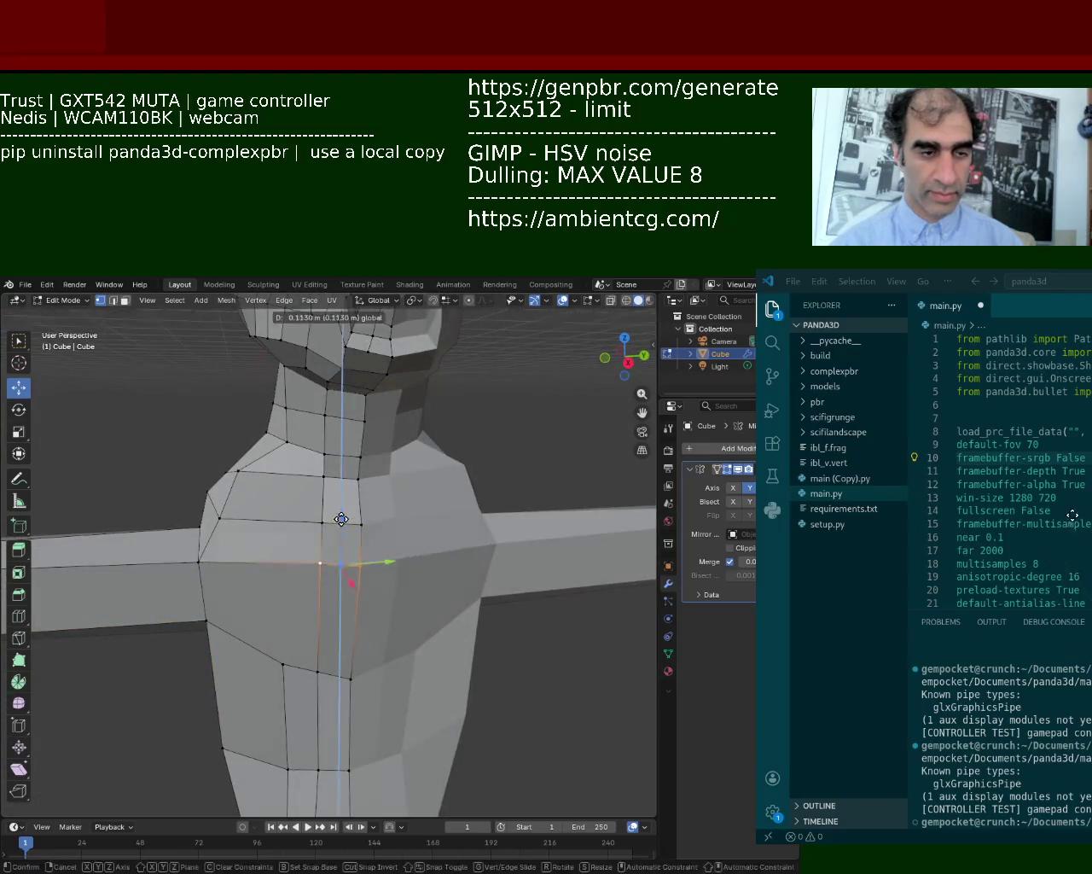
key("x")
left_click(344, 569)
mouse_move(344, 569)
middle_mouse_down()
mouse_move(334, 444)
mouse_move(349, 449)
mouse_move(324, 436)
middle_mouse_up()
key("g")
left_click(349, 482)
Reposition the right-shoulder vertices and raise one vertically on Z.
left_click(331, 438)
key("g")
left_click(337, 444)
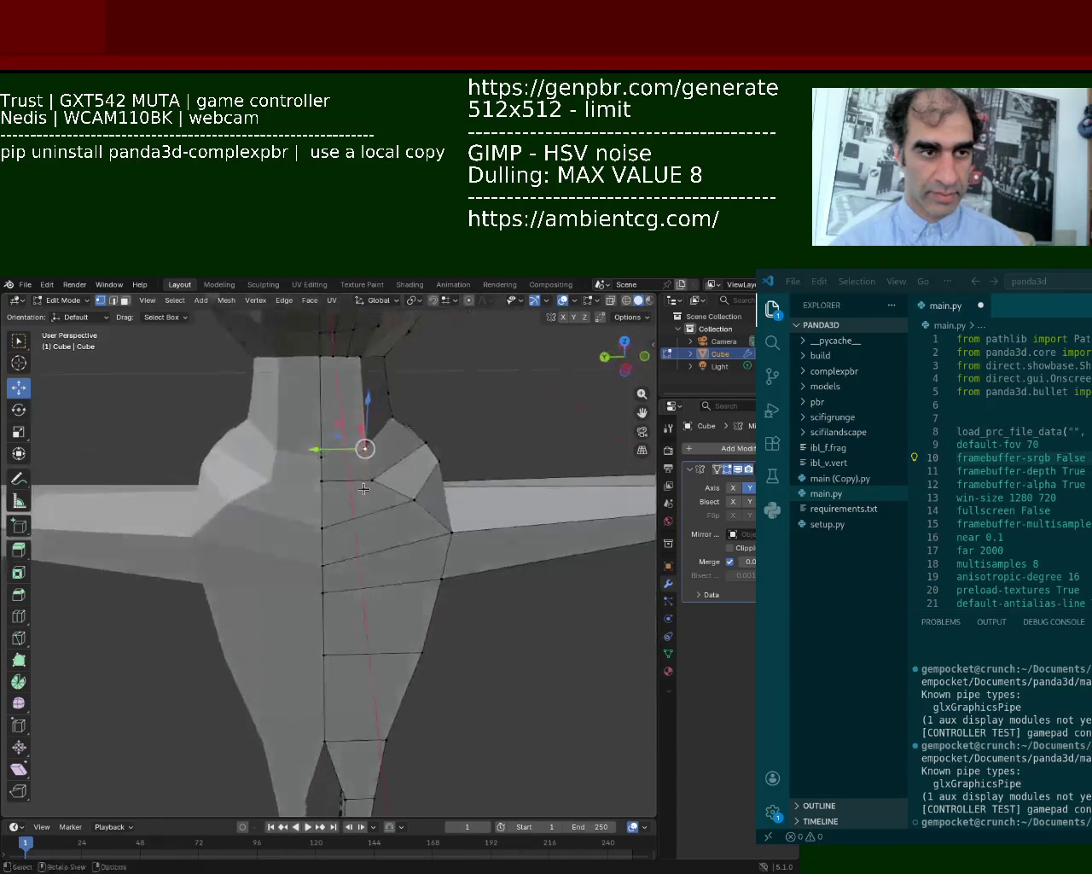
key("g")
left_click(320, 466)
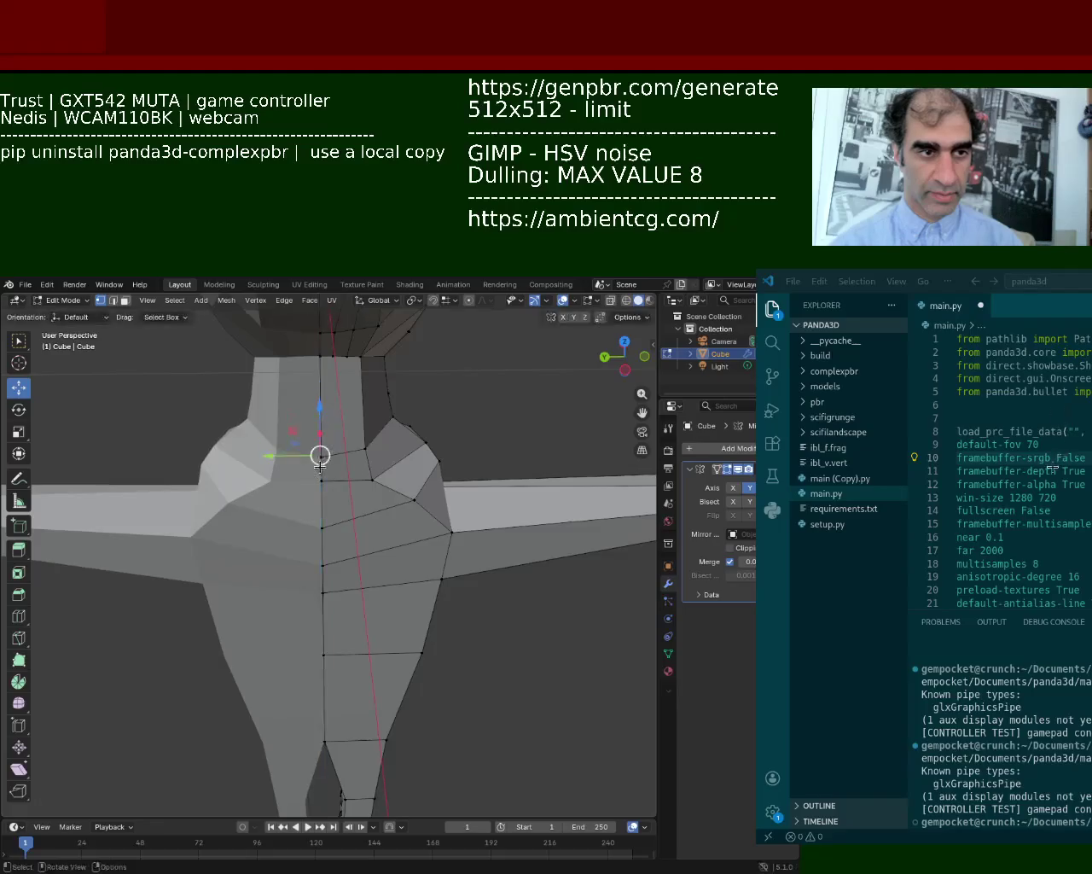
key("g")
key("z")
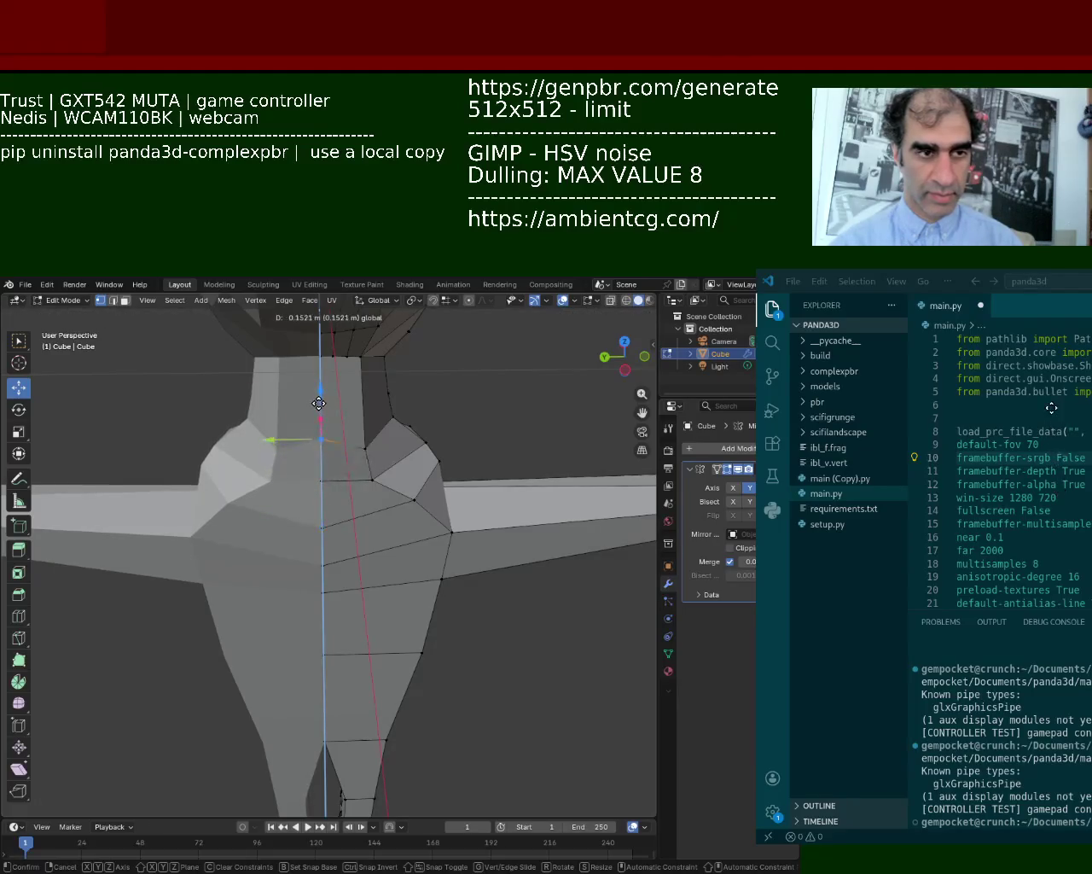
left_click(317, 416)
Move the neck-base vertex into place, then clear the neck edge selection.
mouse_move(317, 448)
middle_mouse_down()
mouse_move(276, 463)
mouse_move(269, 482)
mouse_move(339, 492)
mouse_move(281, 470)
middle_mouse_up()
left_click(273, 518, "shift")
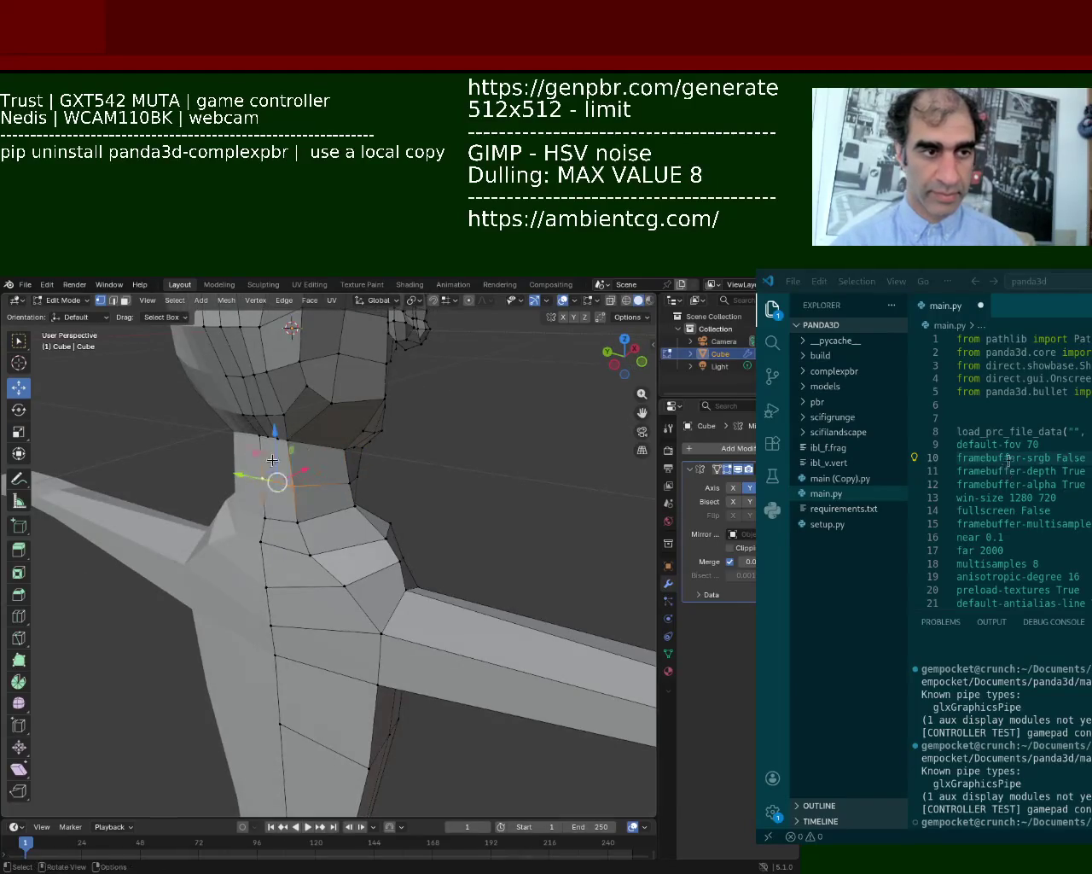
left_click_drag(271, 461, 271, 466)
mouse_move(271, 465)
middle_mouse_down()
mouse_move(371, 528)
mouse_move(256, 546)
middle_mouse_up()
scroll(256, 546, "up", 4)
scroll(245, 551, "up", 2)
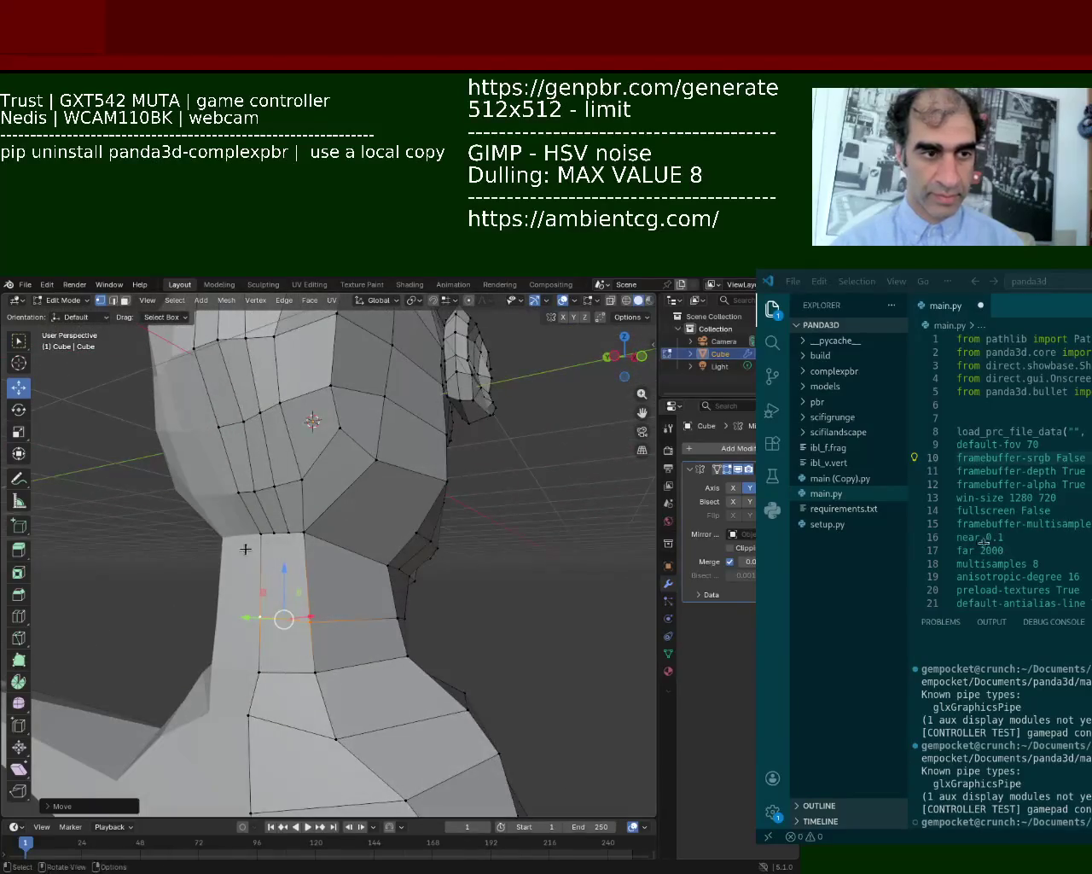
left_click(280, 558)
Select the vertical path of edges running down the side of the neck.
middle_click_drag(244, 567, 487, 592)
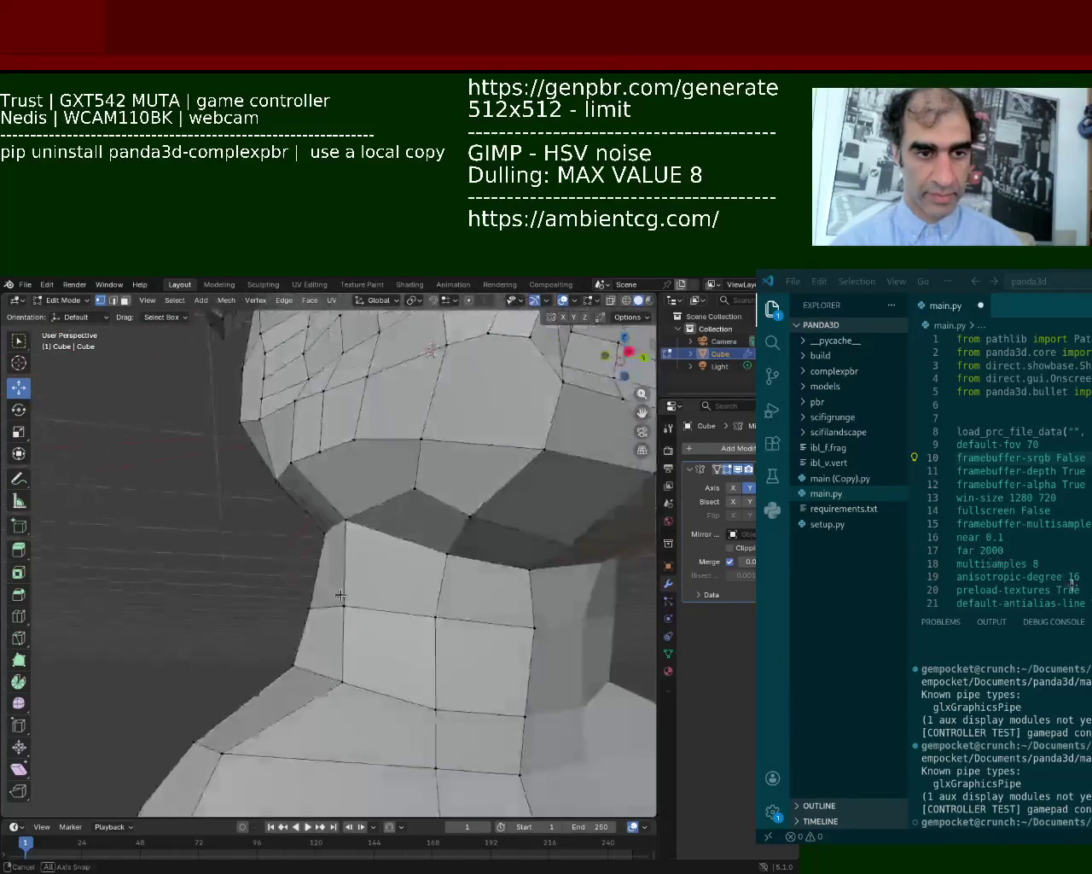
left_click(533, 569)
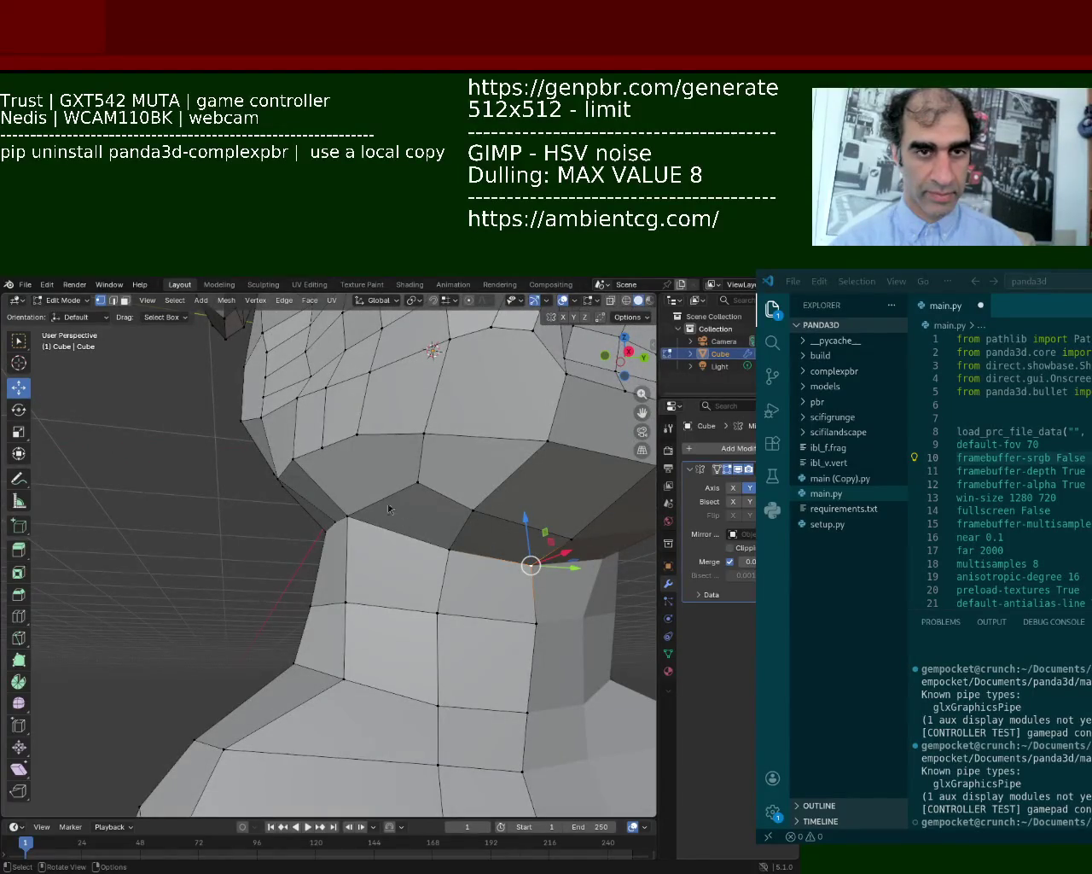
left_click(532, 622)
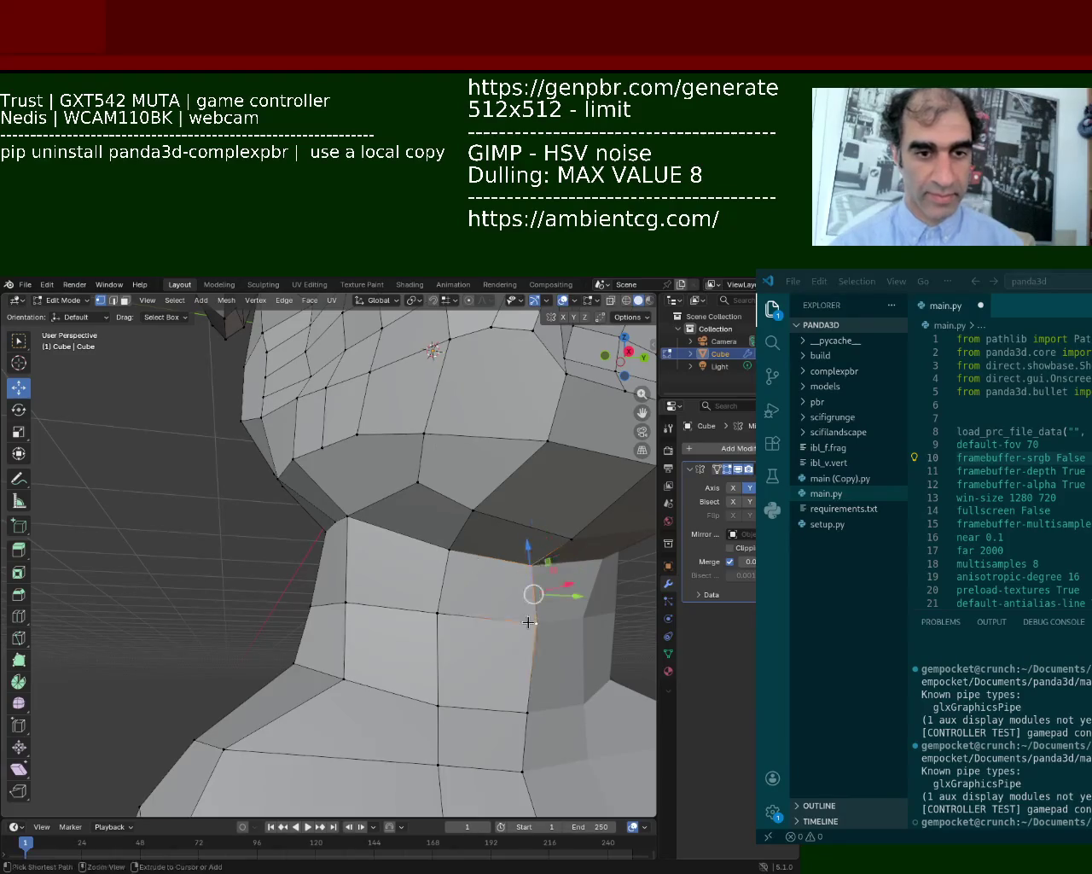
mouse_move(384, 560)
middle_mouse_down()
mouse_move(362, 575)
mouse_move(392, 577)
middle_mouse_up()
left_click(264, 535)
left_click(254, 592, "ctrl")
mouse_move(249, 573)
middle_mouse_down()
mouse_move(210, 558)
mouse_move(264, 547)
middle_mouse_up()
Subdivide the selected vertical neck edges.
right_click(204, 553)
left_click(204, 557)
scroll(150, 535, "down", 3)
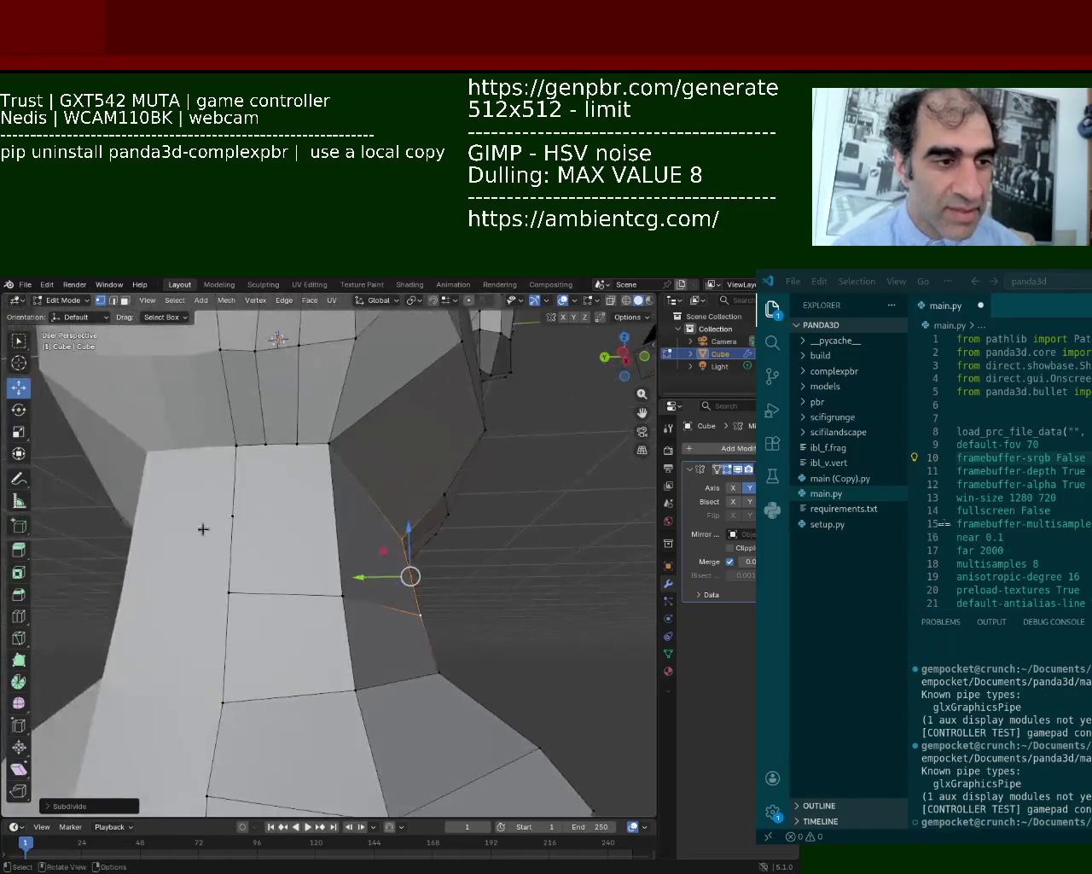
scroll(237, 592, "down", 2, "shift")
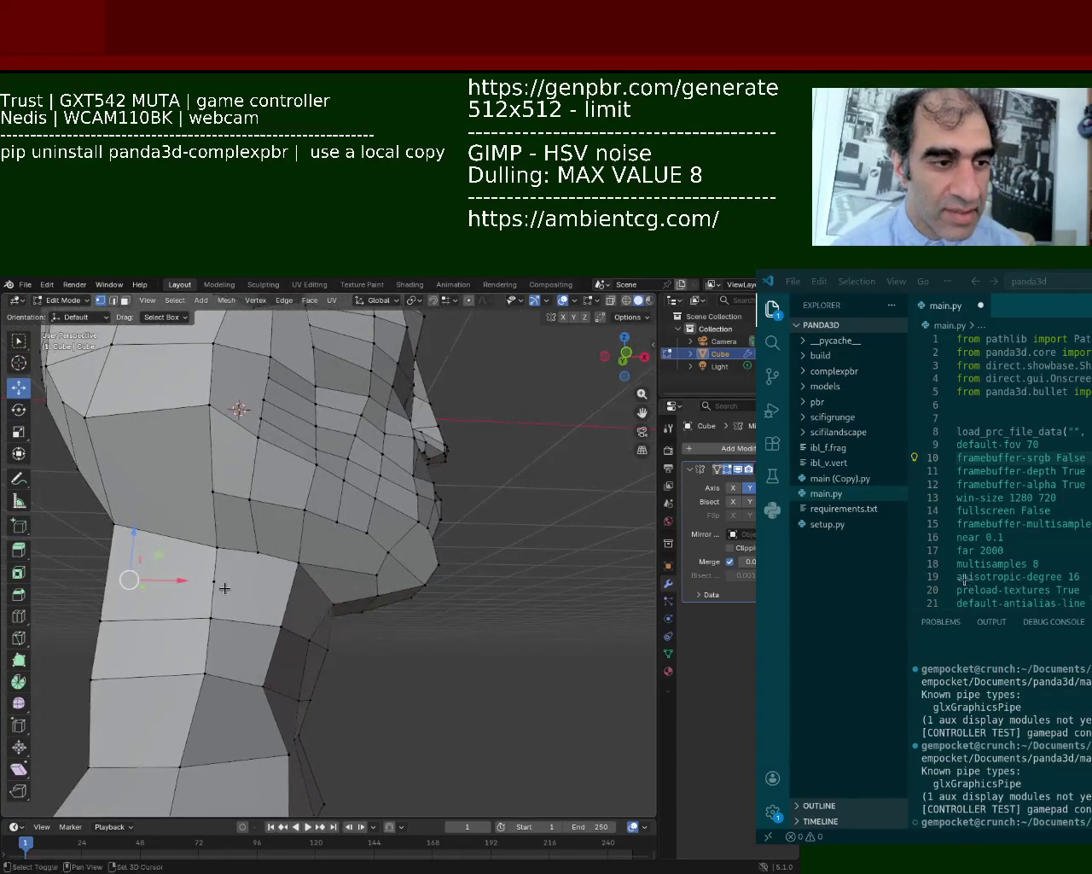
Select the shortest vertex path under the jaw and move the jaw vertex along X.
middle_click_drag(338, 614, 281, 597)
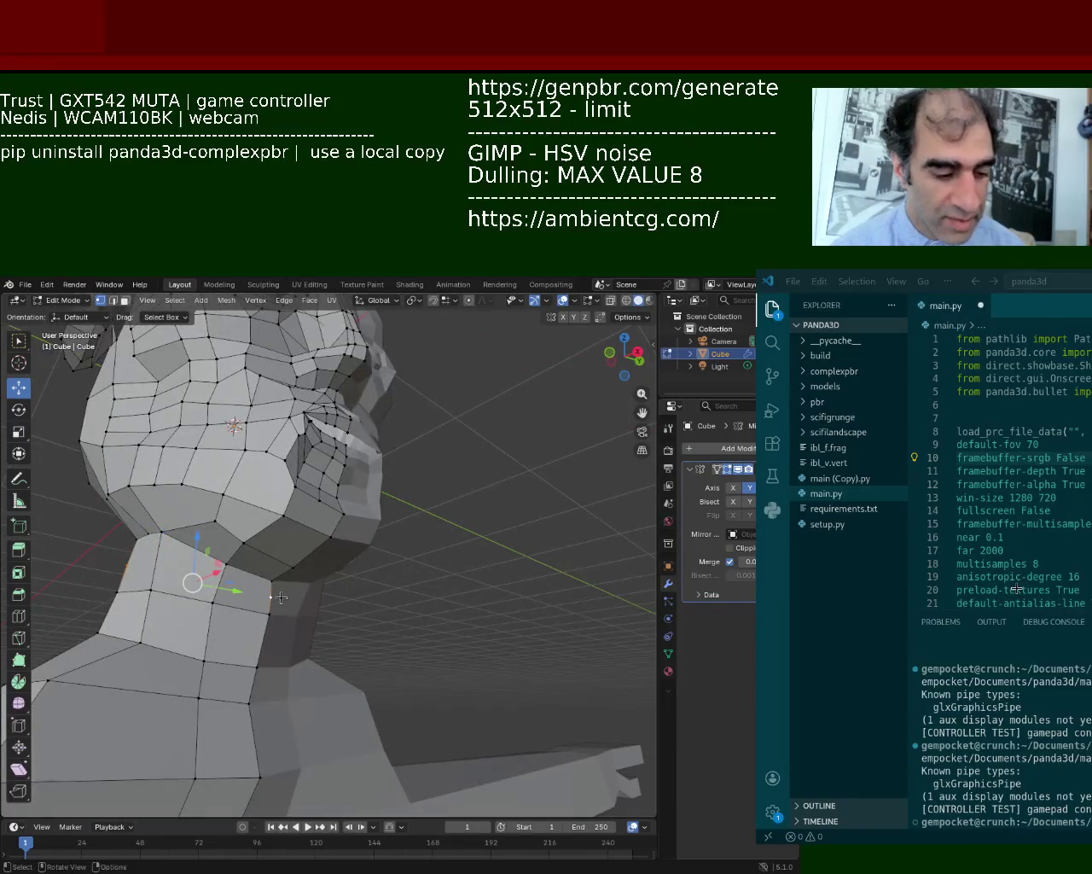
left_click(280, 597, "ctrl")
key("KP_Decimal")
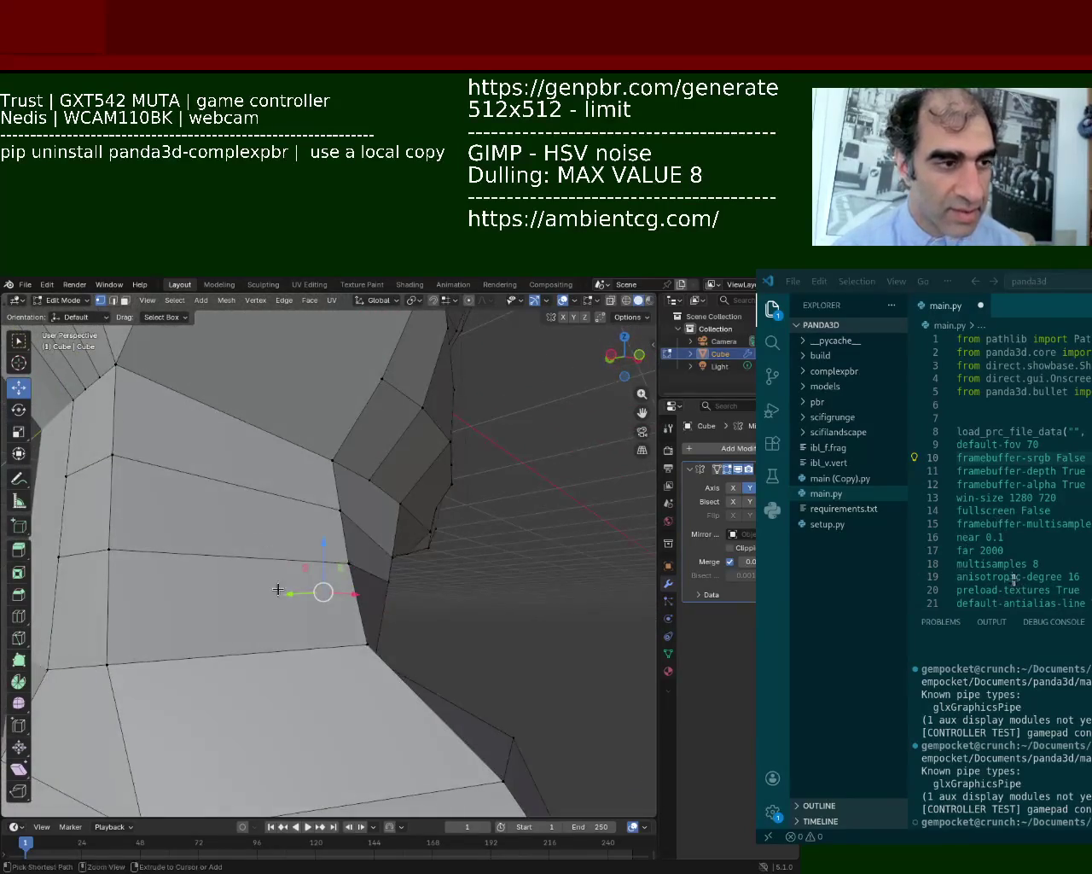
scroll(277, 587, "down", 3)
mouse_move(264, 593)
middle_mouse_down()
mouse_move(321, 569)
mouse_move(306, 514)
mouse_move(220, 571)
middle_mouse_up()
key("g")
key("x")
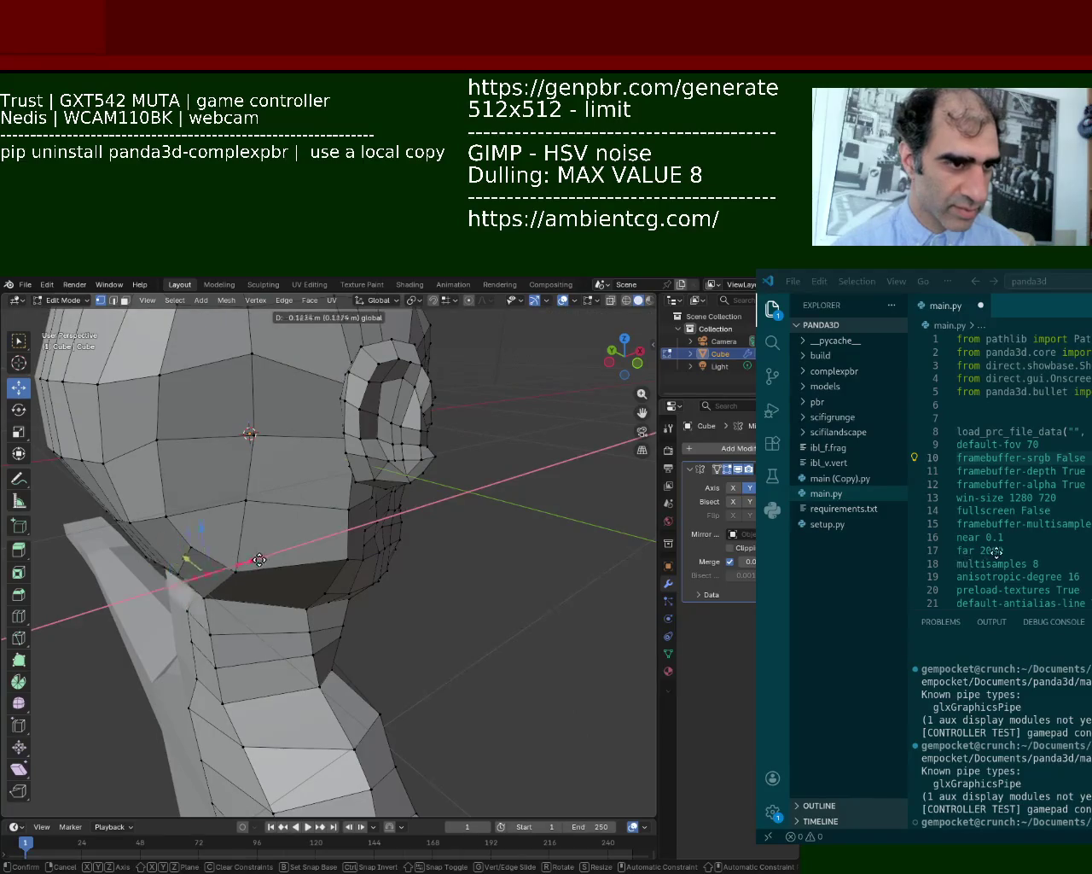
left_click(256, 561)
Select the vertical front-neck edge and lower it slightly.
scroll(243, 568, "up", 3)
scroll(229, 574, "up", 2)
middle_click_drag(230, 574, 319, 519)
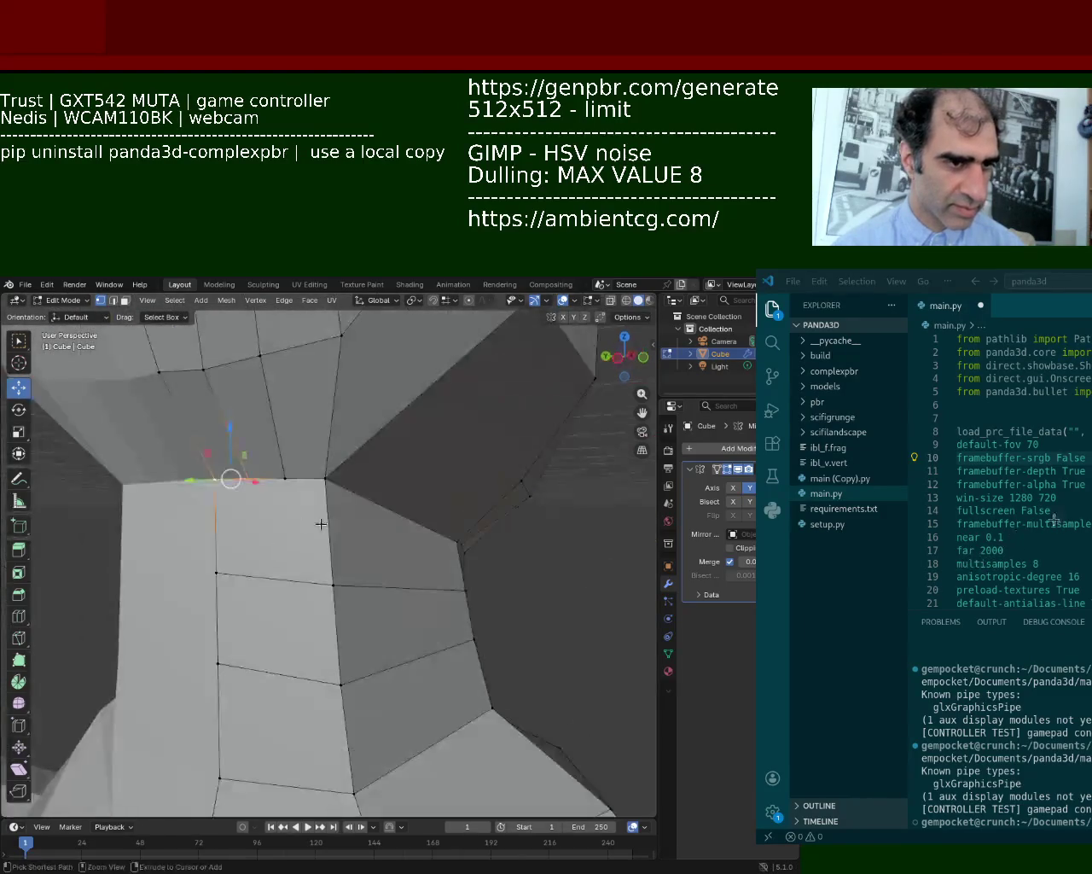
scroll(319, 517, "down", 1)
left_click(326, 501)
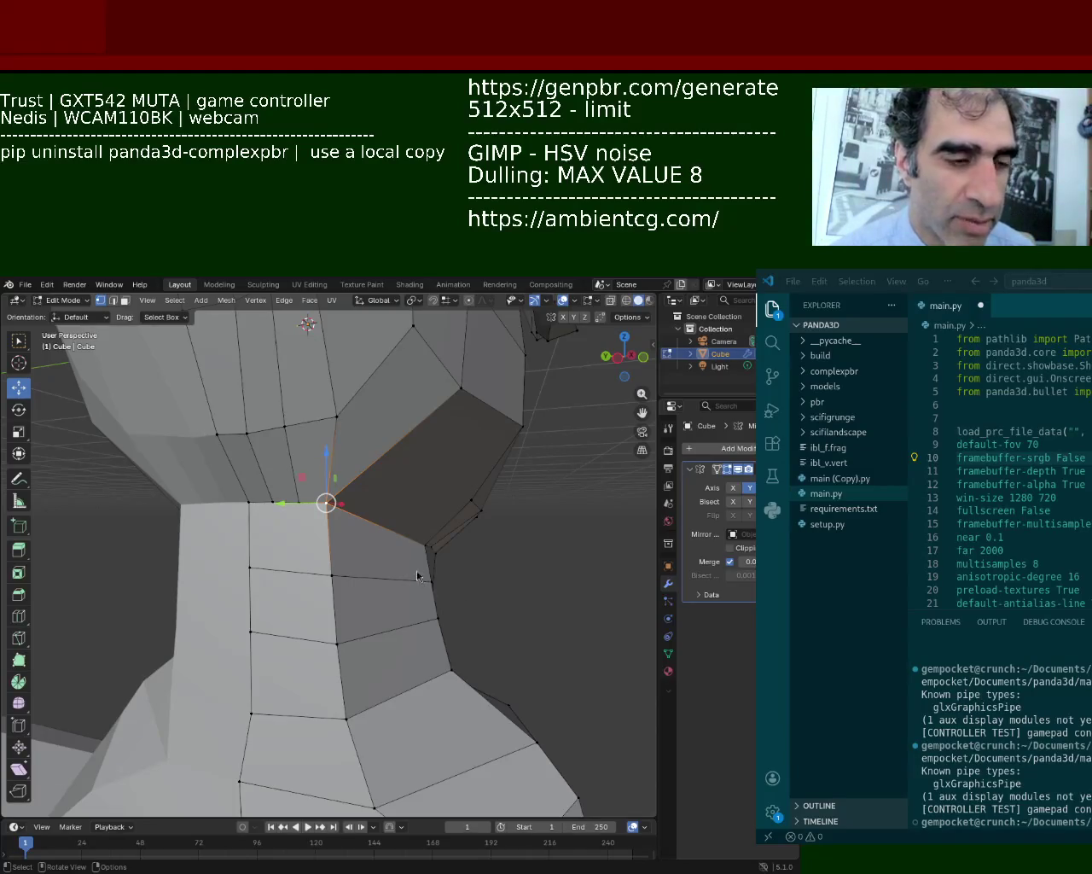
scroll(368, 470, "down", 2)
left_click(268, 567)
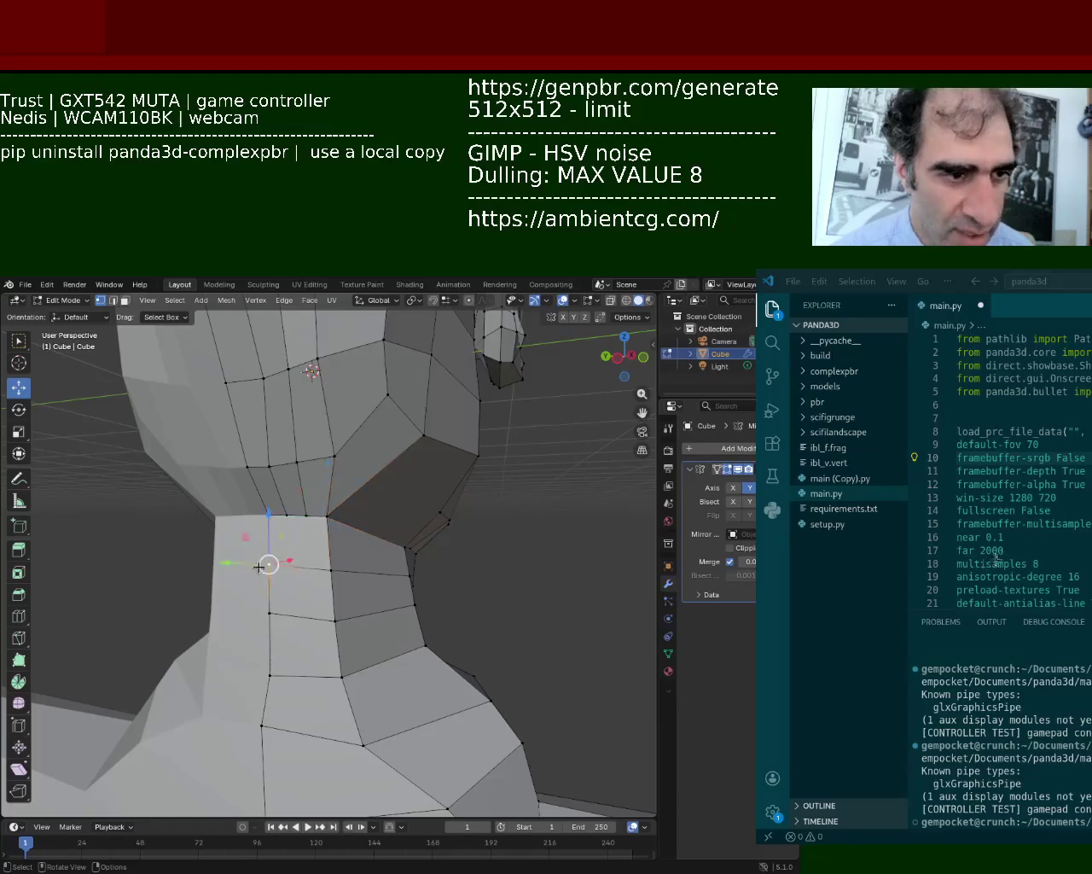
left_click_drag(269, 564, 269, 660)
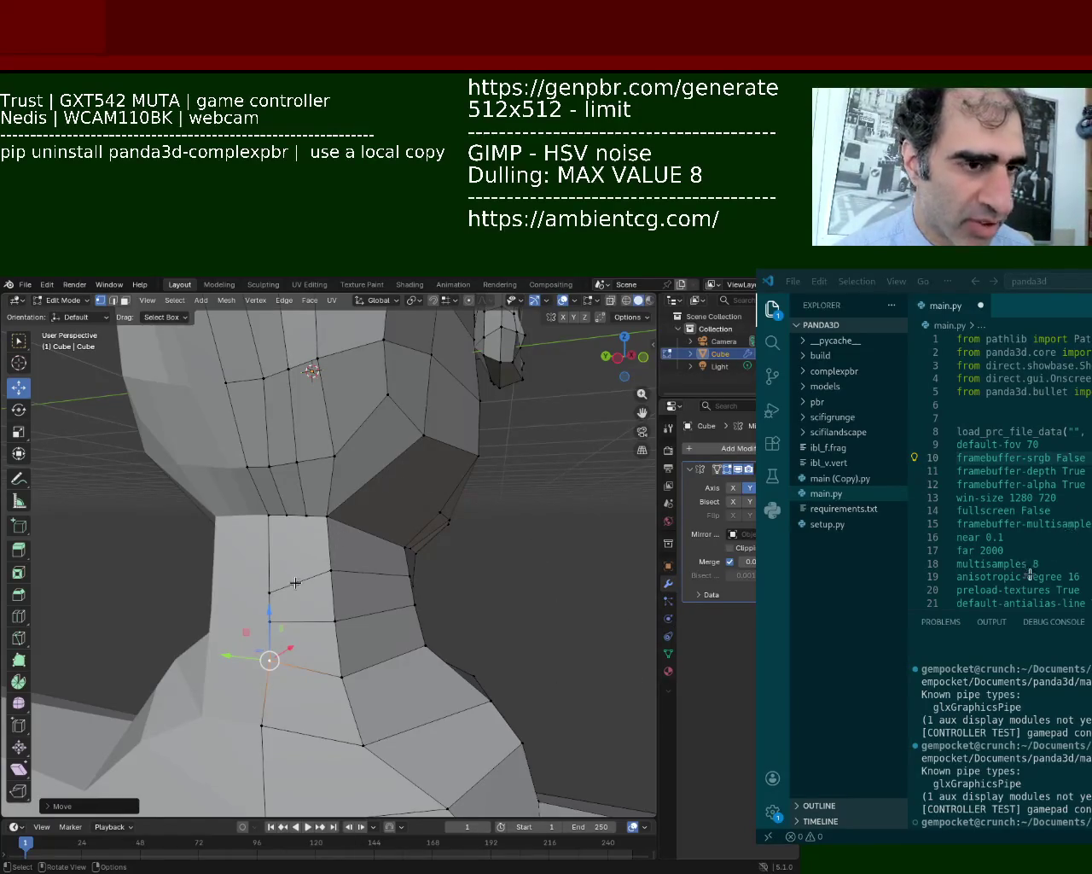
Inspect the lowered neck geometry and select the neck vertex below the jaw.
middle_click_drag(329, 582, 320, 560)
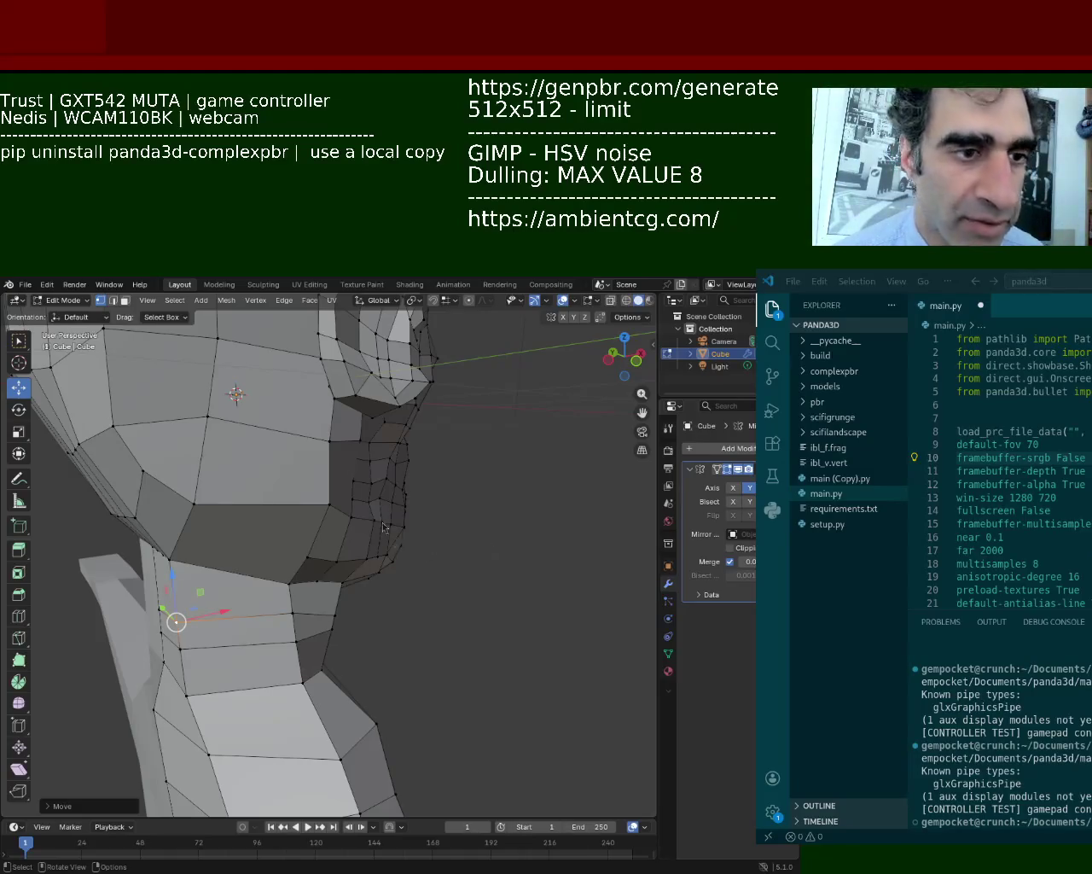
middle_click_drag(359, 509, 233, 546)
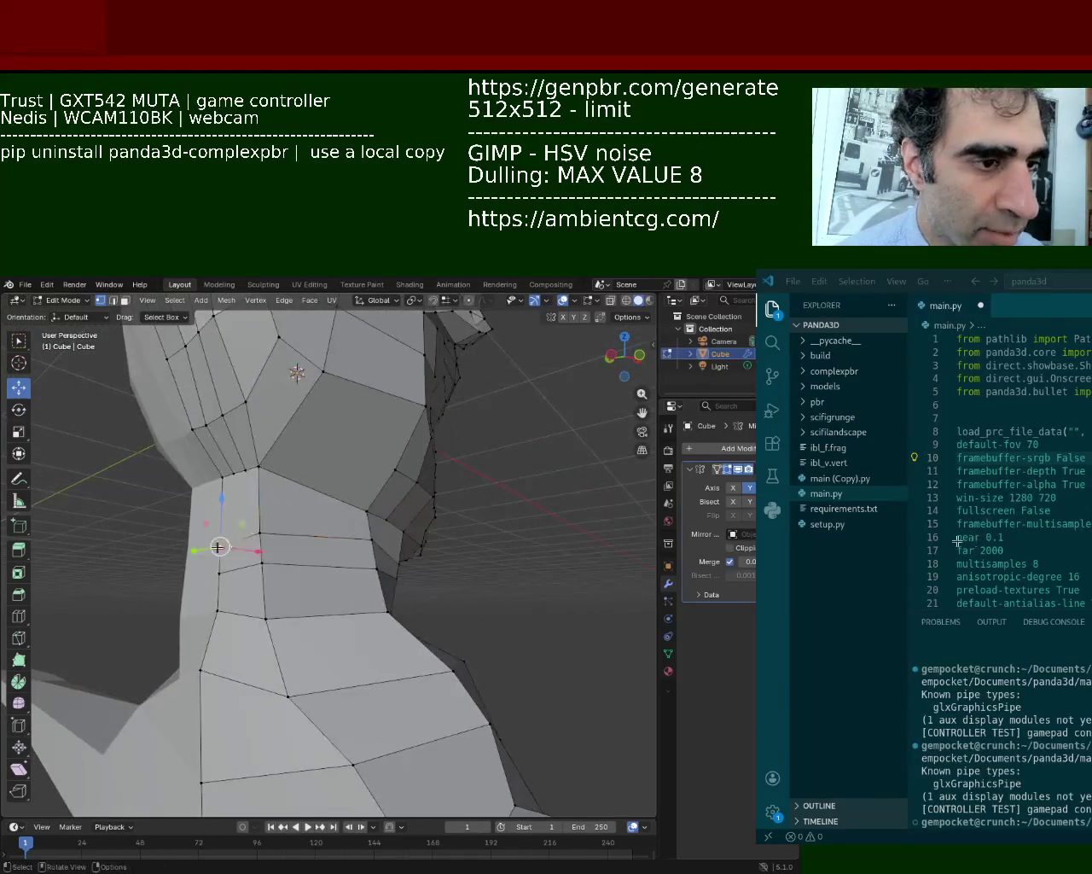
left_click(225, 478)
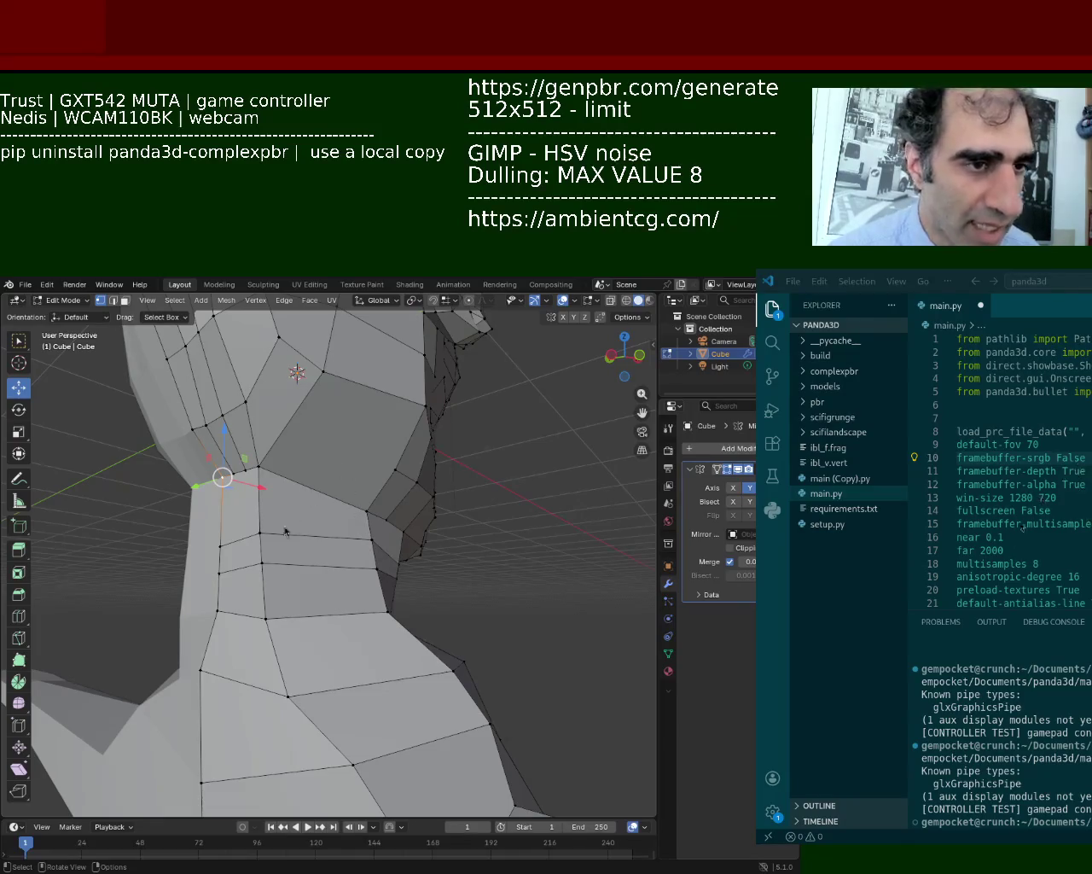
Shift the upper-neck vertex right, then up toward the jaw, and clear the selection.
middle_click_drag(254, 468, 276, 530)
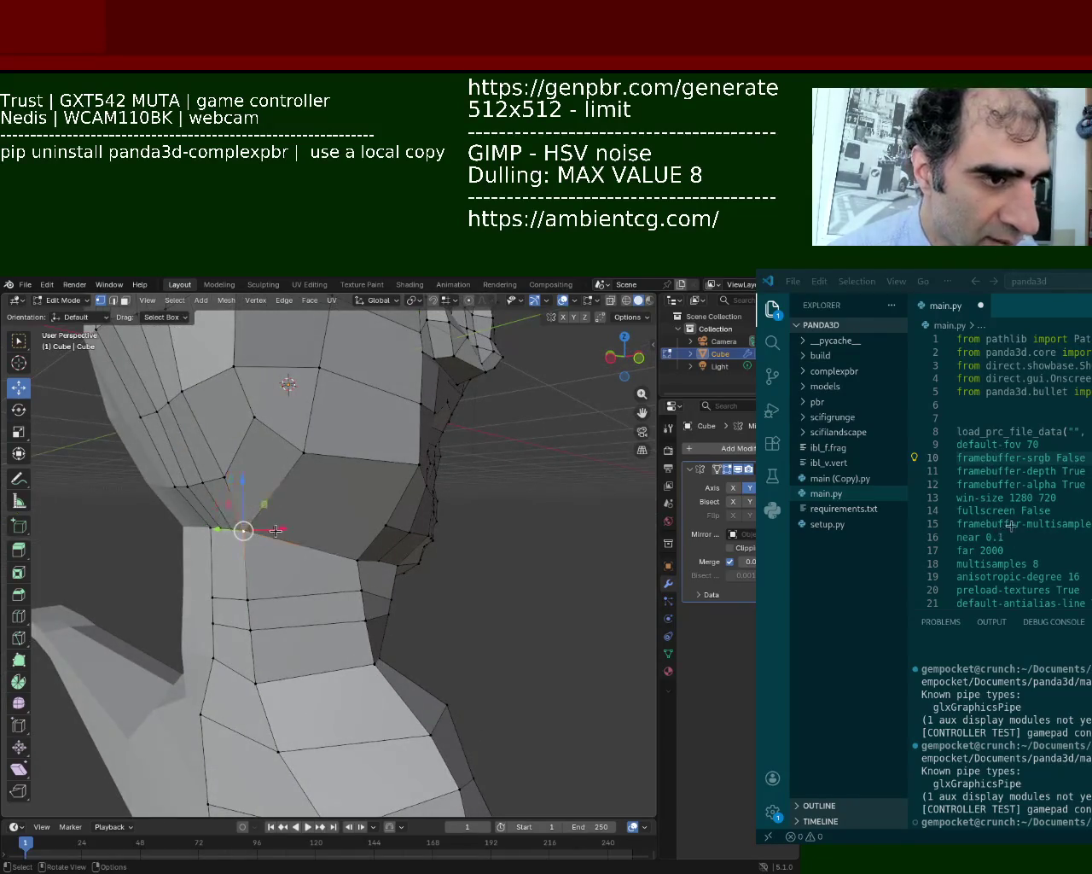
left_click_drag(276, 529, 305, 529)
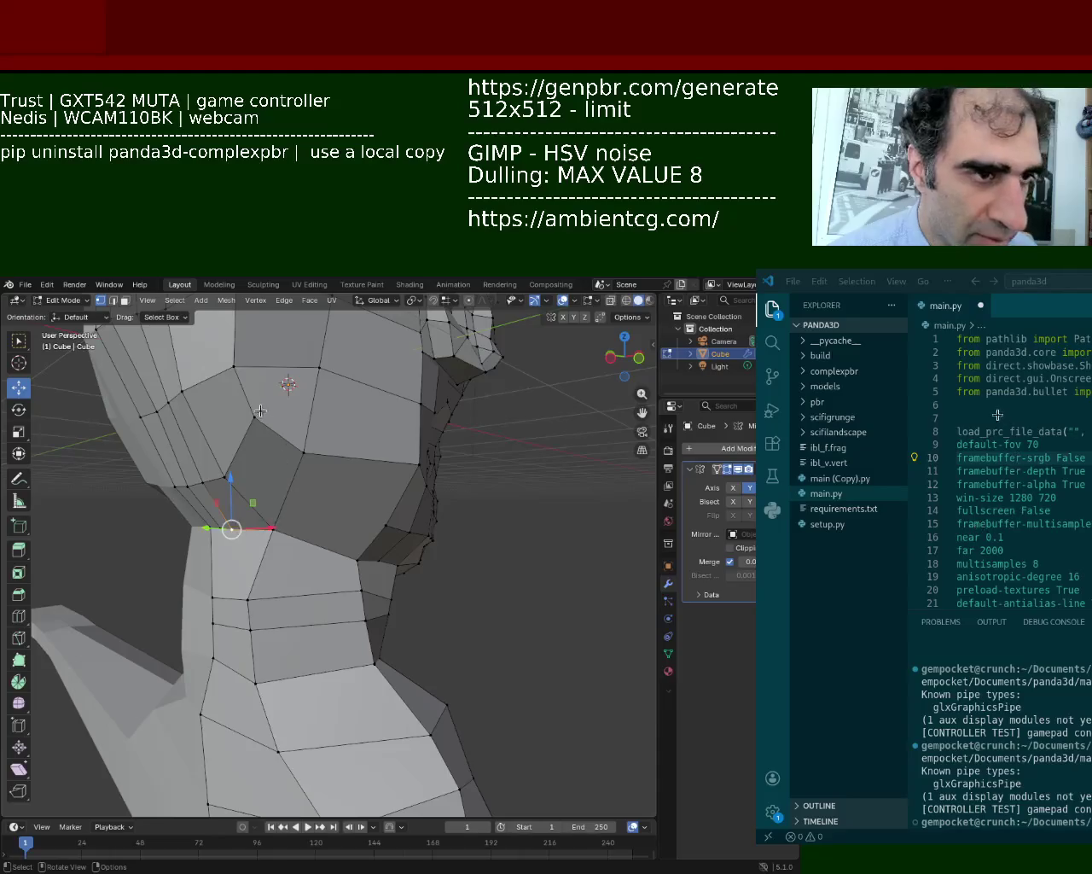
key("g")
left_click(261, 430)
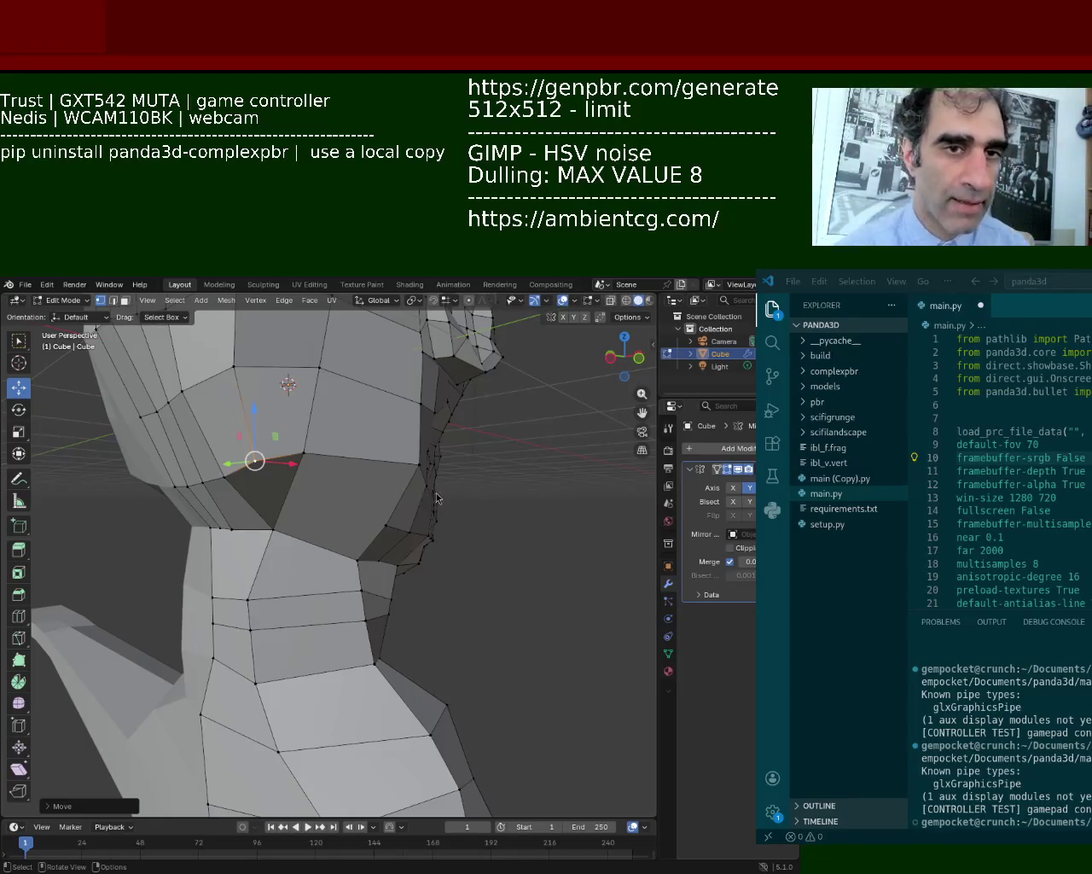
mouse_move(369, 485)
middle_mouse_down()
mouse_move(313, 498)
mouse_move(410, 481)
mouse_move(263, 642)
middle_mouse_up()
left_click(314, 624)
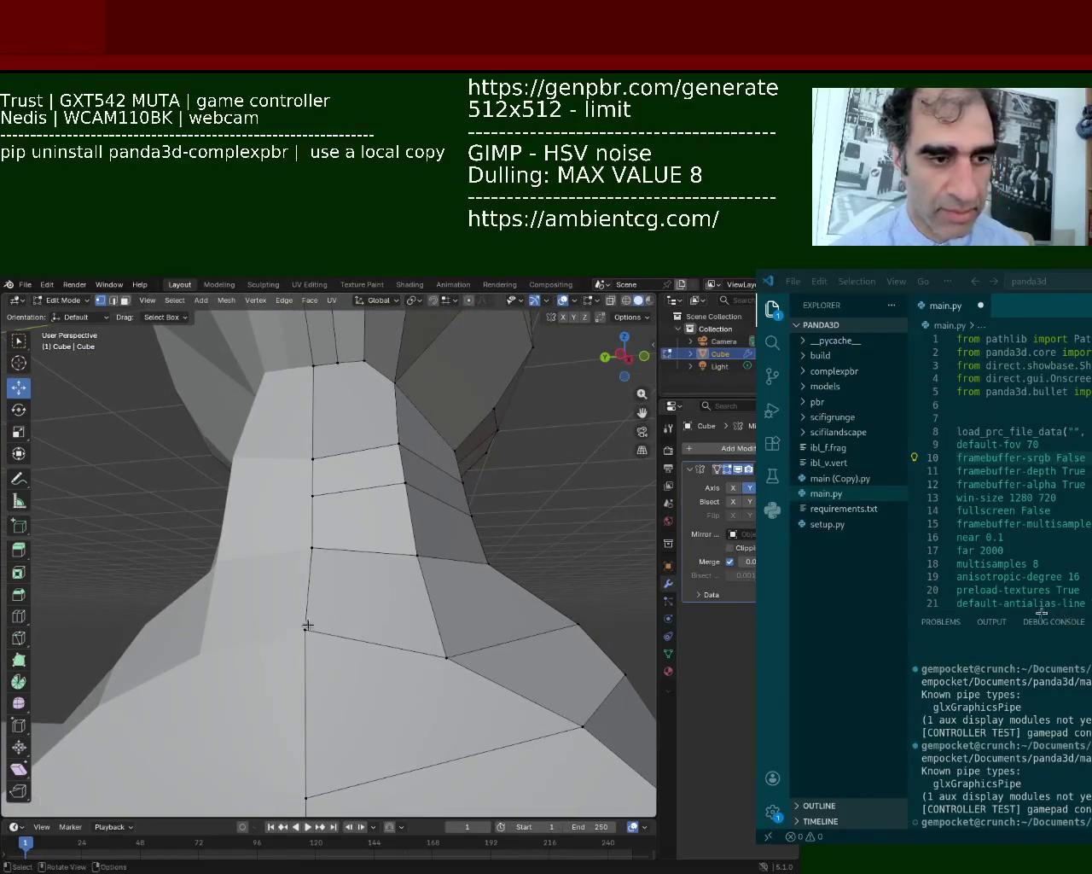
Knife-cut a vertical edge down the front neck face and shift it slightly left.
left_click(427, 654, "shift")
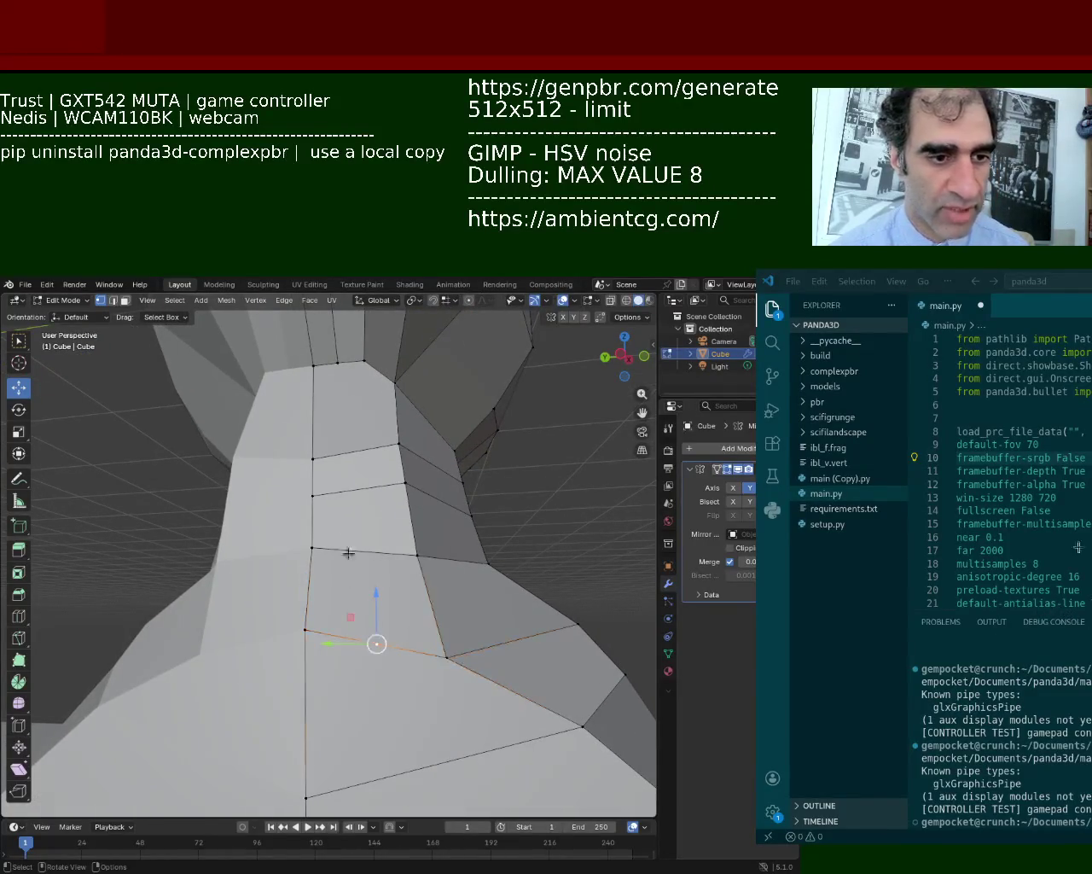
left_click(335, 368, "shift")
key("j")
left_click(364, 550)
left_click(377, 644, "shift")
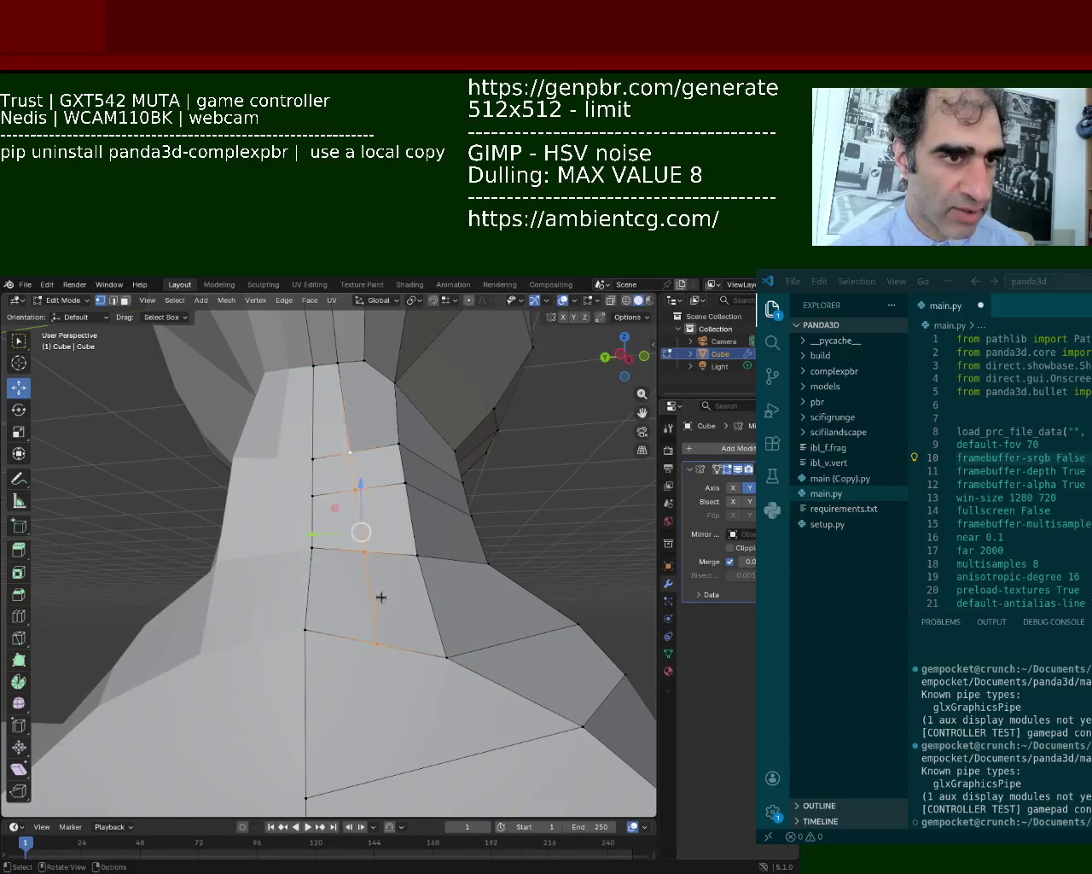
left_click_drag(335, 541, 318, 540)
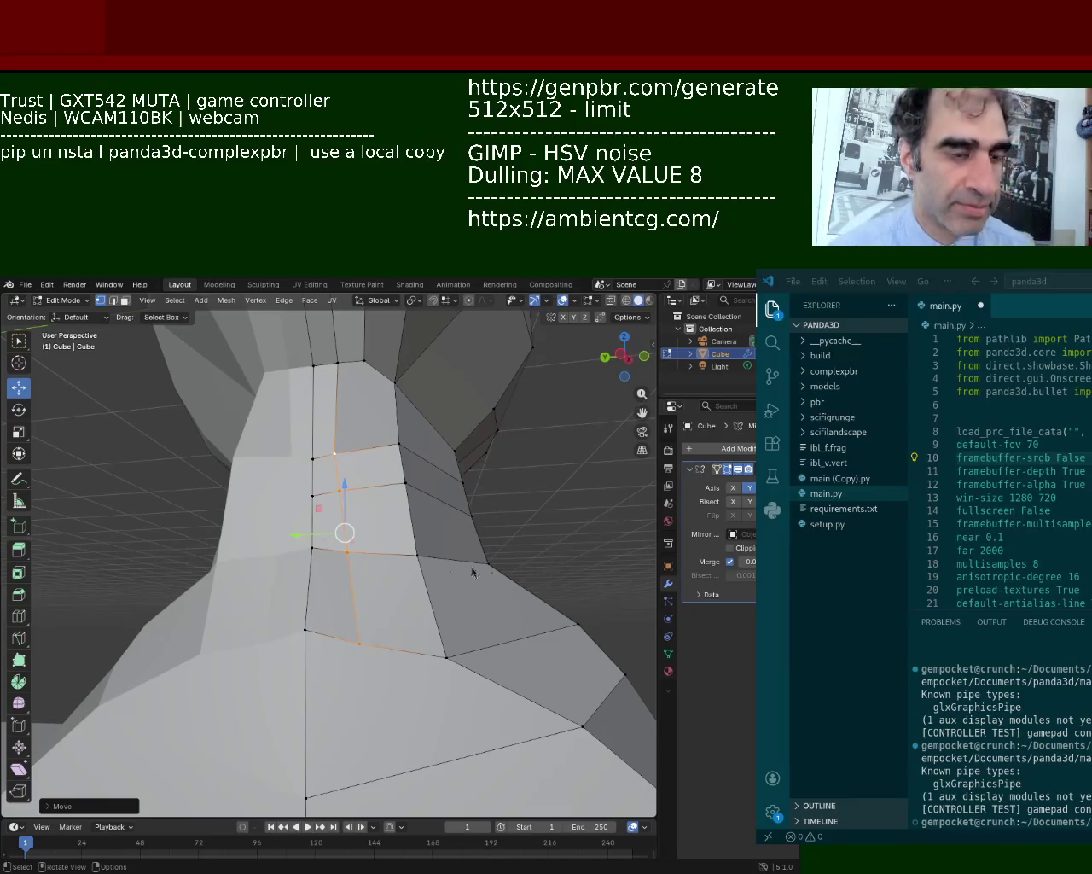
Select the upper-neck and right-side neck edges and lower them.
left_click(376, 486, "alt")
left_click(348, 456, "shift")
left_click(325, 468, "shift")
left_click(400, 465)
left_click(427, 547, "shift")
left_click_drag(410, 425, 410, 486)
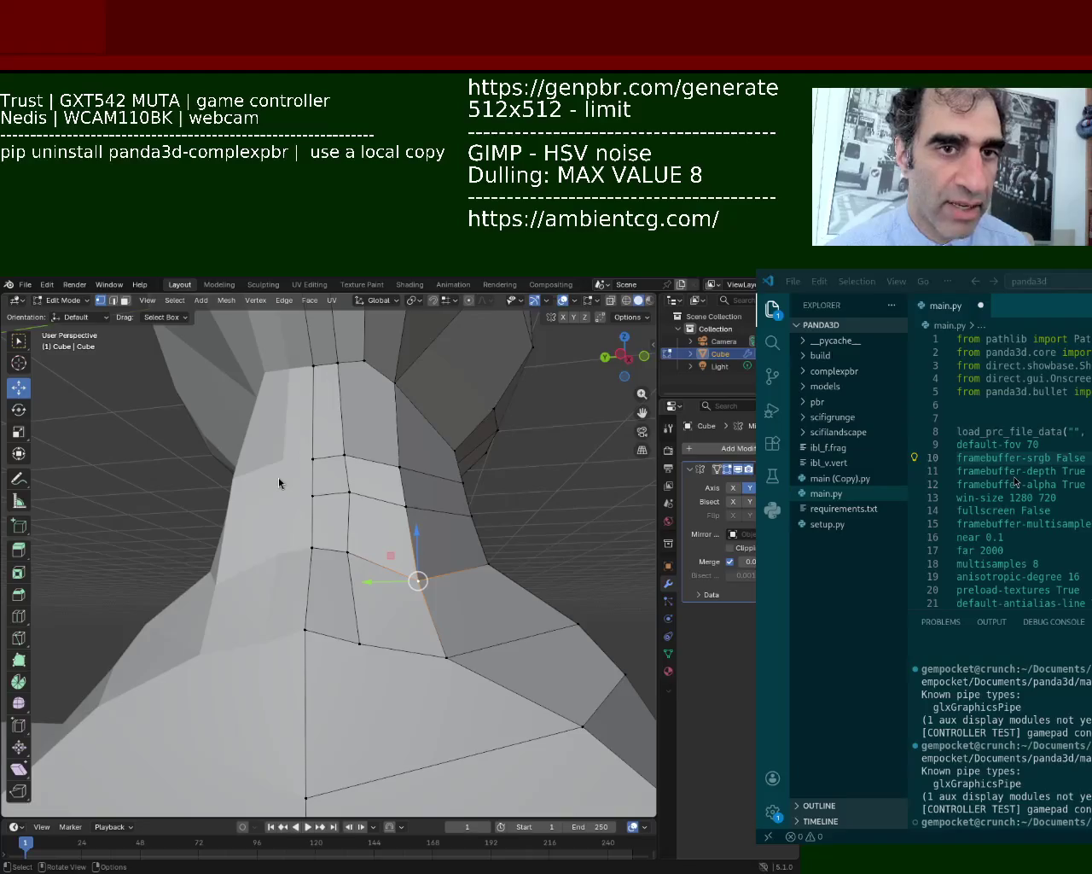
Nudge a front-neck vertex slightly left to even out the faces.
left_click(405, 505)
left_click(314, 496)
left_click(367, 501)
left_click_drag(367, 501, 358, 501)
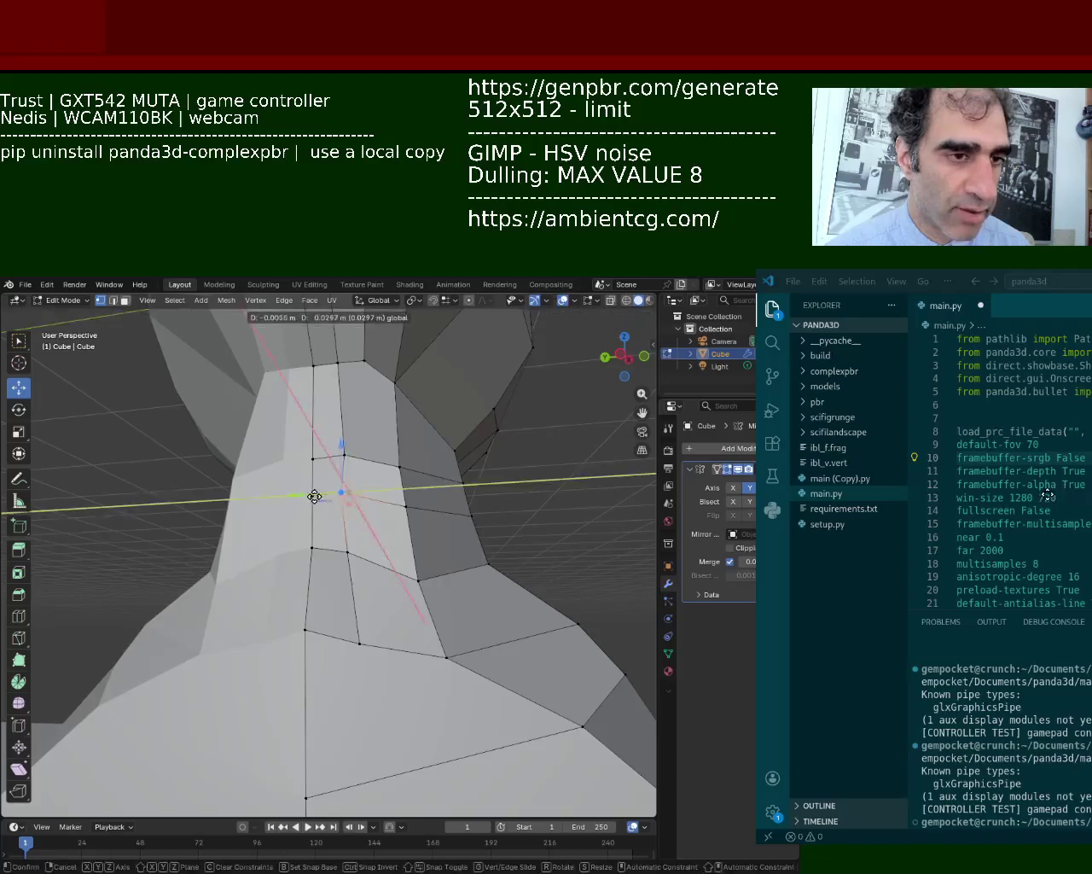
middle_click_drag(556, 585, 272, 562)
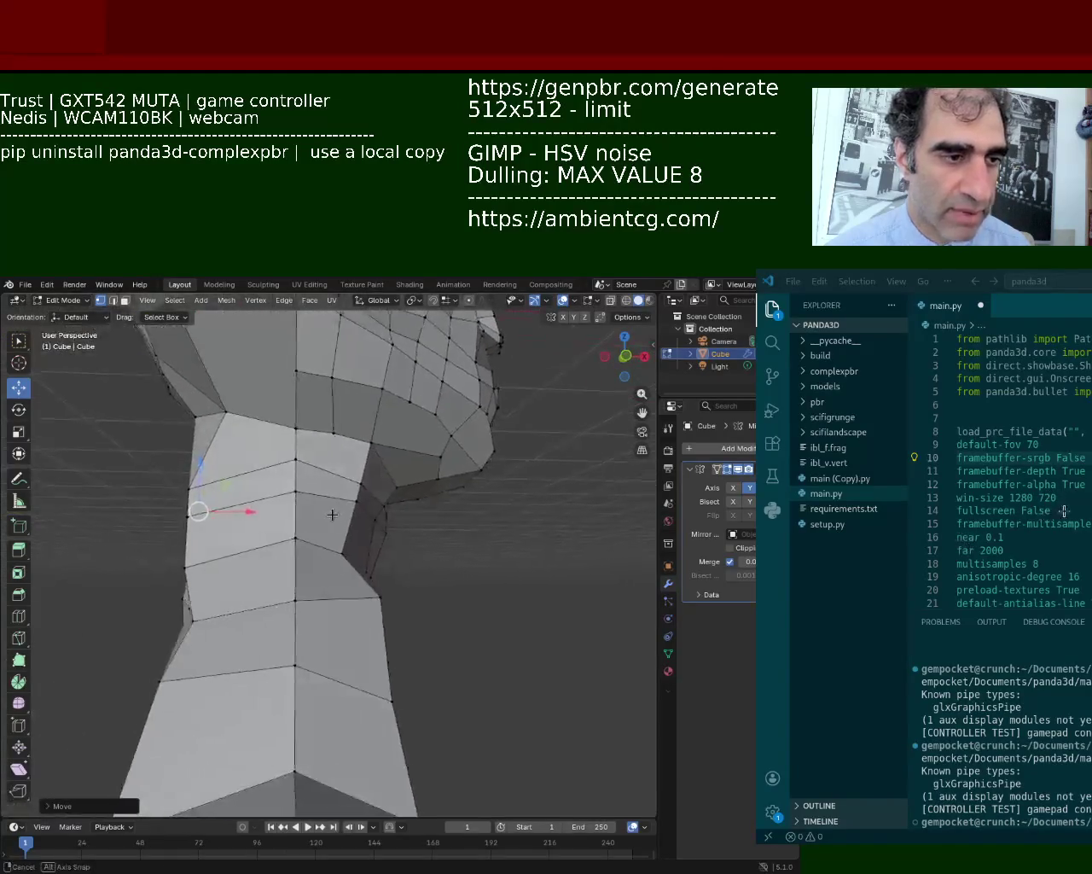
Select the column of side-of-neck vertices and push them outward.
left_click(273, 562)
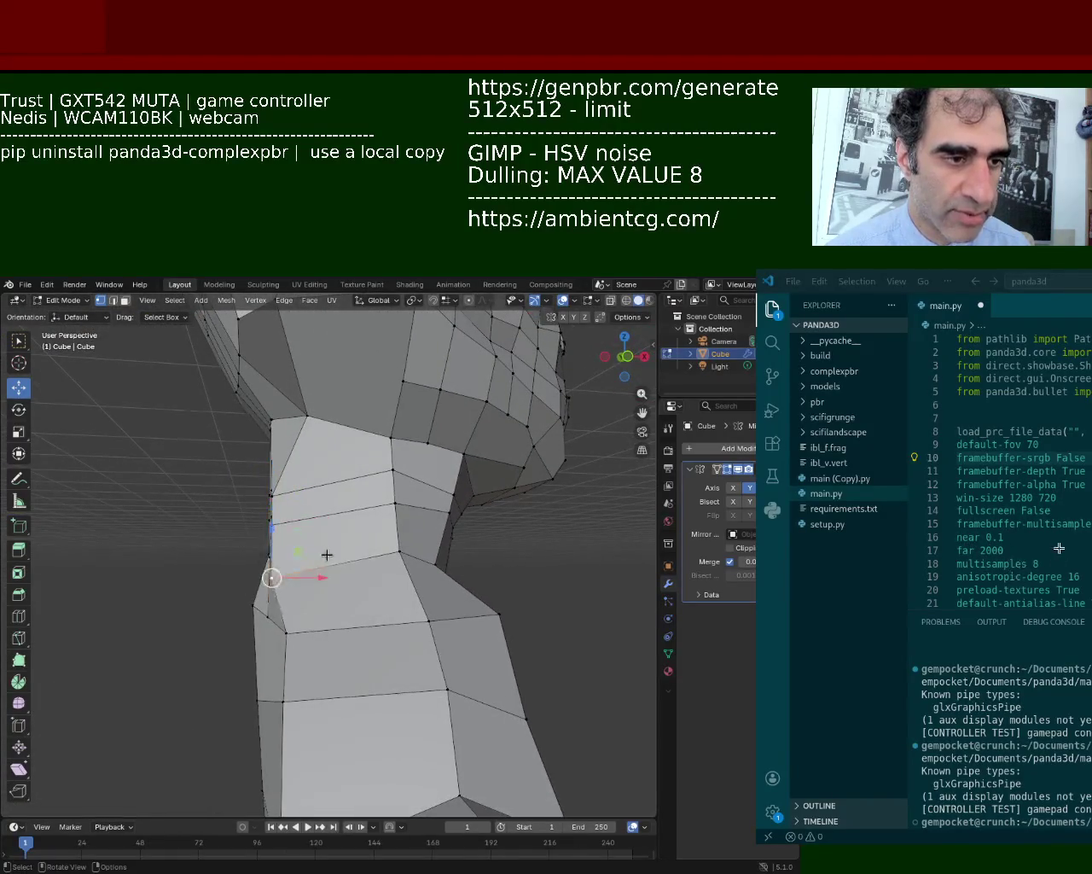
middle_click_drag(327, 556, 301, 529, "shift")
left_click_drag(330, 553, 364, 536)
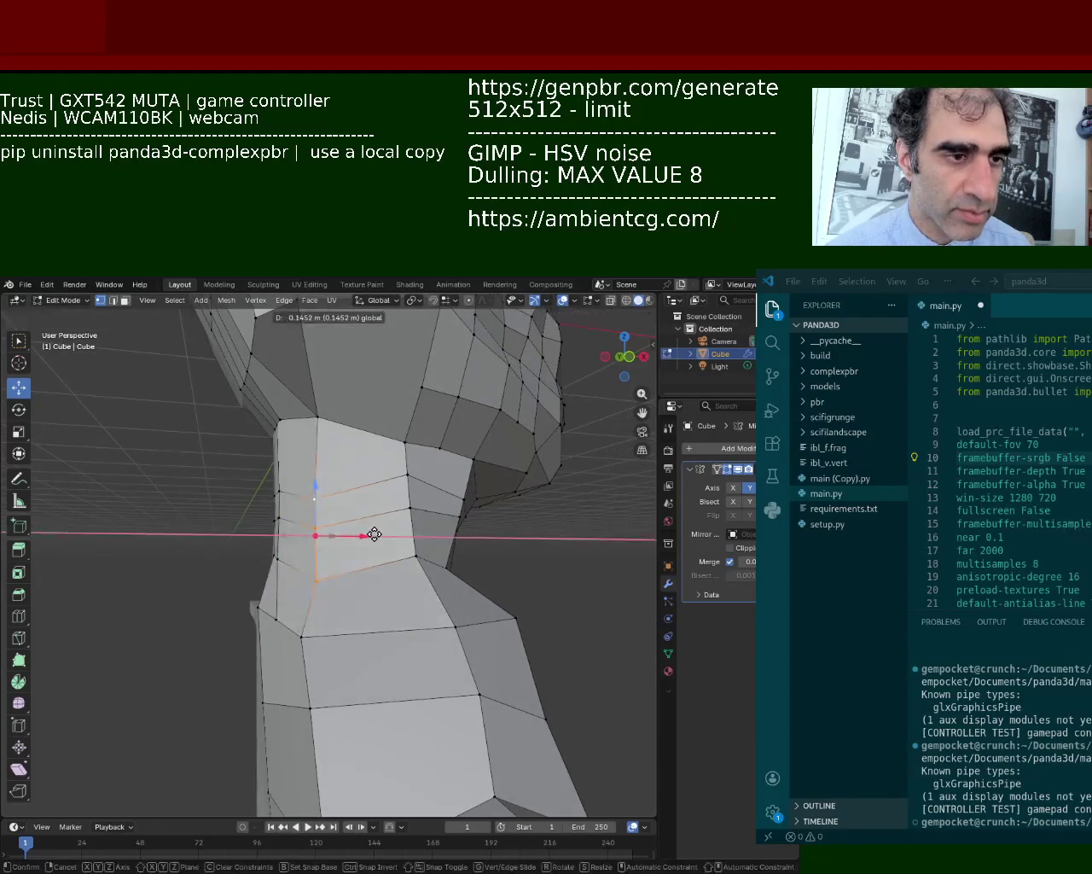
Raise a lower vertex on the side of the neck.
left_click(318, 567)
left_click(315, 529, "shift")
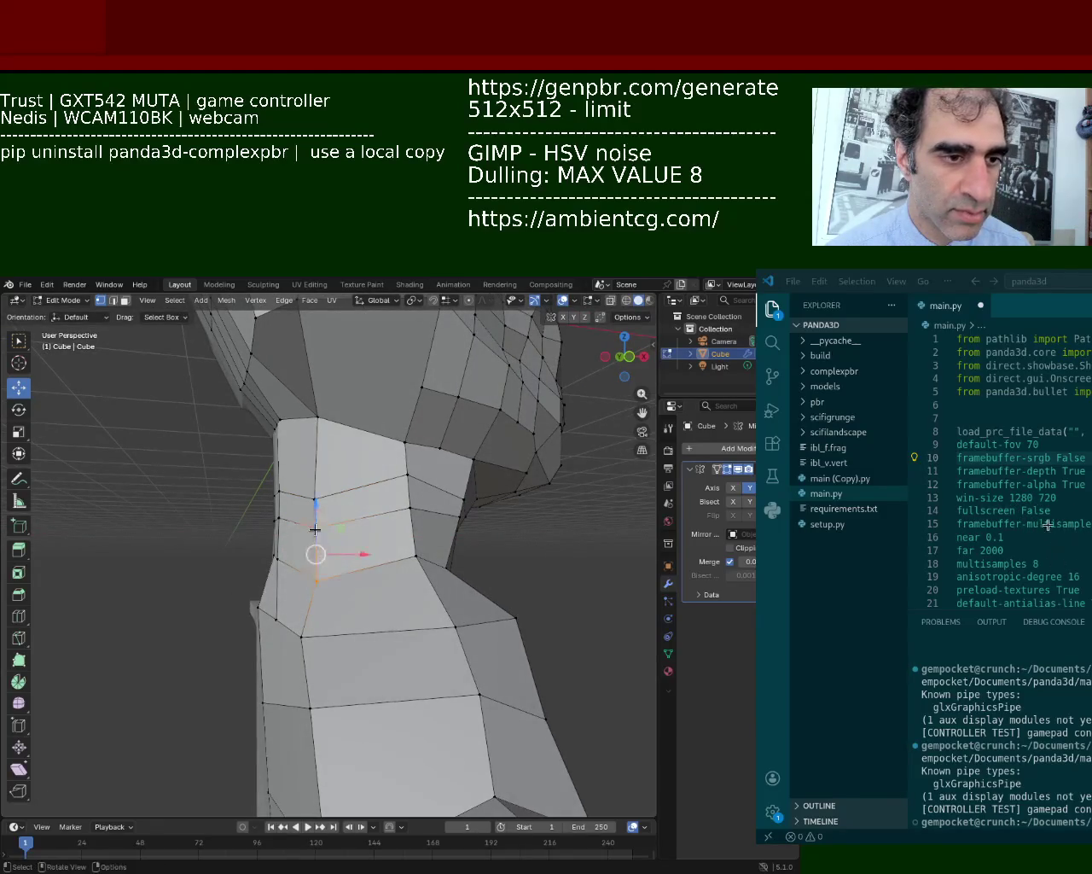
left_click(314, 530)
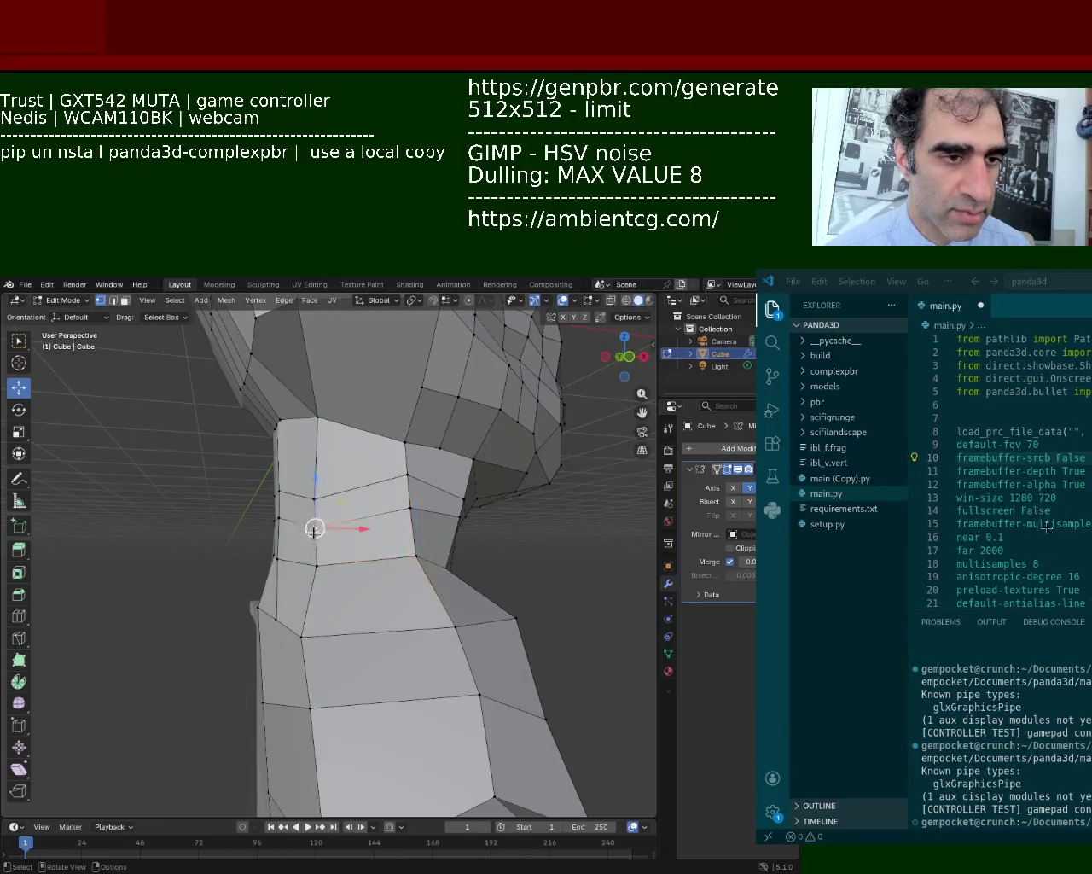
left_click_drag(315, 484, 318, 452)
mouse_move(317, 452)
middle_mouse_down()
mouse_move(251, 525)
mouse_move(302, 605)
mouse_move(316, 607)
middle_mouse_up()
scroll(264, 546, "up", 3)
scroll(264, 546, "down", 2)
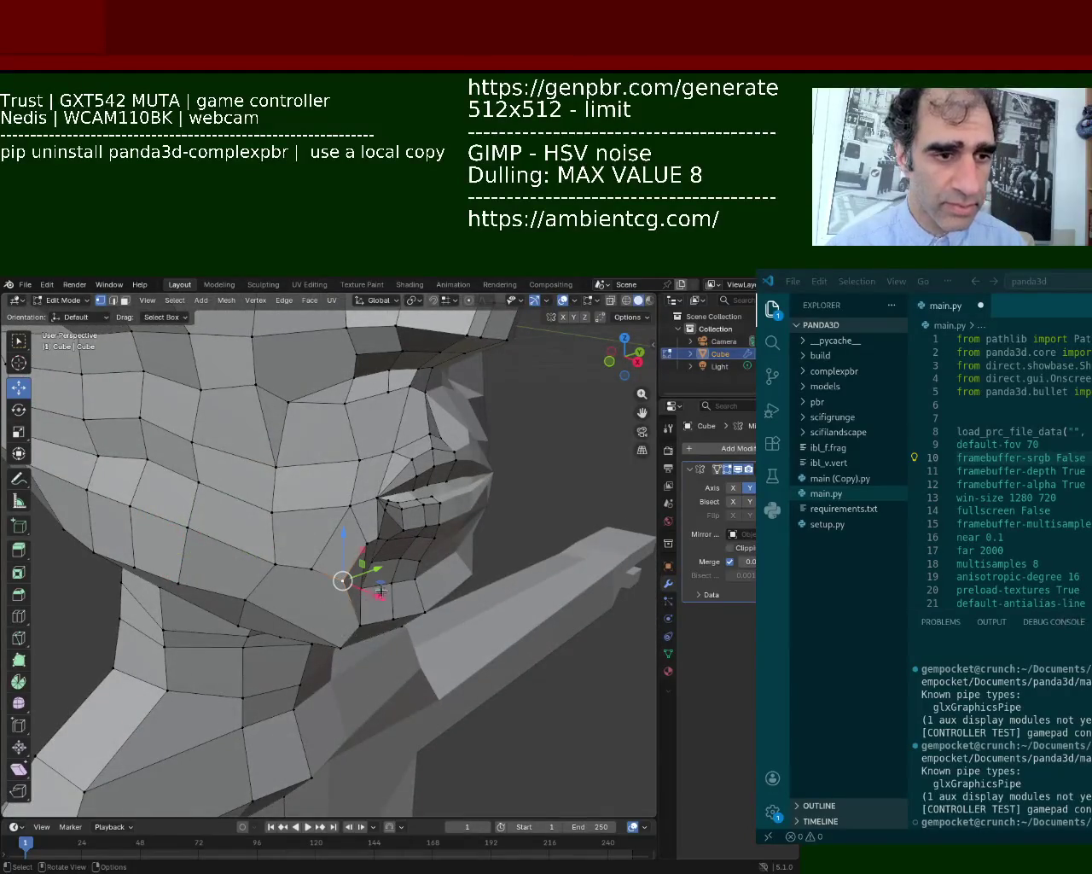
Slide the jaw vertex along its edge, shift it on X, then reposition it.
key("g")
key("g")
left_click(350, 589)
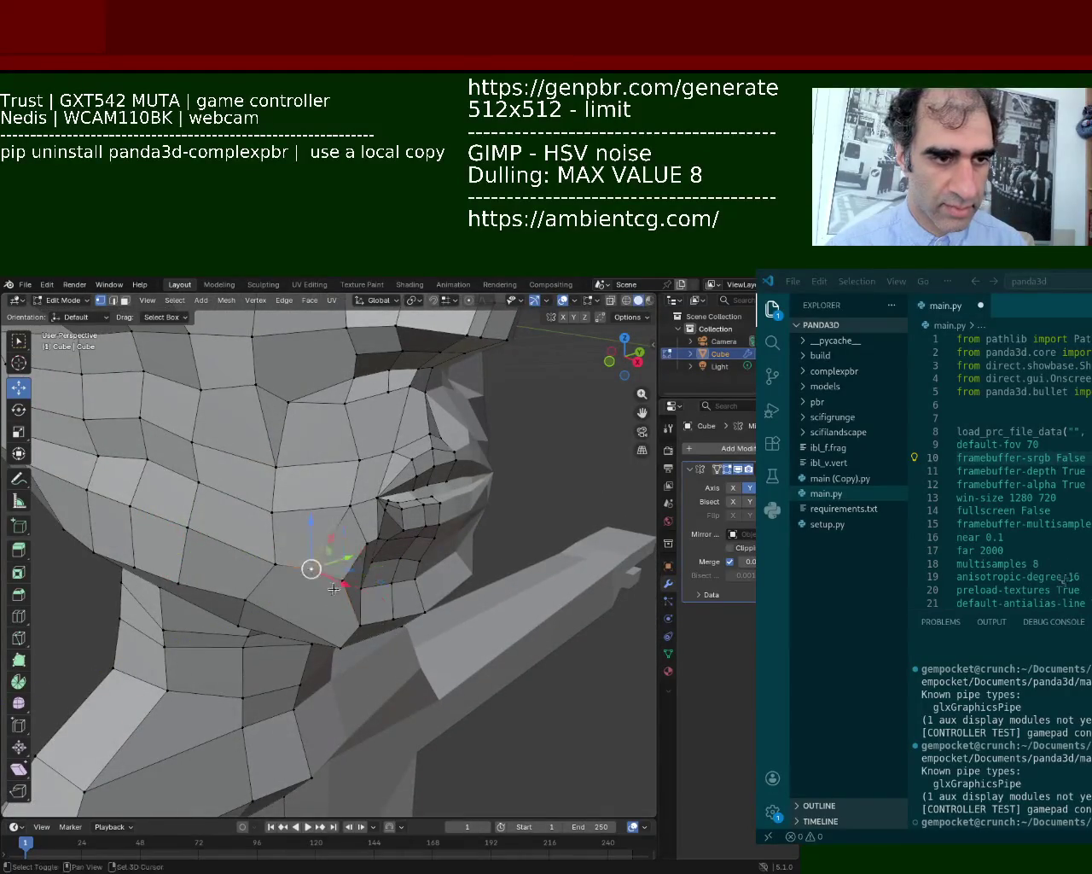
key("g")
key("x")
left_click(334, 591)
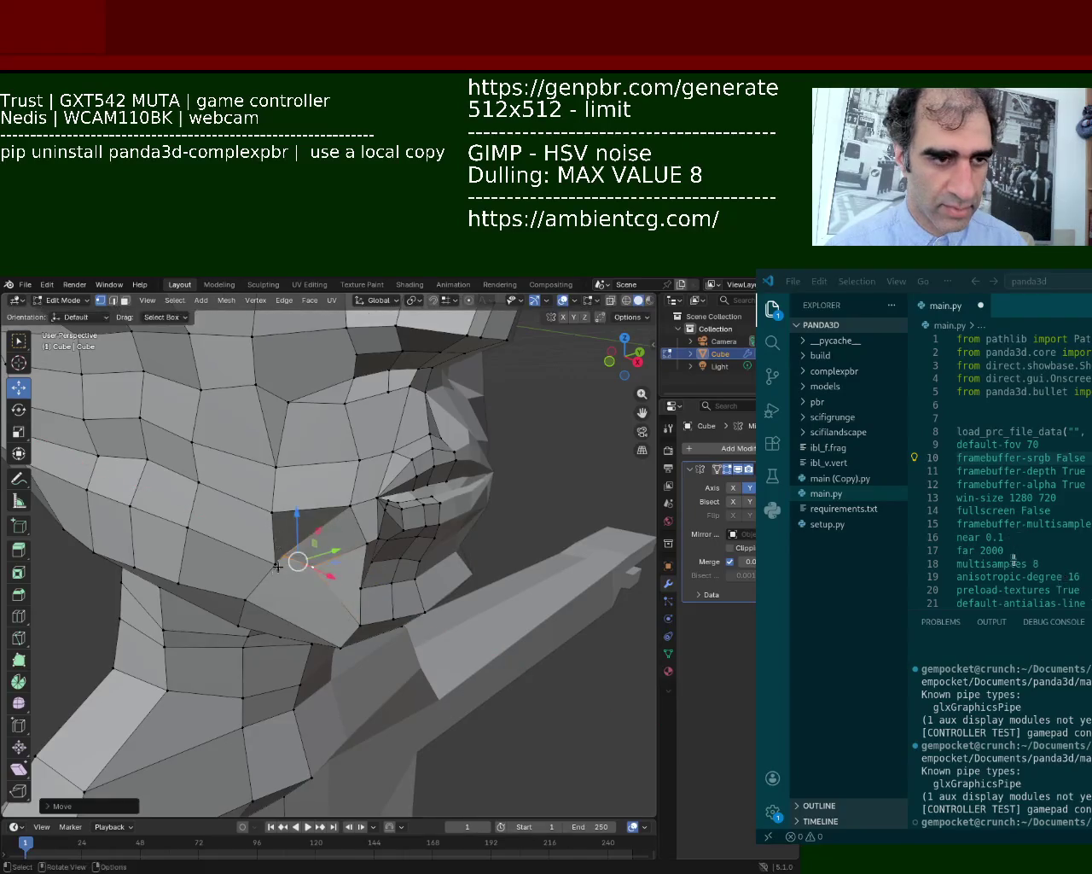
key("g")
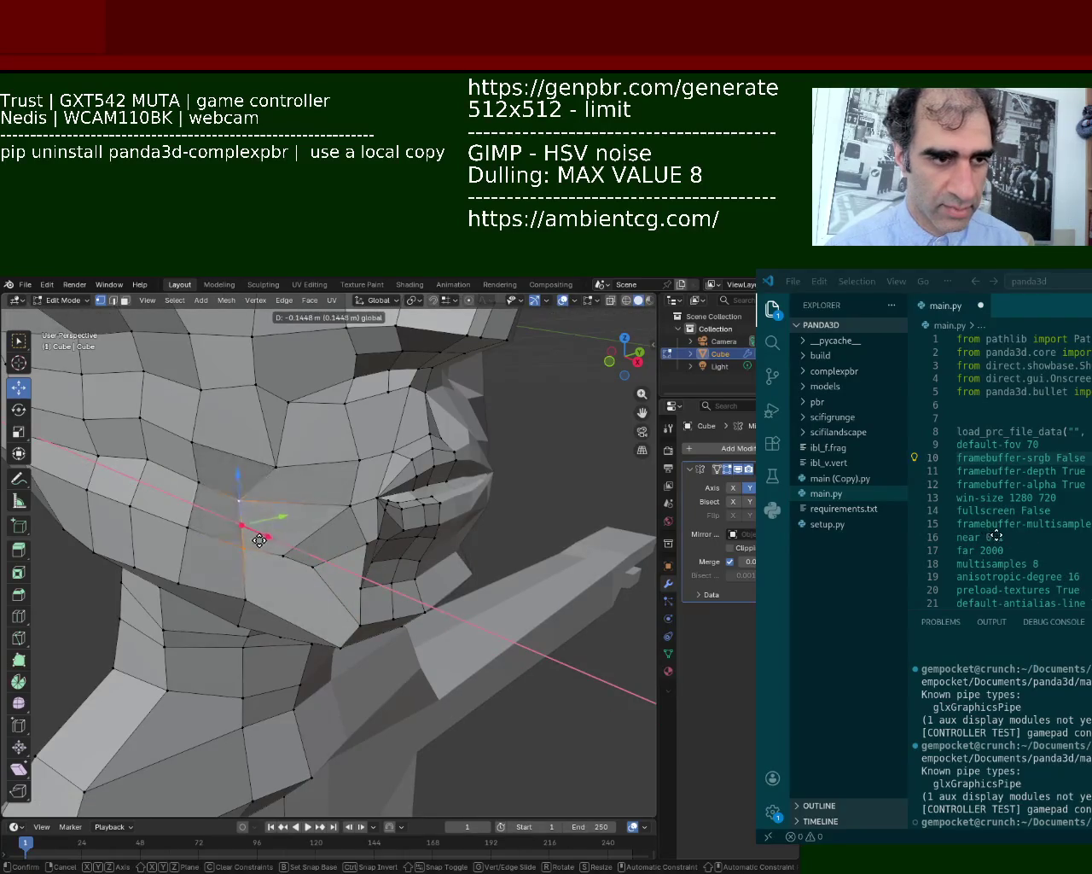
left_click(256, 529)
Move the cheek vertex down and left, then check the jawline from several angles.
mouse_move(256, 529)
middle_mouse_down()
mouse_move(282, 476)
mouse_move(316, 473)
middle_mouse_up()
left_click(315, 474)
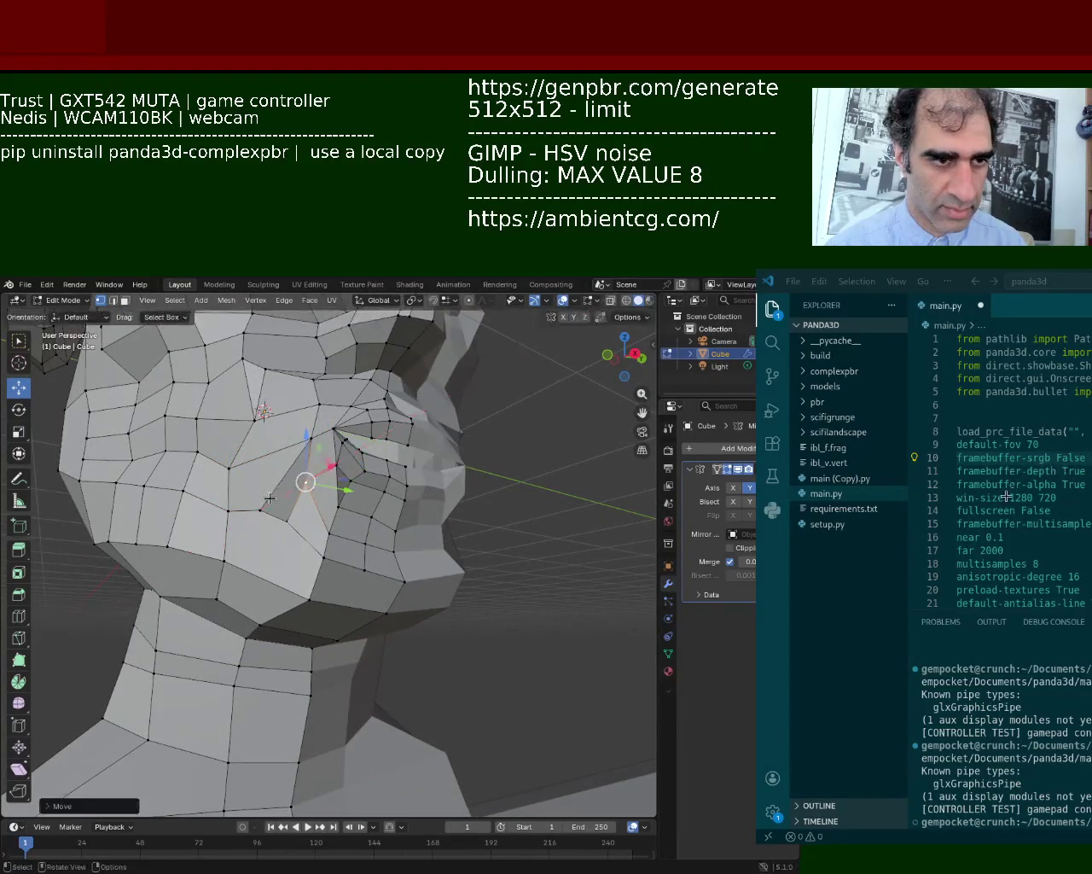
key("g")
left_click(288, 500)
key("g")
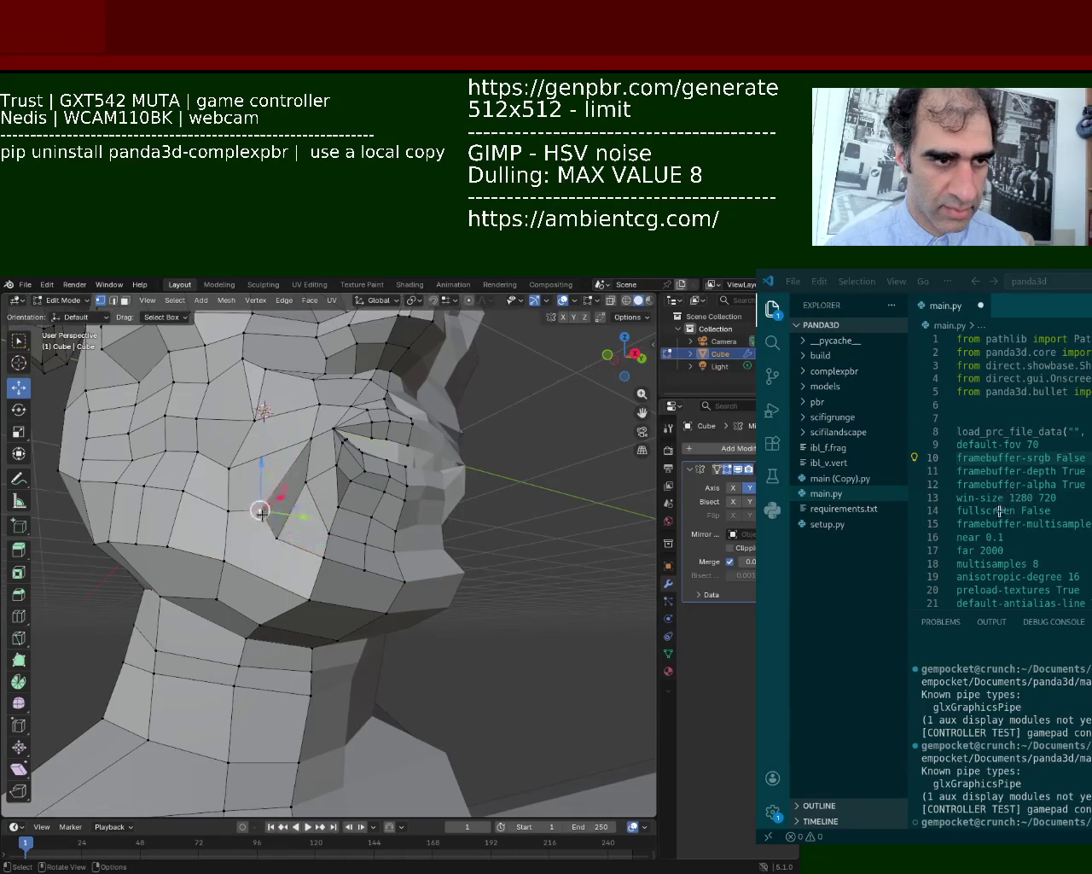
left_click(253, 472)
mouse_move(287, 552)
middle_mouse_down()
mouse_move(307, 551)
mouse_move(298, 594)
mouse_move(335, 629)
middle_mouse_up()
scroll(337, 632, "up", 2)
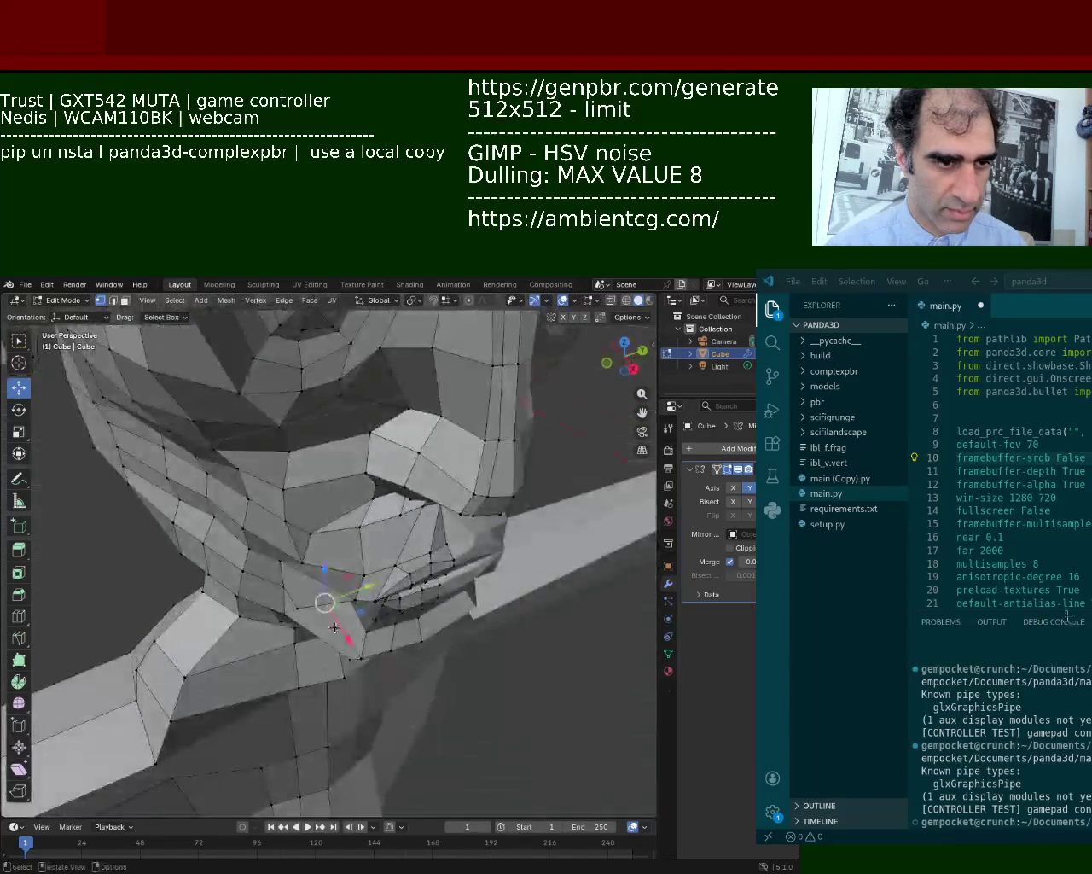
mouse_move(319, 574)
middle_mouse_down()
mouse_move(367, 663)
mouse_move(1057, 522)
middle_mouse_up()
mouse_move(322, 522)
middle_mouse_down()
mouse_move(301, 498)
mouse_move(427, 580)
middle_mouse_up()
scroll(453, 592, "down", 2)
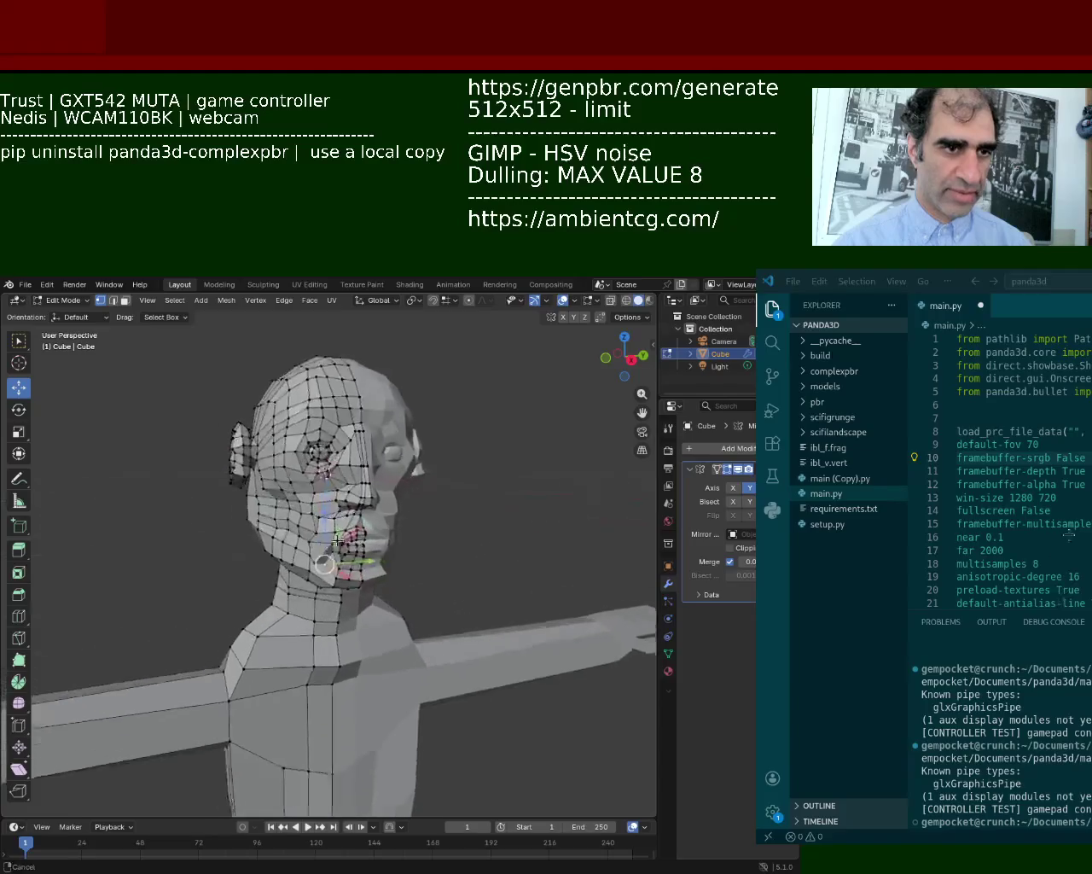
Reposition the jaw vertices, raising one and placing another lower along the jawline.
scroll(401, 447, "up", 3)
scroll(401, 447, "up", 4)
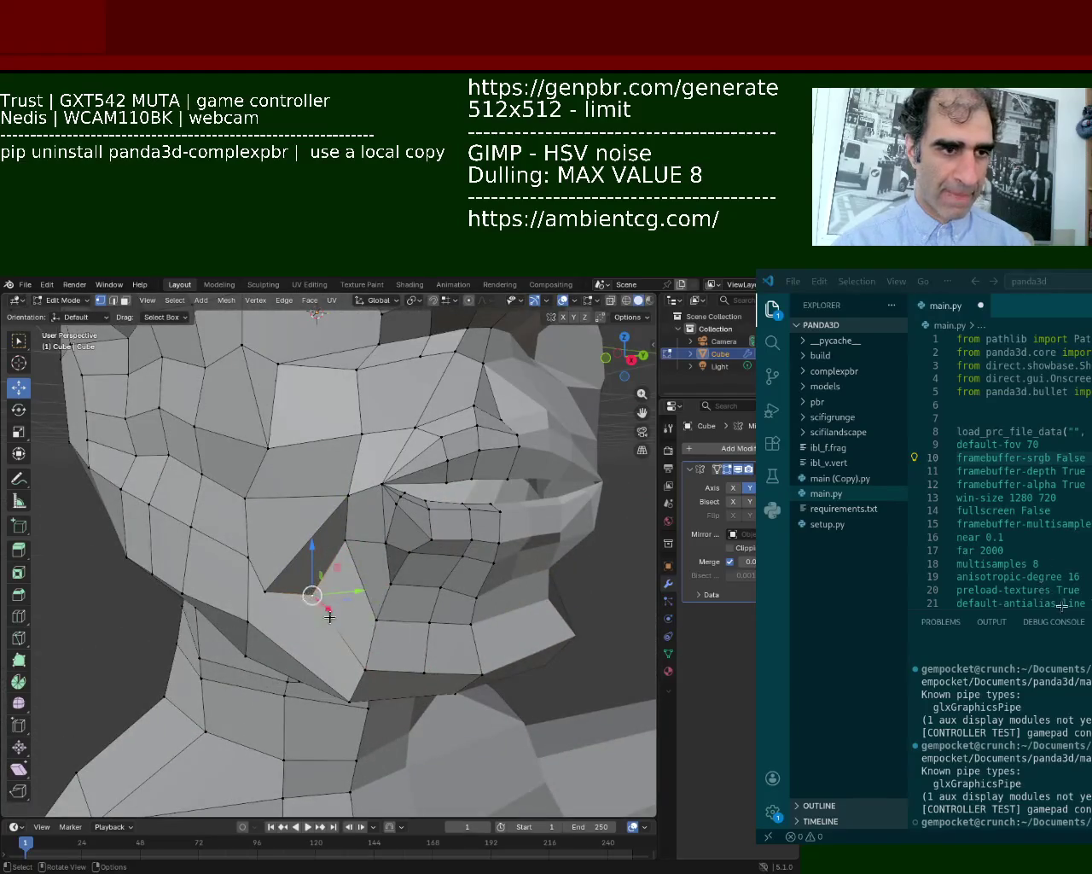
key("g")
key("y")
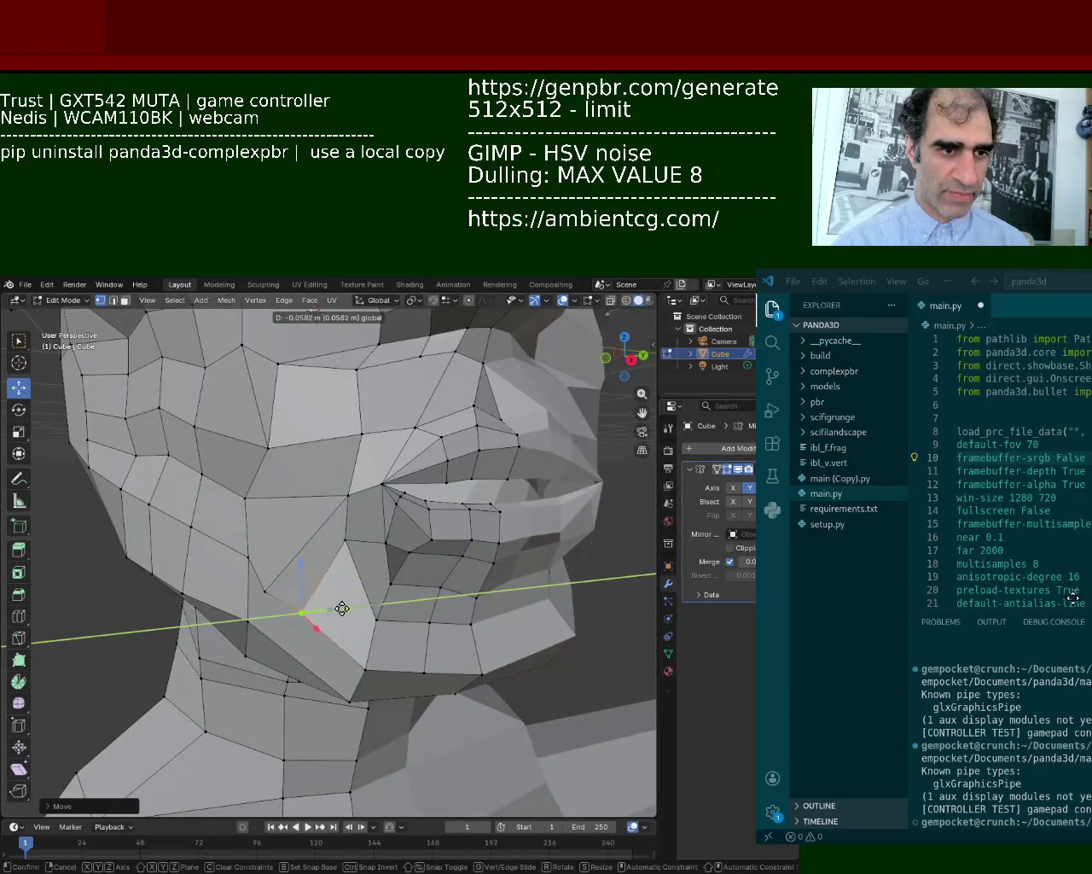
left_click(341, 607)
key("ctrl+z")
left_click_drag(264, 543, 273, 529)
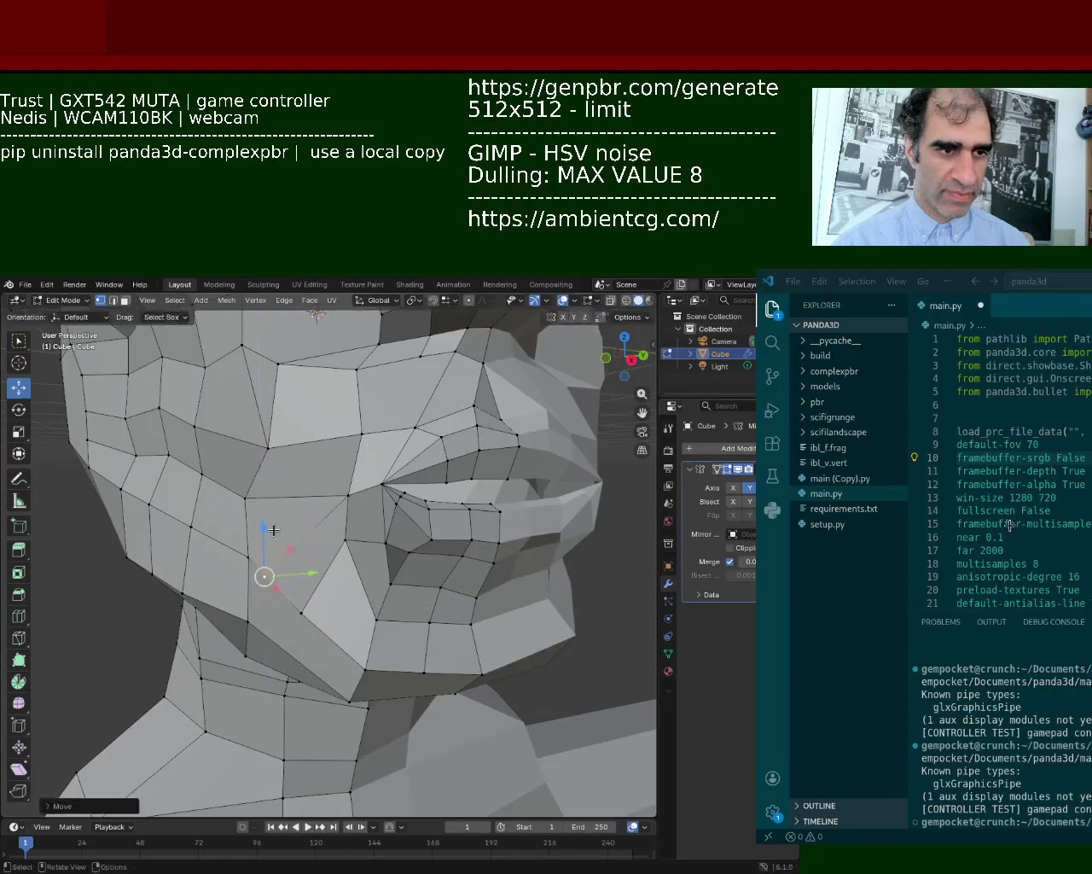
key("g")
key("shift+z")
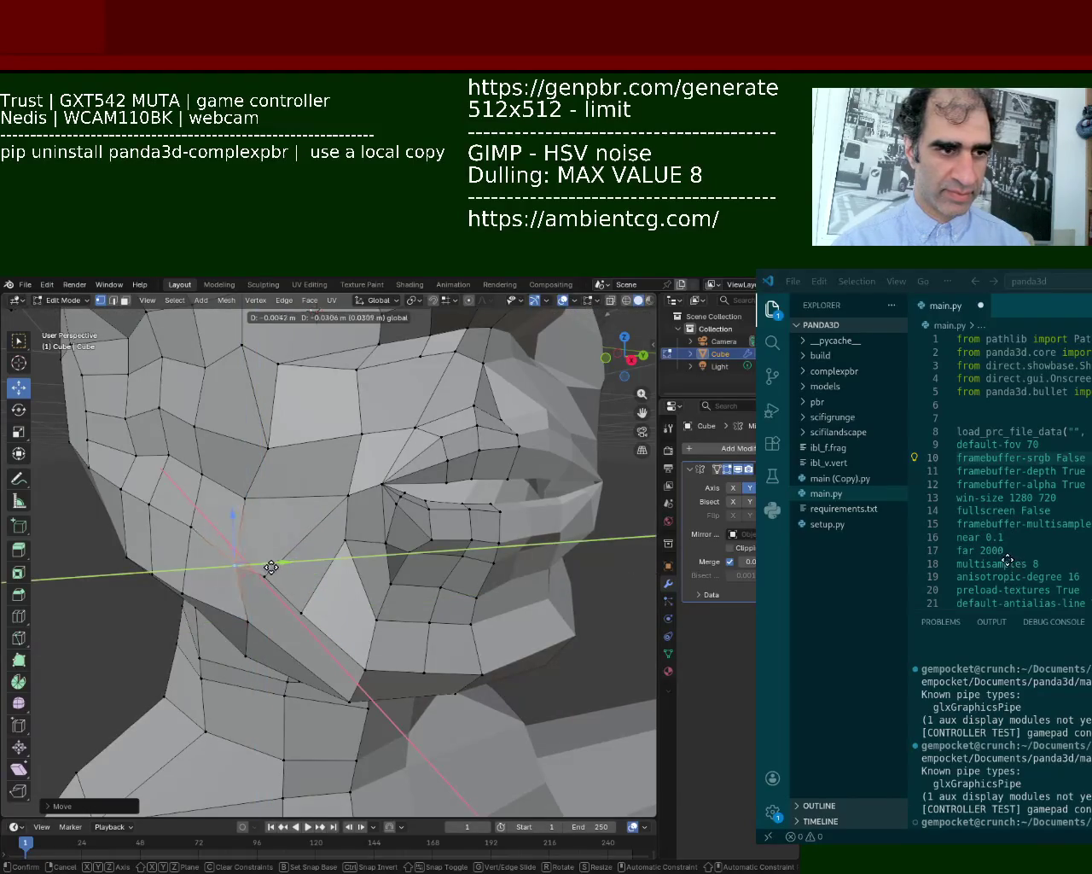
left_click(251, 623)
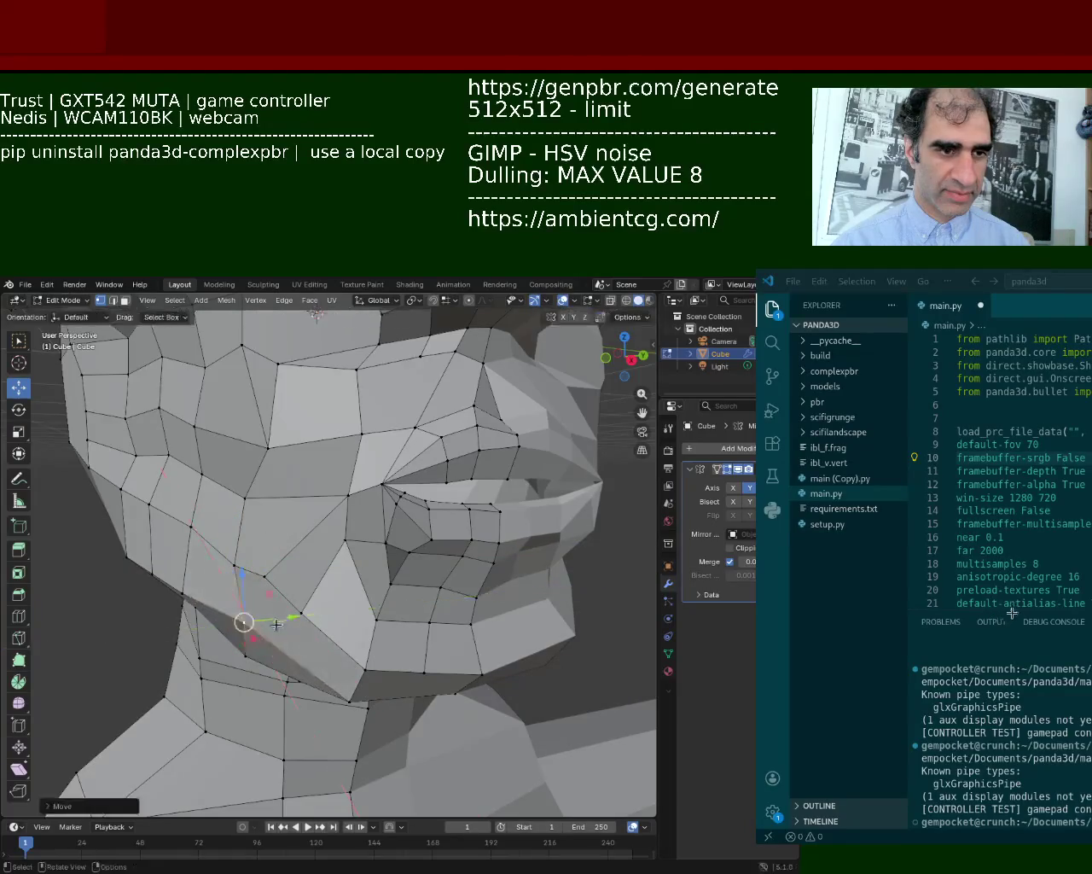
key("g")
left_click(356, 702)
mouse_move(357, 701)
middle_mouse_down()
mouse_move(482, 564)
mouse_move(432, 601)
mouse_move(341, 623)
middle_mouse_up()
Subdivide the jaw edge and join the new midpoint vertex to the vertex above it.
left_click(293, 633)
left_click(418, 683, "shift")
right_click(375, 538)
left_click(375, 545)
left_click(429, 493)
left_click(358, 650, "shift")
key("j")
Shift the selected jaw vertices sideways along the X axis twice.
mouse_move(358, 650)
middle_mouse_down()
mouse_move(391, 605)
mouse_move(431, 648)
mouse_move(440, 725)
mouse_move(488, 647)
mouse_move(478, 687)
mouse_move(442, 617)
mouse_move(634, 490)
mouse_move(568, 506)
middle_mouse_up()
key("g")
key("x")
left_click(441, 730)
key("g")
key("x")
left_click(491, 697)
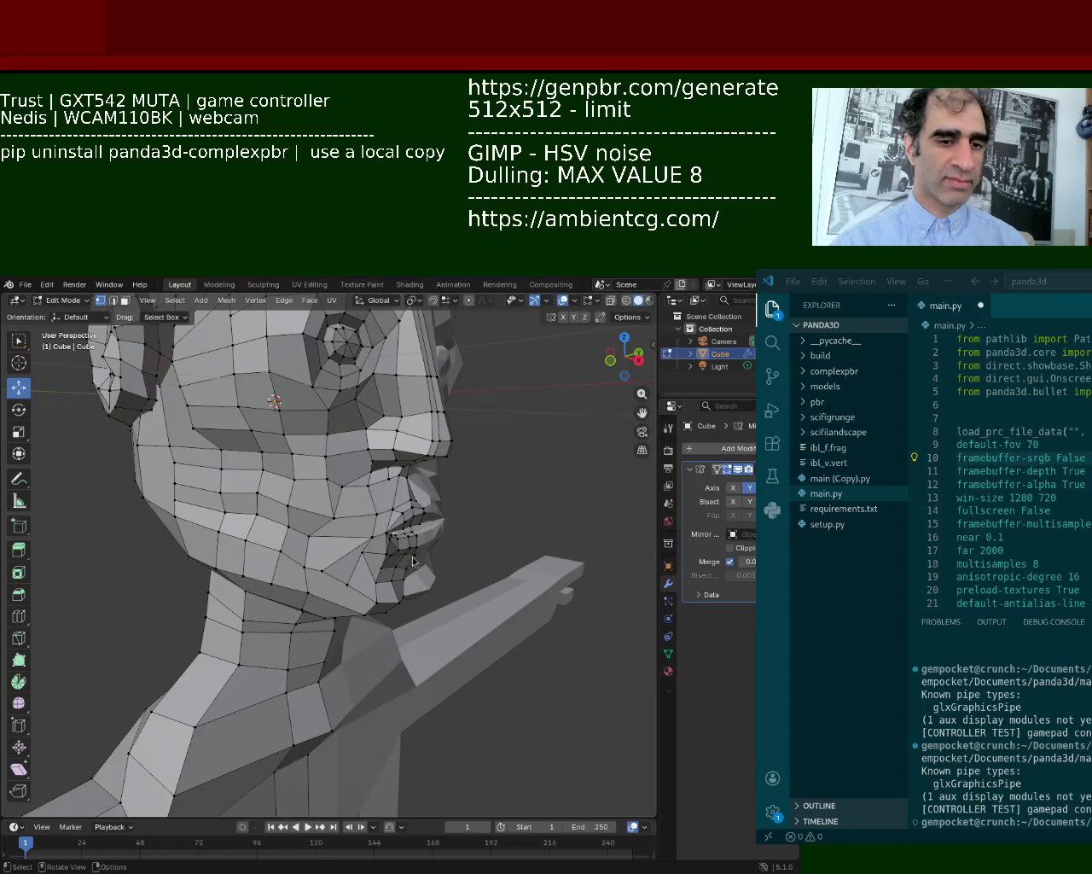
Move face vertices sideways and pull a brow vertex to the right.
mouse_move(406, 445)
middle_mouse_down()
mouse_move(405, 654)
mouse_move(387, 710)
middle_mouse_up()
left_click(405, 654)
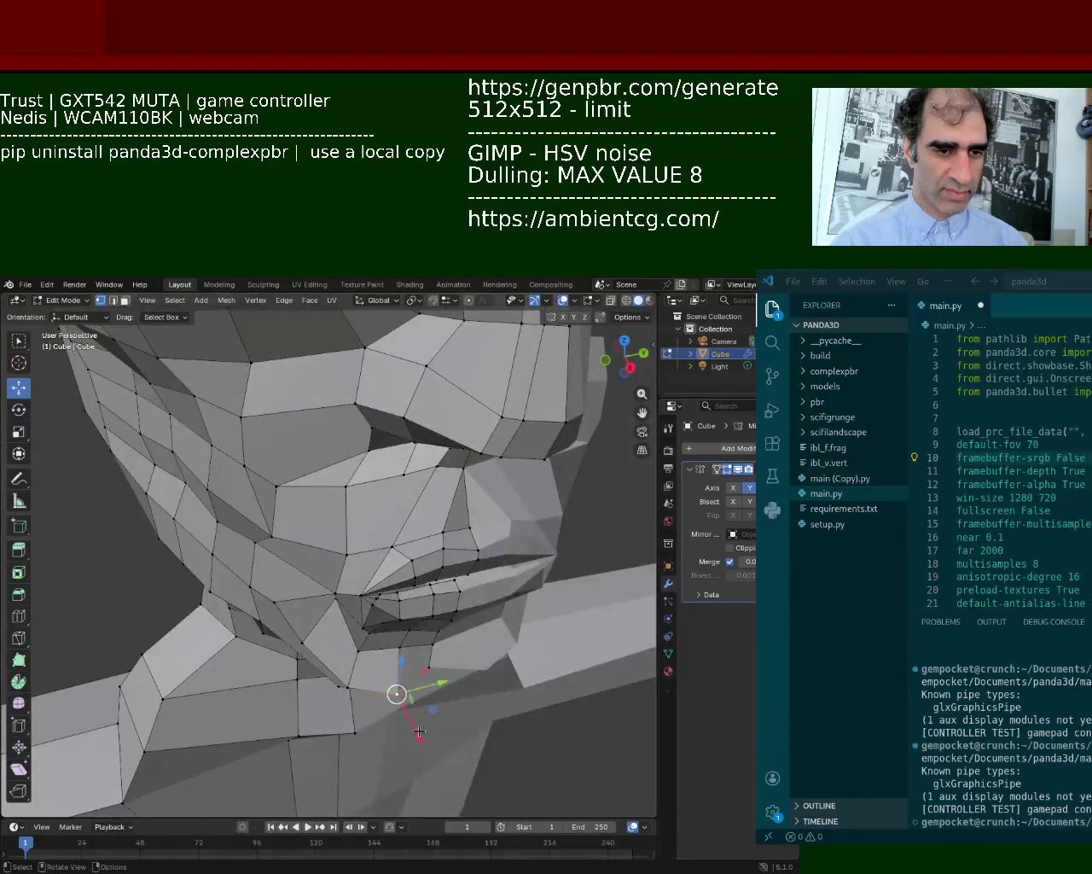
left_click_drag(419, 731, 411, 715)
left_click(411, 718)
middle_click_drag(411, 719, 352, 528)
left_click(325, 588)
left_click(357, 525)
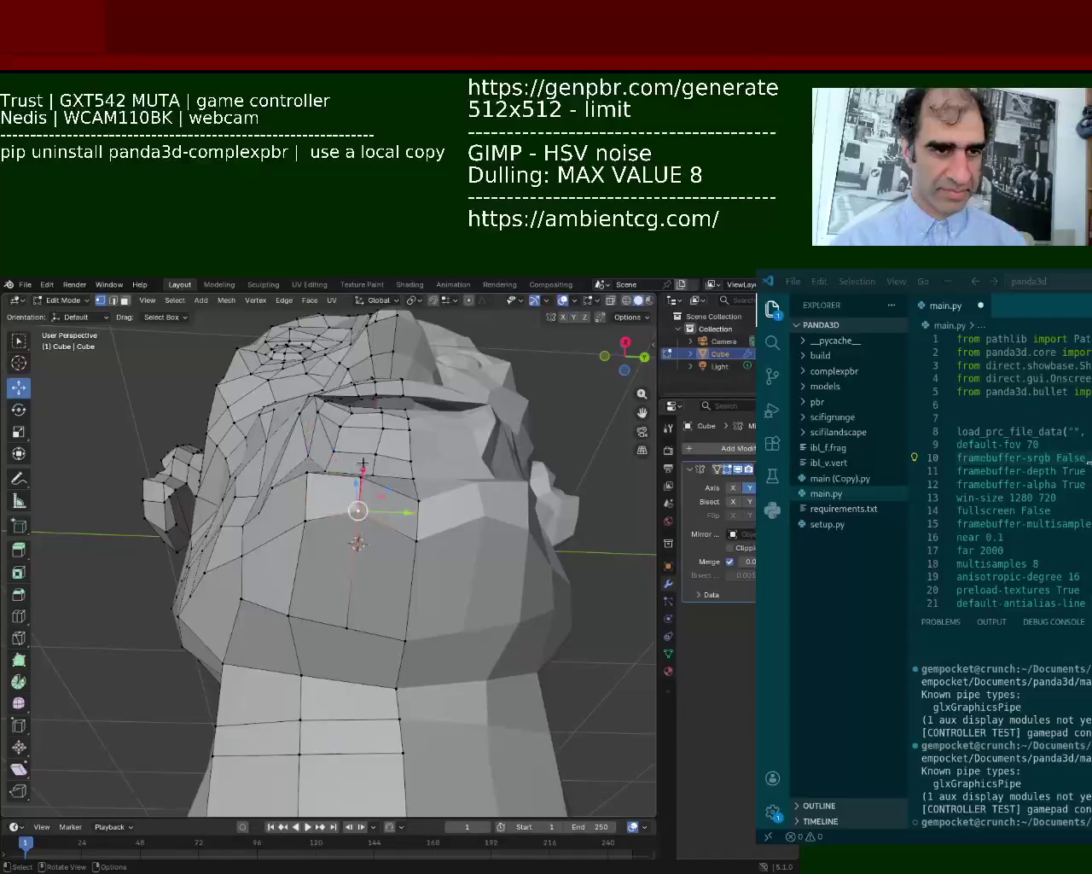
left_click_drag(357, 522, 362, 484)
left_click(362, 483)
left_click(306, 471)
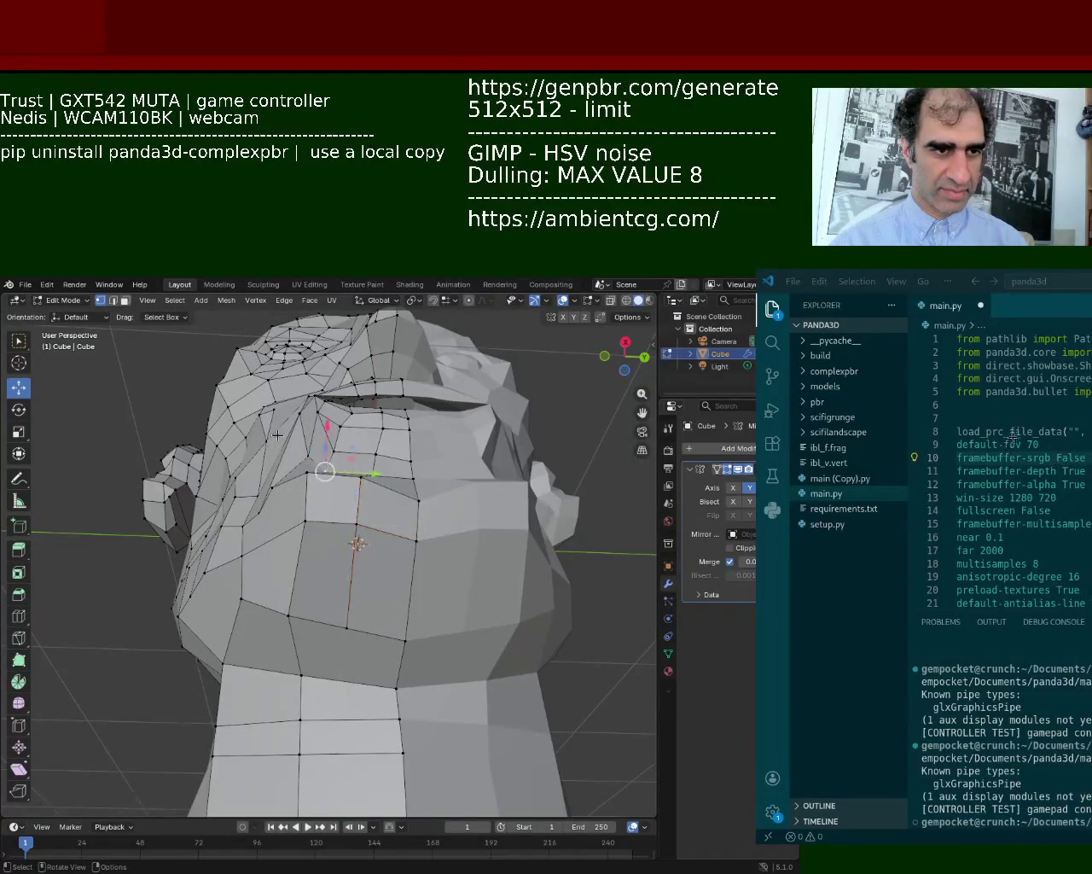
left_click_drag(318, 446, 364, 453)
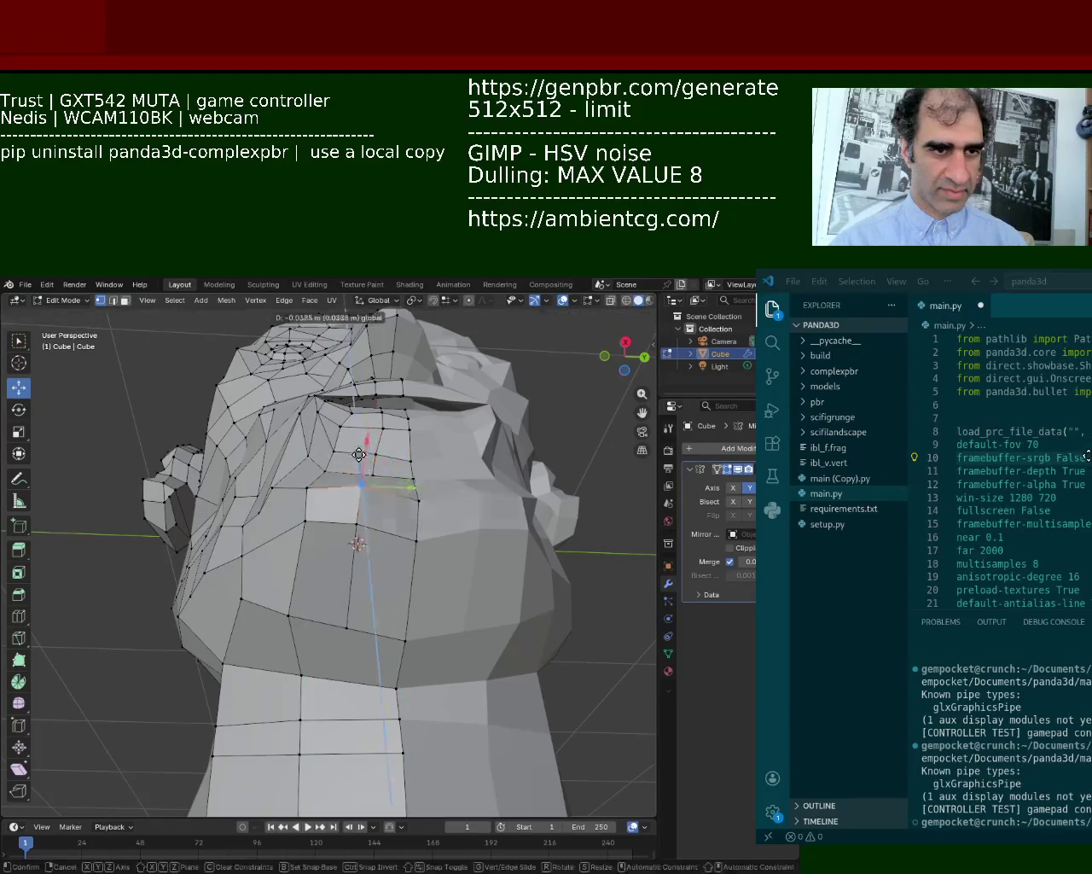
Lower the chin vertex across two axes to tuck the chin into the neck.
mouse_move(364, 453)
middle_mouse_down()
mouse_move(361, 562)
mouse_move(398, 583)
middle_mouse_up()
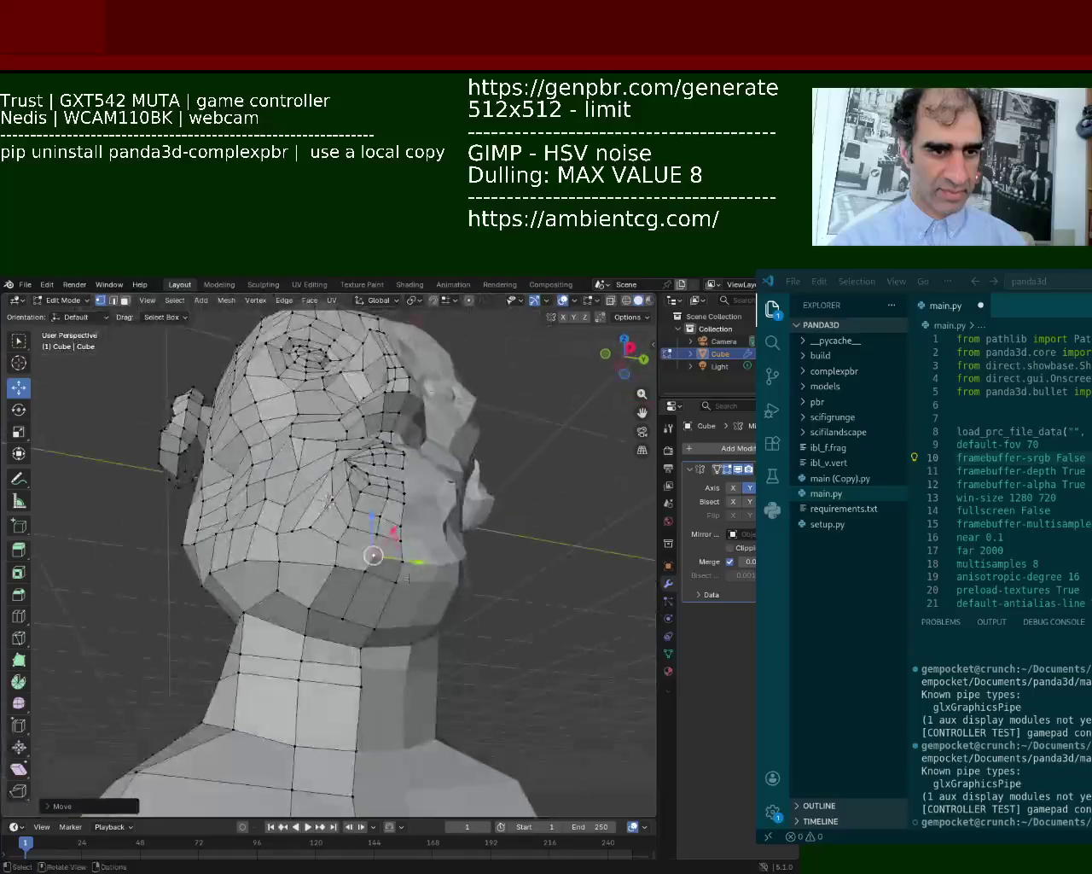
scroll(398, 583, "up", 2)
mouse_move(393, 542)
left_mouse_down()
mouse_move(392, 570)
mouse_move(452, 562)
mouse_move(412, 604)
left_mouse_up()
key("shift+y")
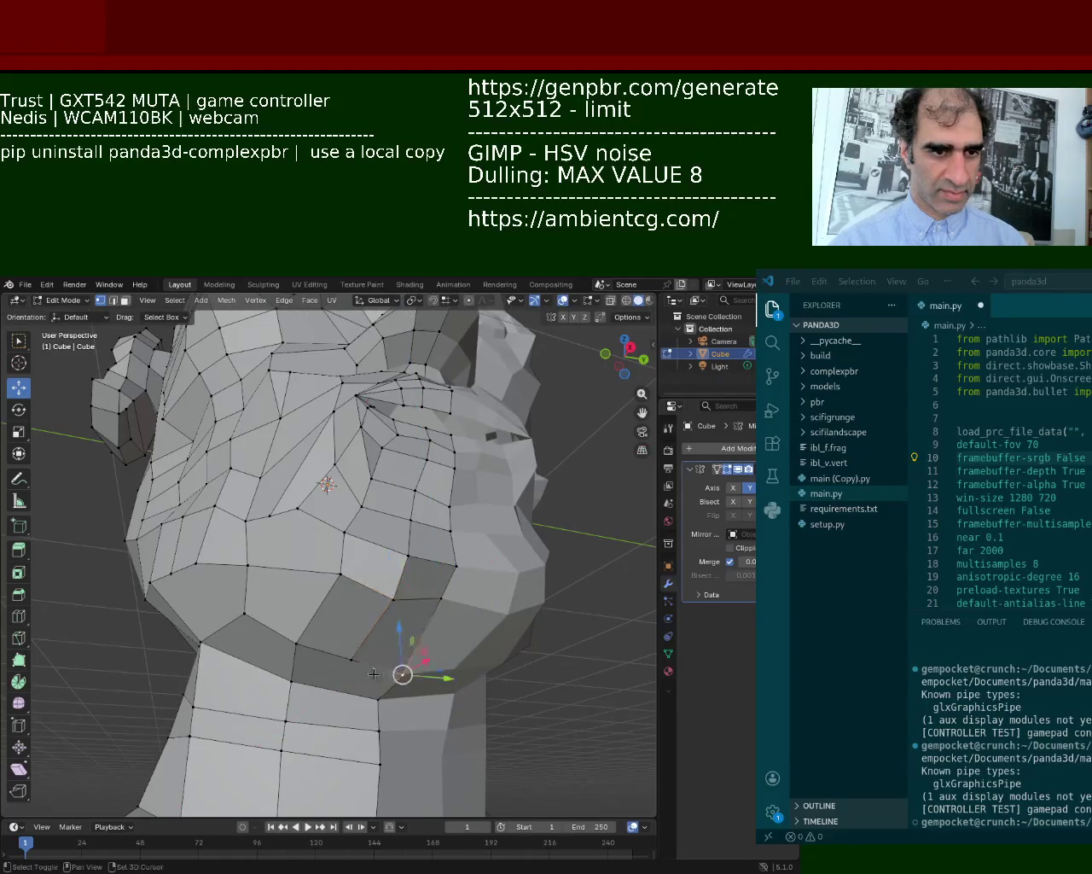
left_click(412, 604)
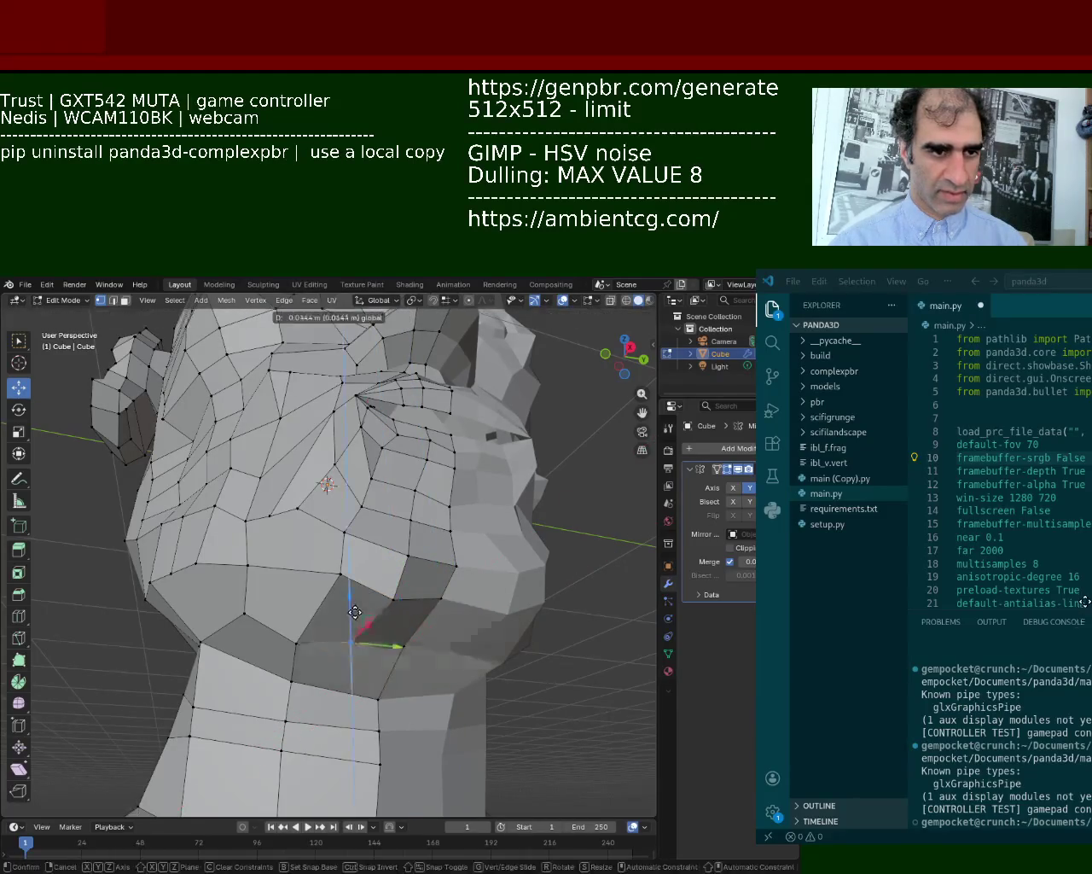
mouse_move(412, 604)
middle_mouse_down()
mouse_move(385, 609)
mouse_move(412, 510)
middle_mouse_up()
scroll(385, 608, "down", 4)
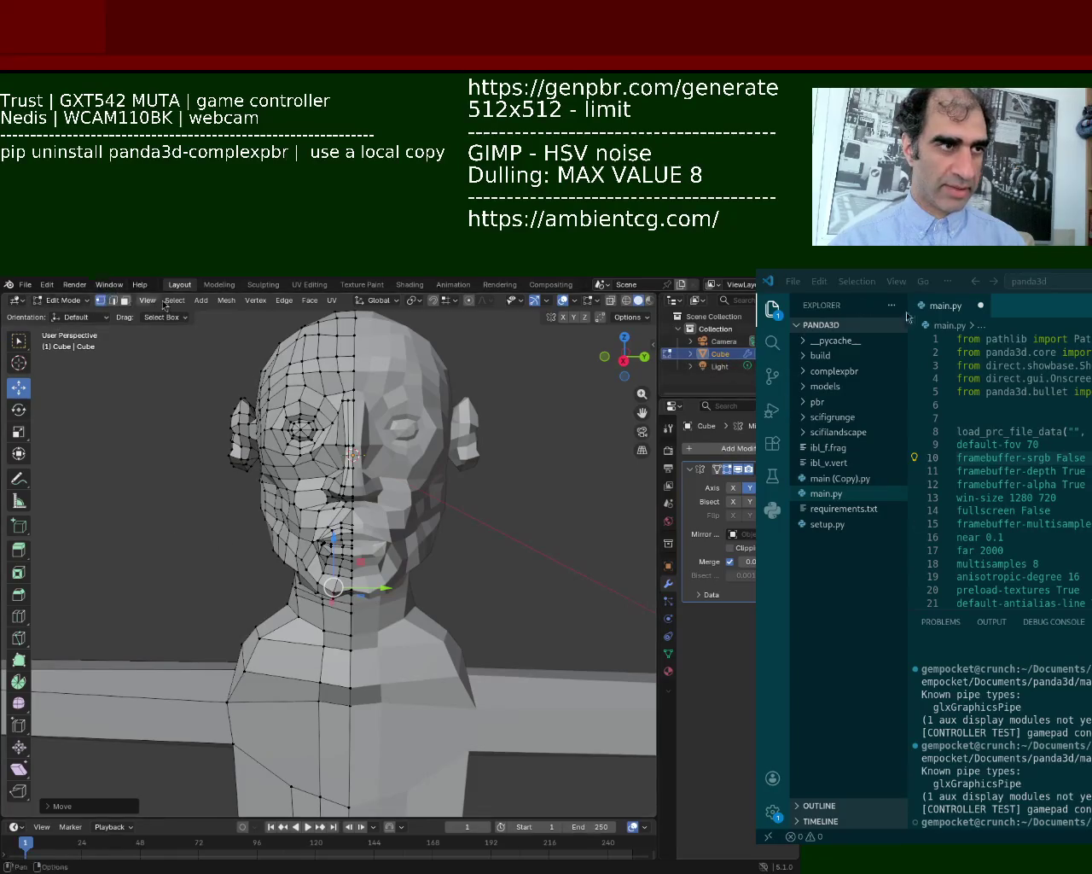
Switch to Object Mode and add an enlarged Suzanne monkey head.
key("Tab")
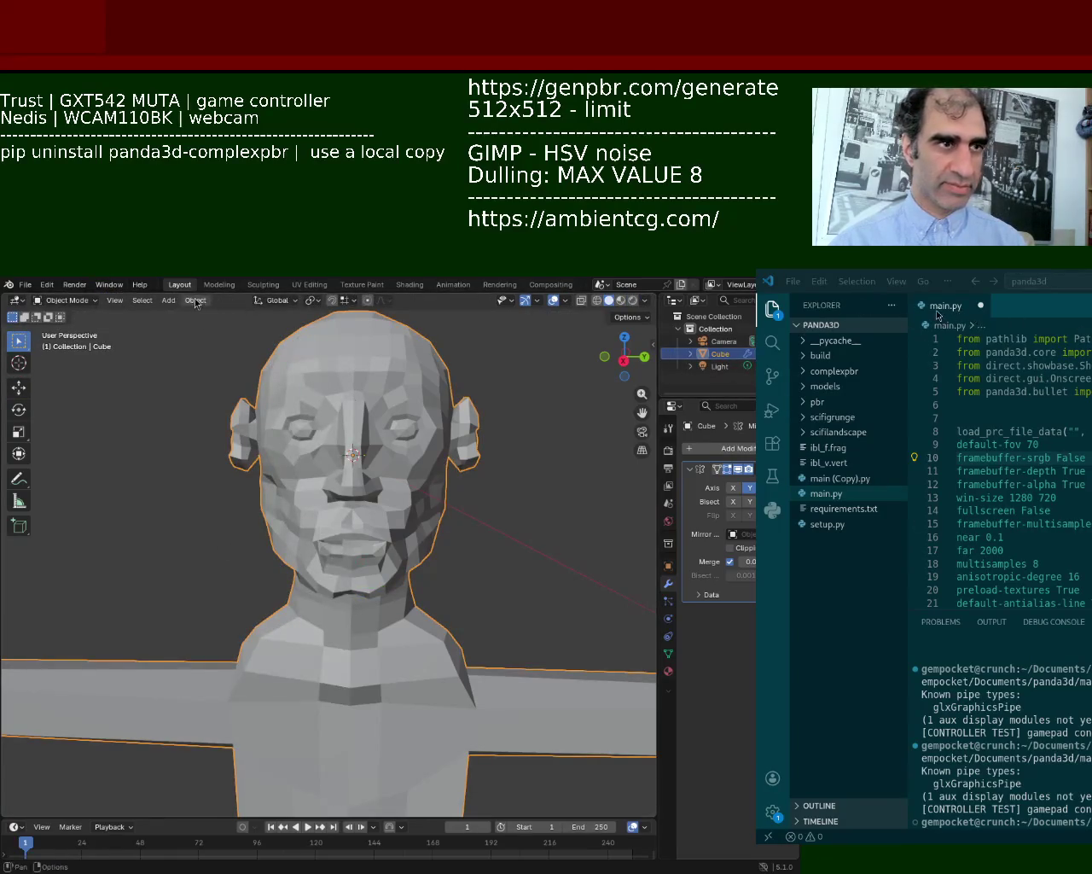
left_click(169, 300)
mouse_move(209, 314)
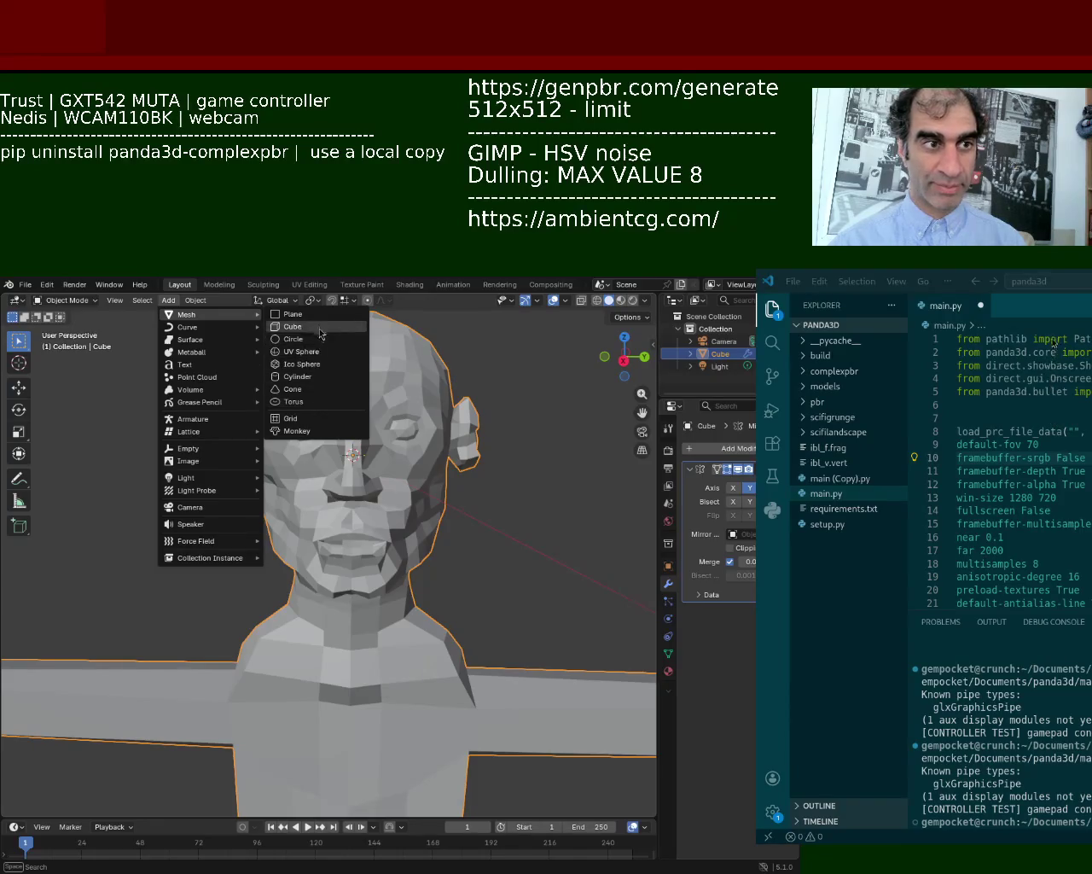
left_click(297, 431)
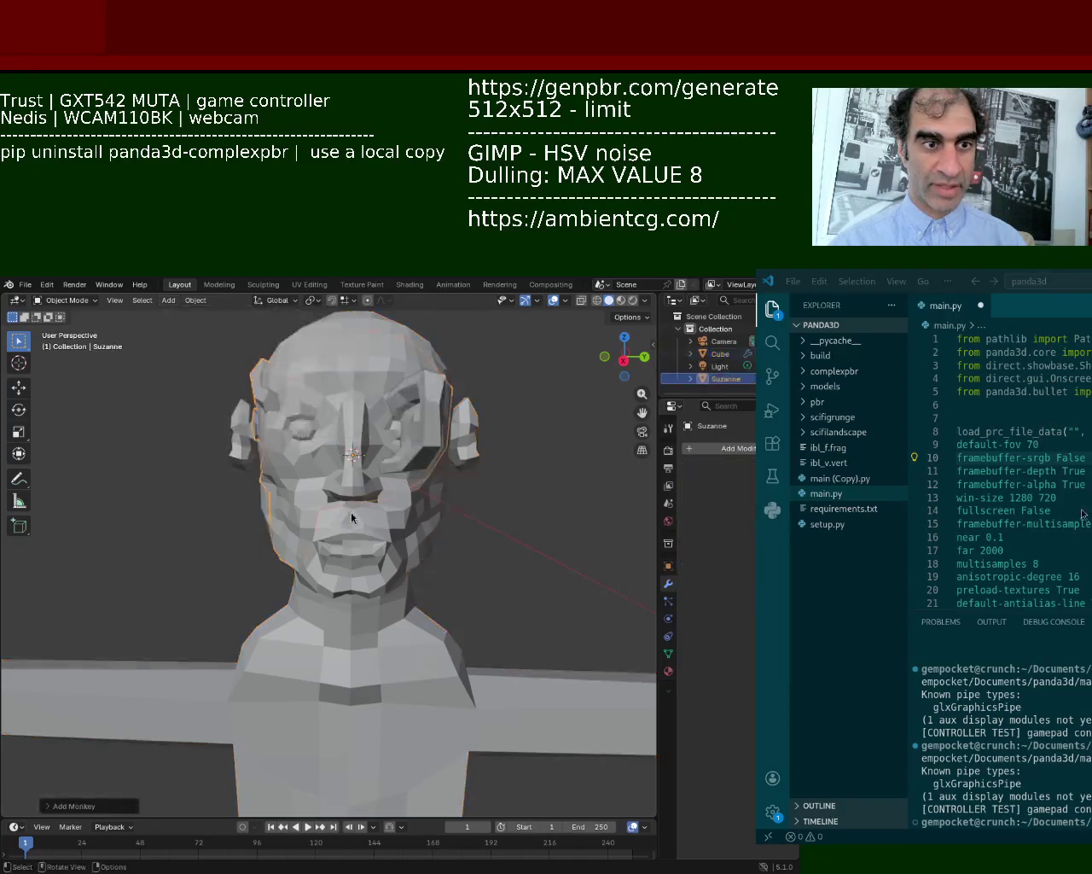
key("s")
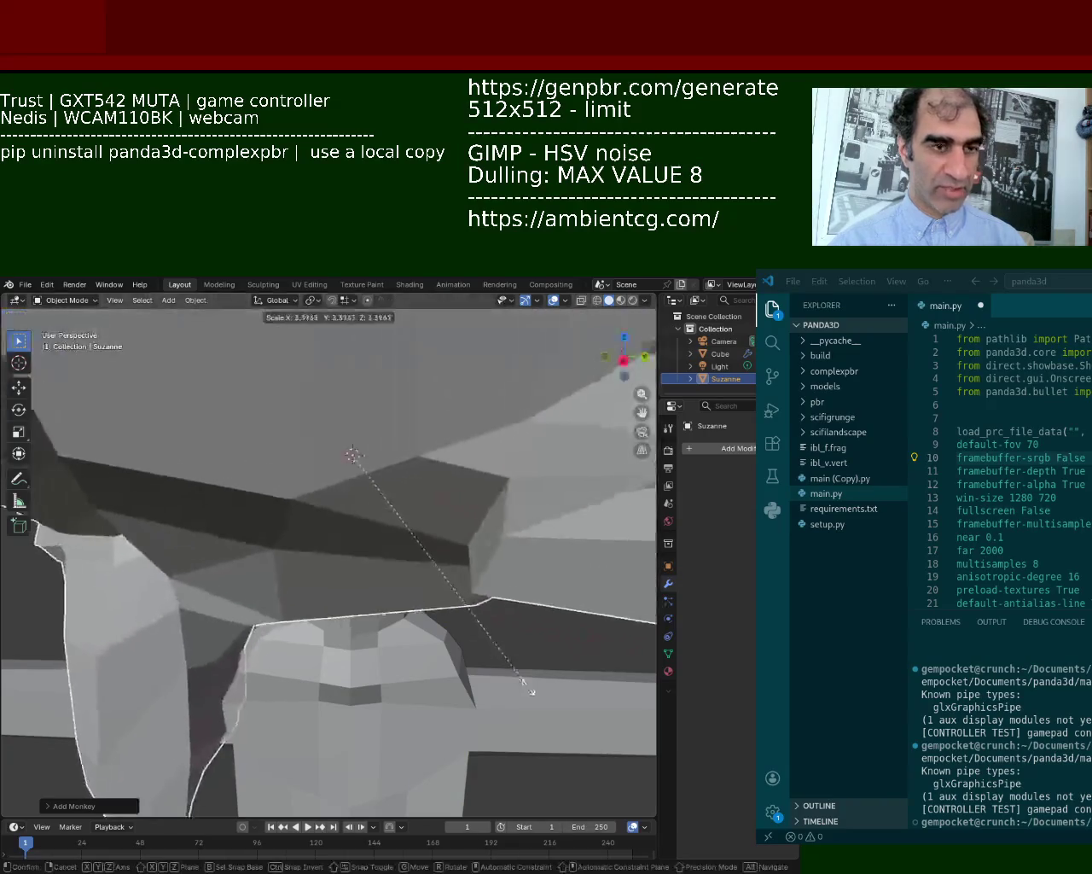
left_click(567, 724)
Orbit and zoom to compare the monkey head against the character's head.
middle_click_drag(405, 576, 333, 571)
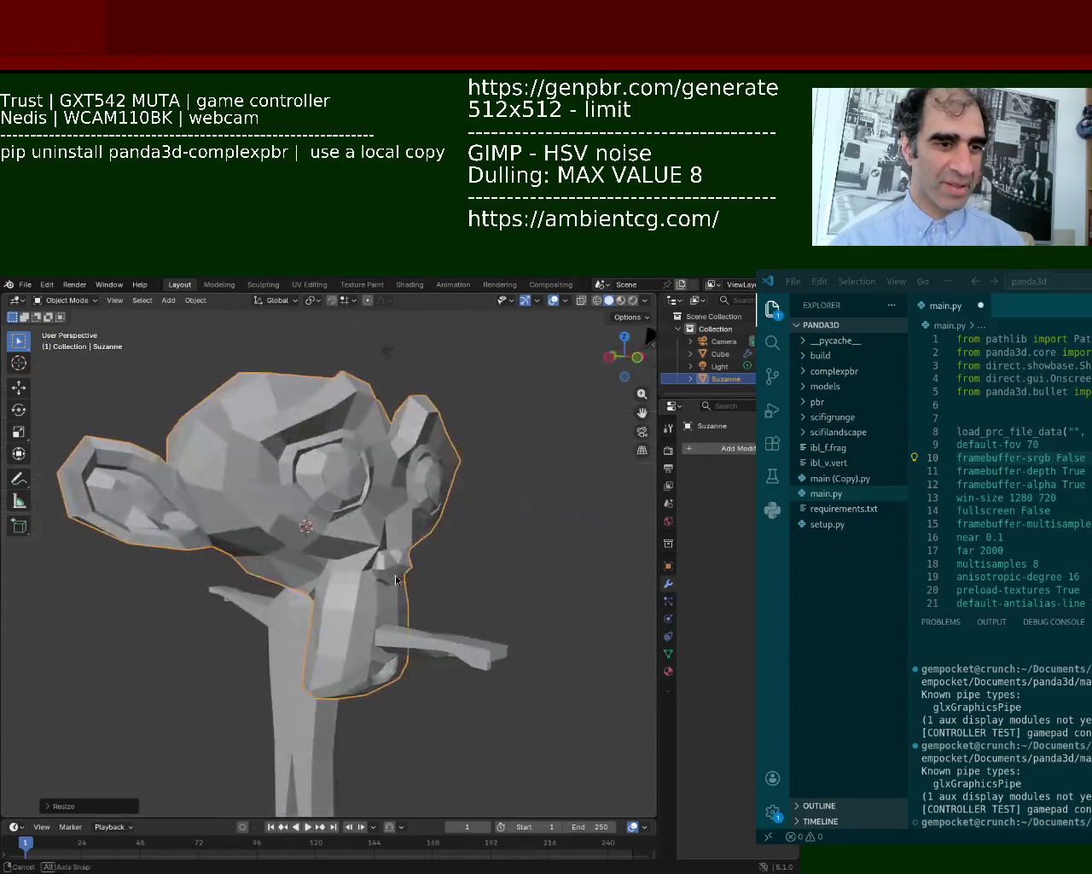
mouse_move(333, 571)
middle_mouse_down()
mouse_move(353, 592)
mouse_move(320, 548)
middle_mouse_up()
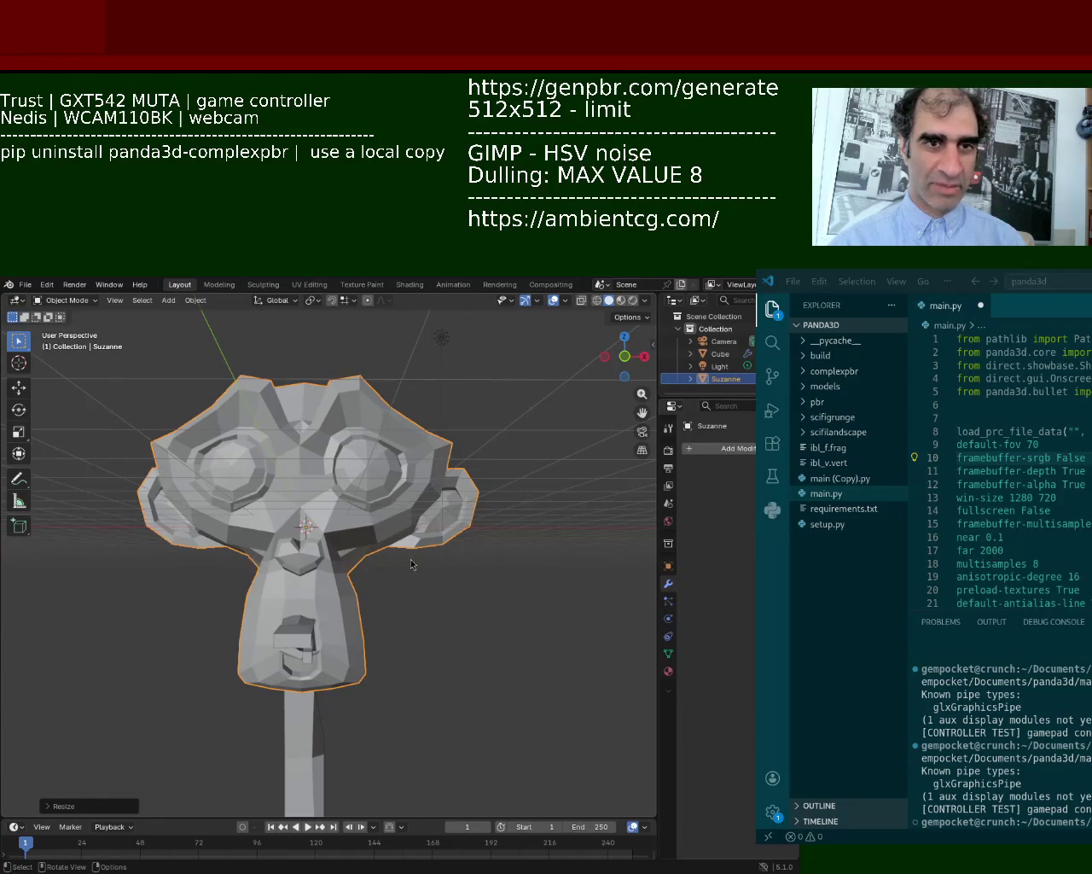
scroll(406, 572, "down", 5)
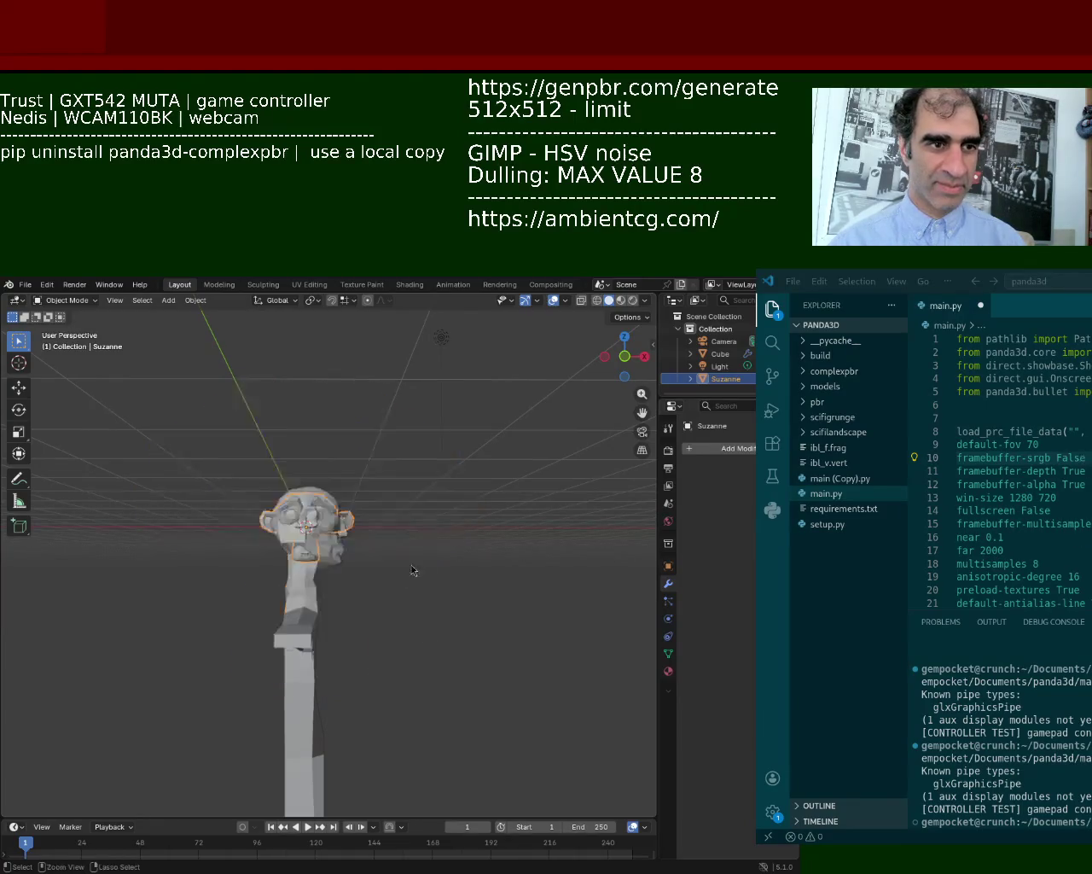
middle_click_drag(406, 572, 330, 529)
mouse_move(344, 518)
middle_mouse_down("ctrl")
mouse_move(393, 485)
mouse_move(401, 495)
middle_mouse_up("ctrl")
scroll(406, 503, "up", 3)
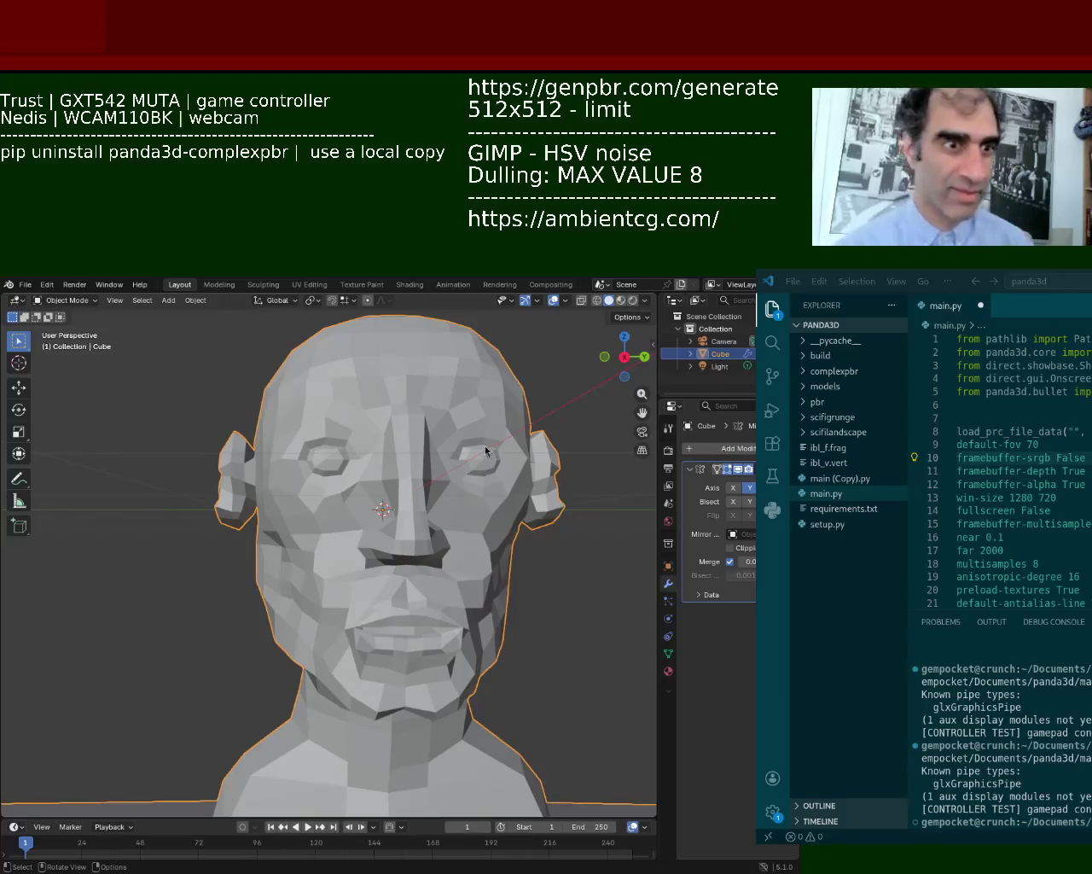
Return to Edit Mode and shift a face vertex along the Y axis.
scroll(418, 503, "up", 2)
mouse_move(429, 450)
middle_mouse_down()
mouse_move(323, 526)
mouse_move(358, 506)
middle_mouse_up()
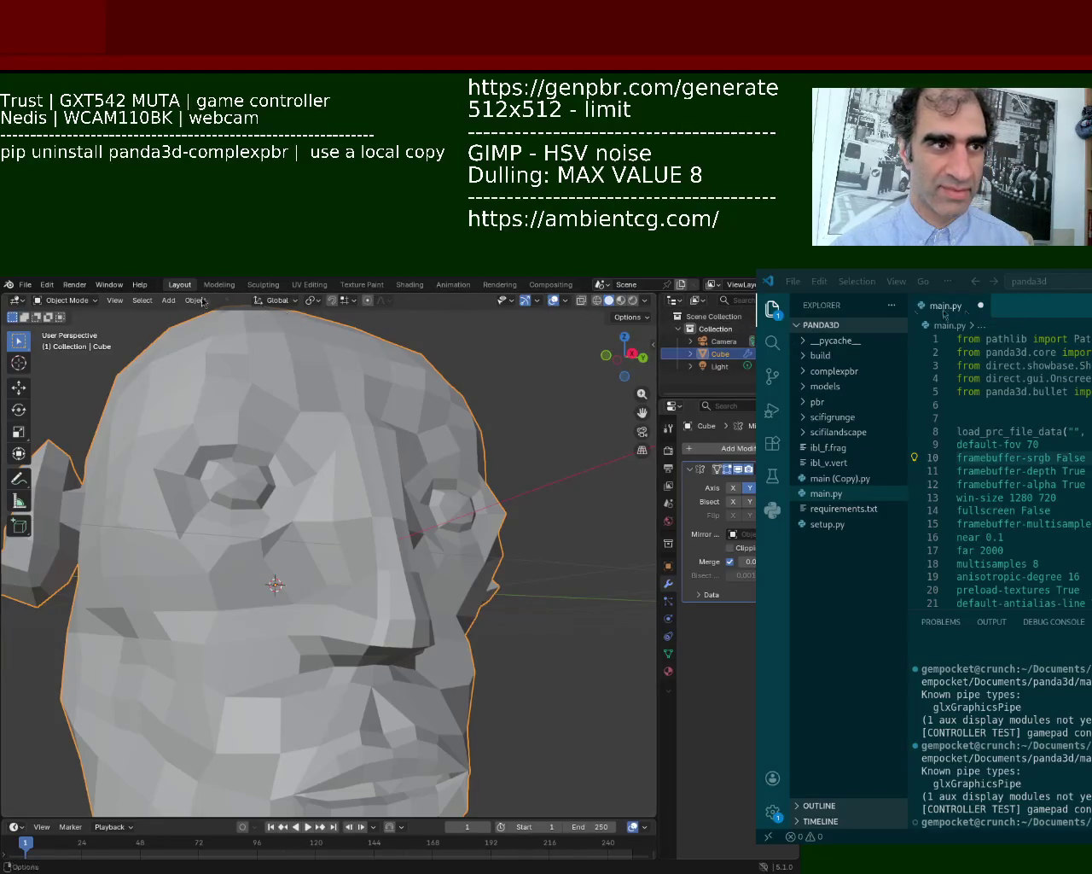
key("Tab")
mouse_move(391, 399)
middle_mouse_down()
mouse_move(273, 577)
mouse_move(304, 495)
mouse_move(372, 583)
middle_mouse_up()
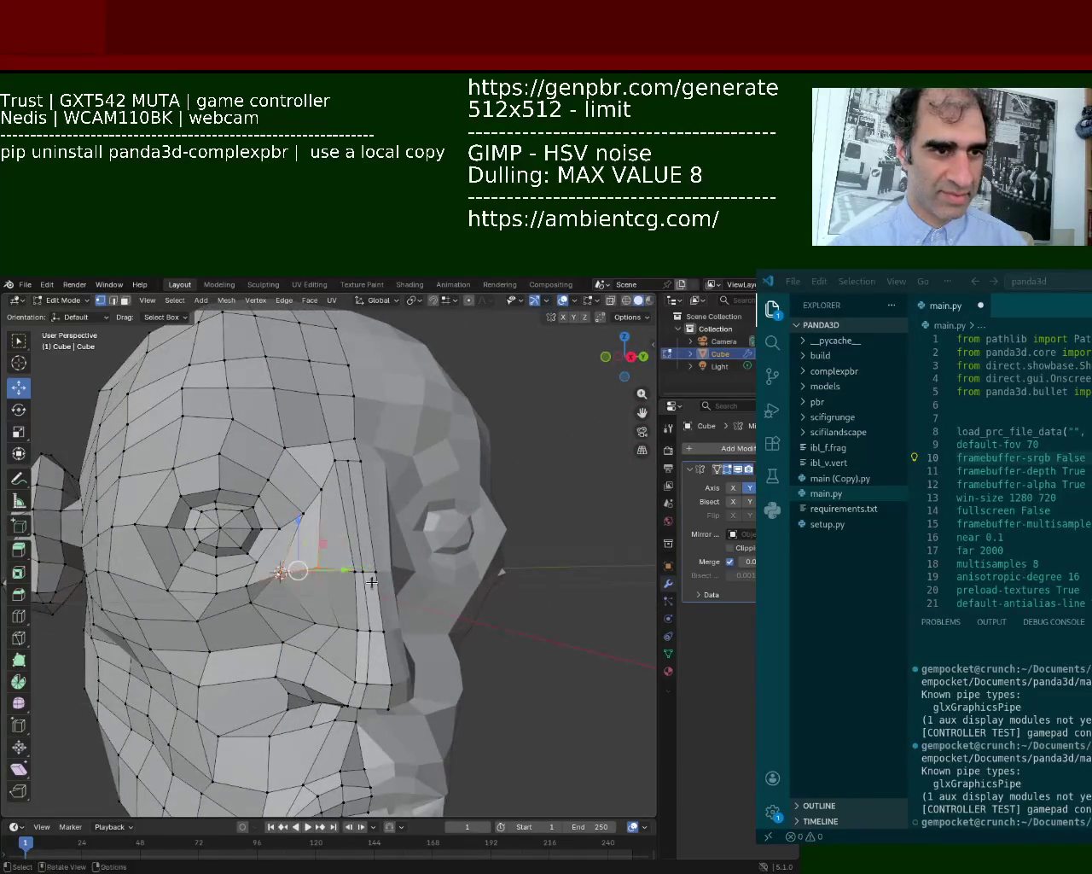
left_click_drag(350, 570, 375, 567)
scroll(374, 567, "down", 3)
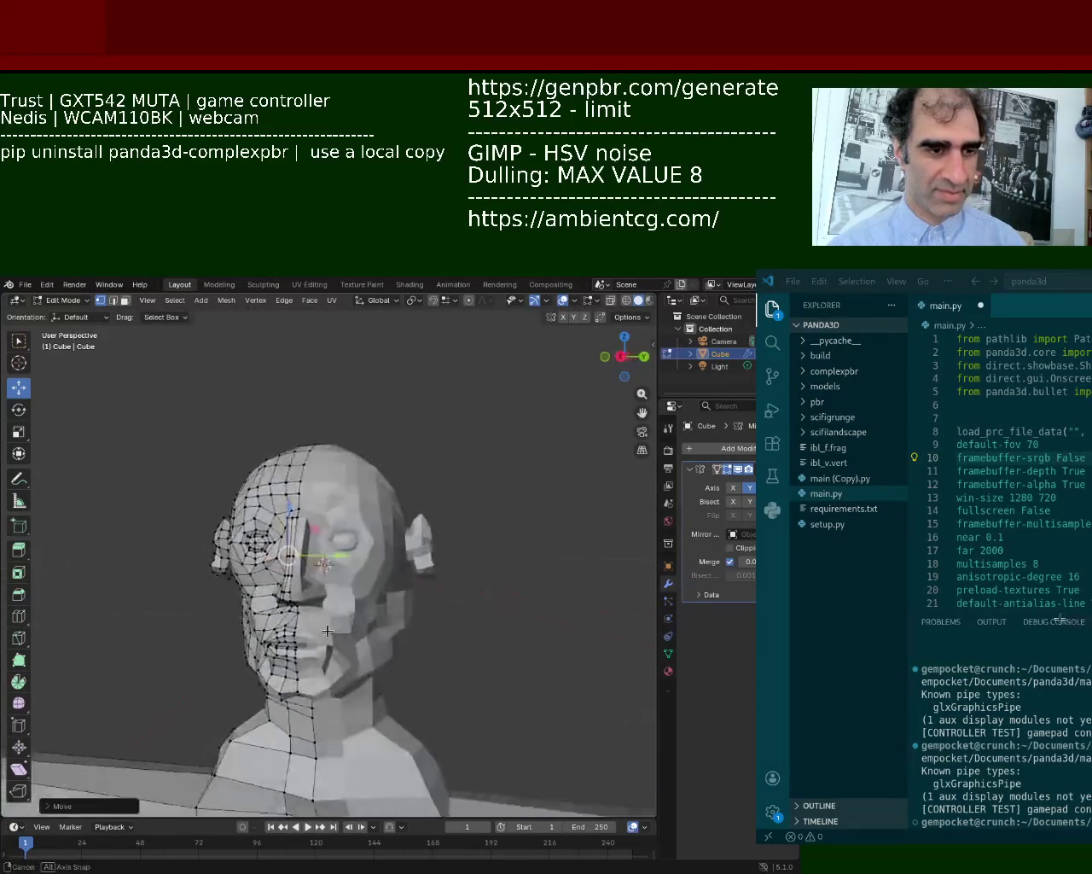
middle_click_drag(366, 567, 325, 565)
Lower the vertex at the mouth along the Z axis.
scroll(325, 565, "up", 2)
scroll(342, 571, "up", 2)
scroll(375, 578, "up", 2)
scroll(409, 655, "up", 1)
mouse_move(409, 655)
middle_mouse_down()
mouse_move(390, 544)
mouse_move(375, 618)
middle_mouse_up()
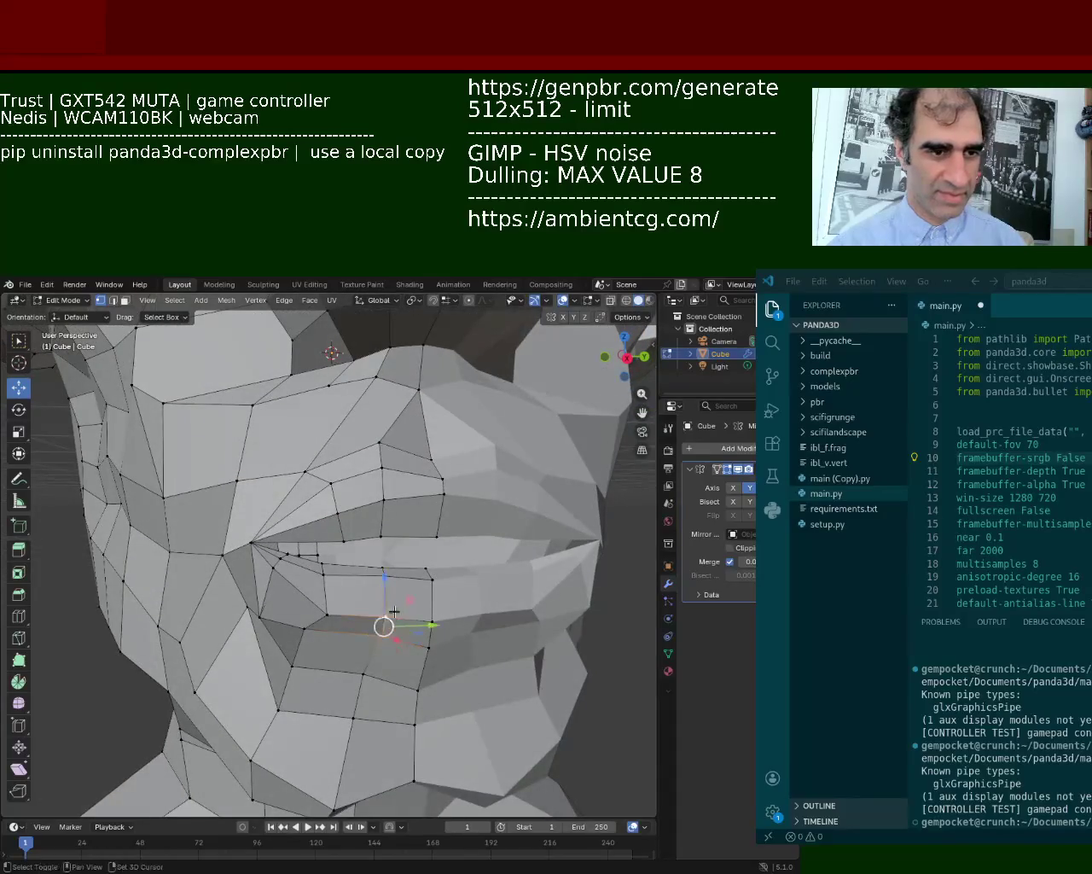
left_click_drag(392, 615, 385, 598)
left_click(384, 599)
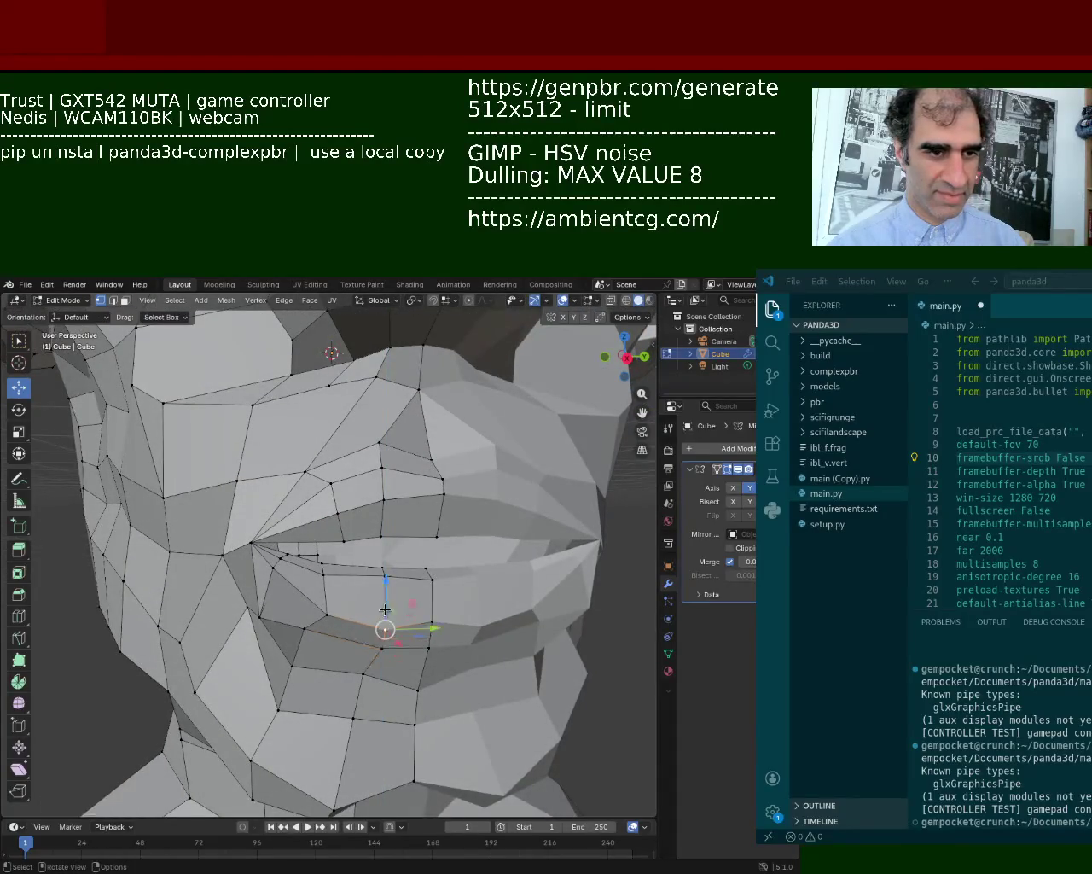
scroll(439, 576, "down", 4)
mouse_move(440, 576)
middle_mouse_down()
mouse_move(401, 567)
mouse_move(324, 508)
mouse_move(421, 542)
mouse_move(299, 476)
mouse_move(227, 536)
mouse_move(312, 522)
middle_mouse_up()
scroll(401, 567, "up", 3)
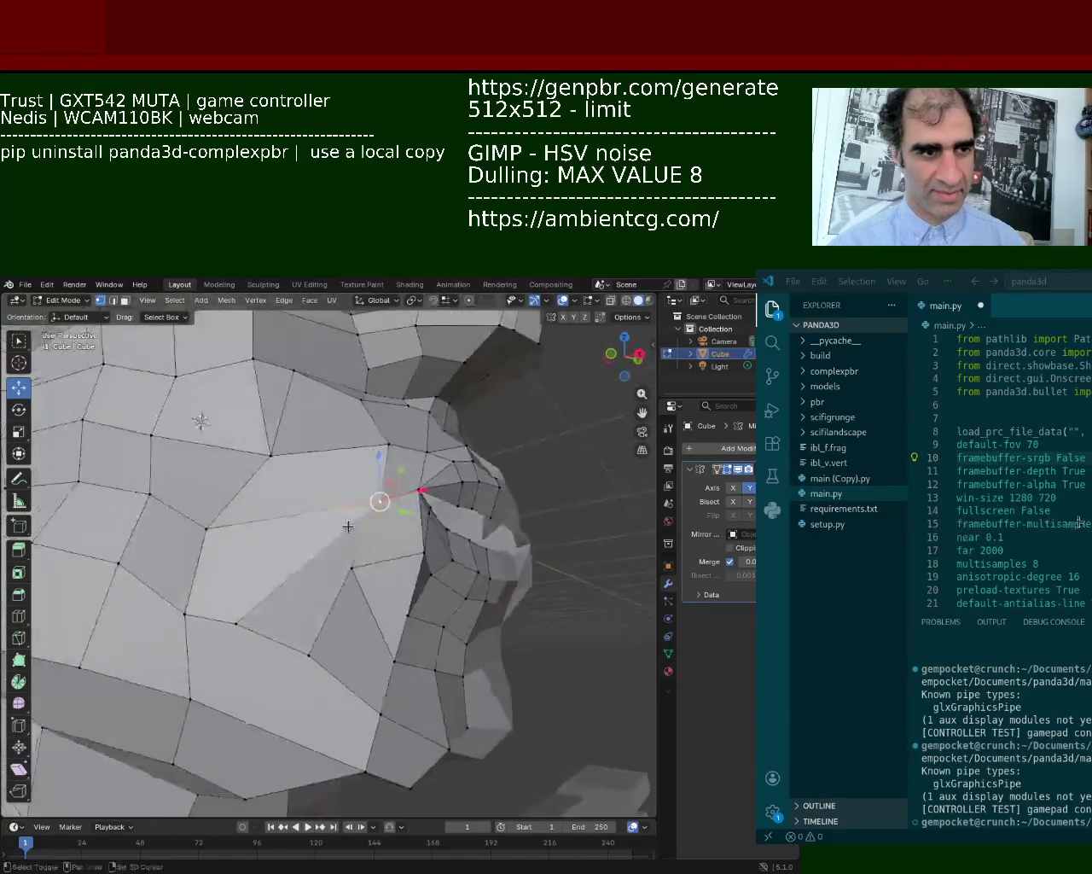
Push the cheek vertex back within the XY plane.
middle_click_drag(246, 544, 293, 561, "shift")
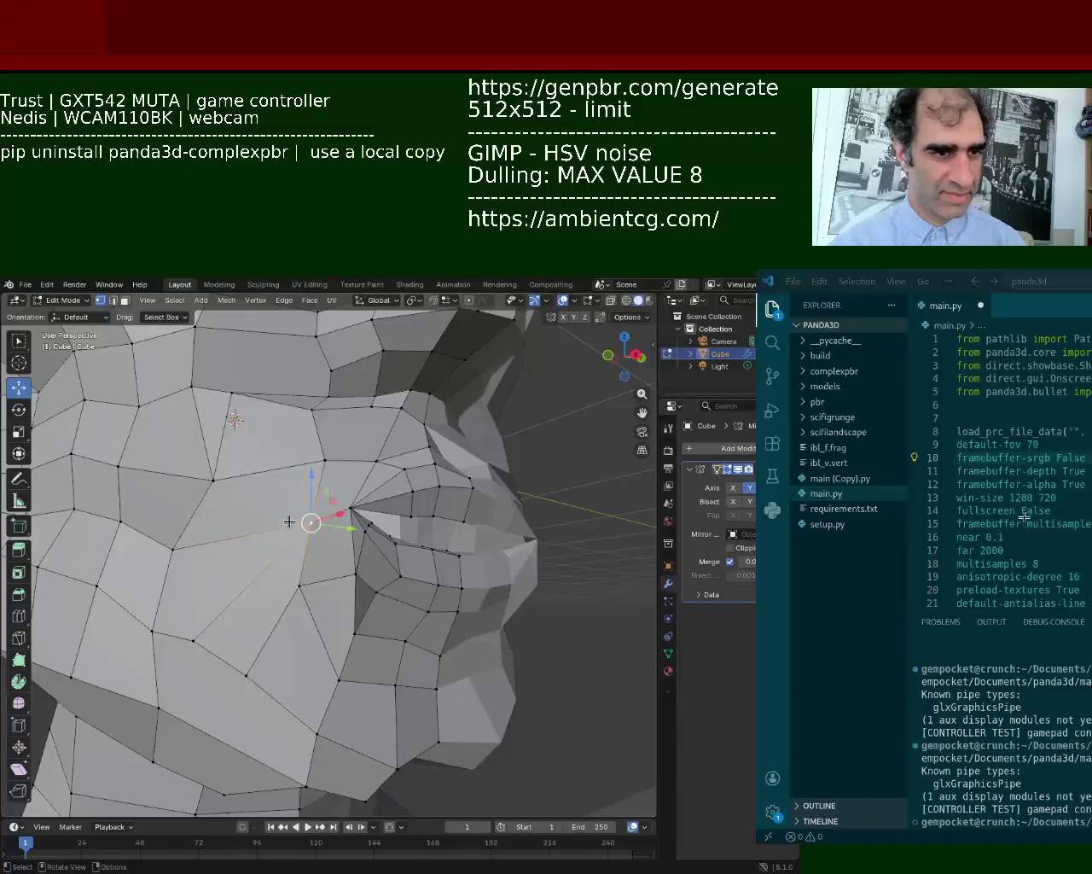
left_click_drag(320, 520, 291, 527)
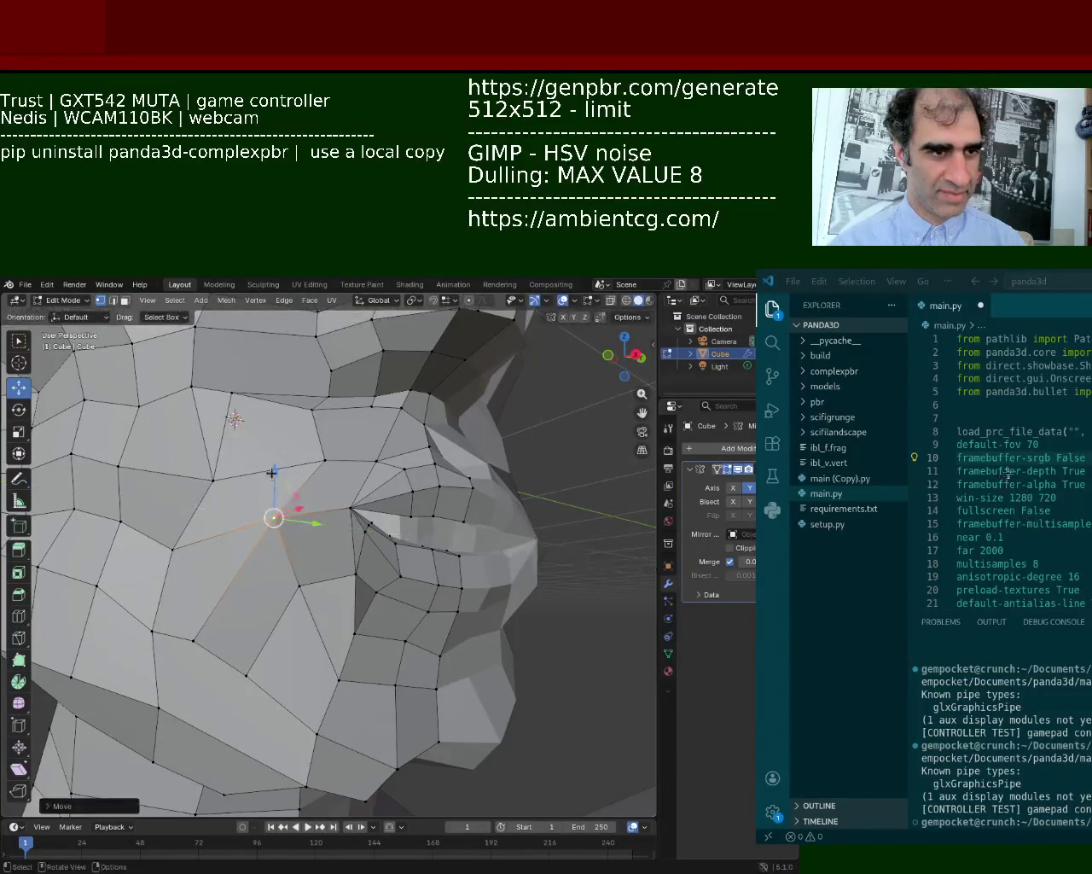
key("shift+z")
left_click_drag(325, 462, 325, 462)
mouse_move(325, 462)
middle_mouse_down()
mouse_move(374, 534)
mouse_move(358, 554)
middle_mouse_up()
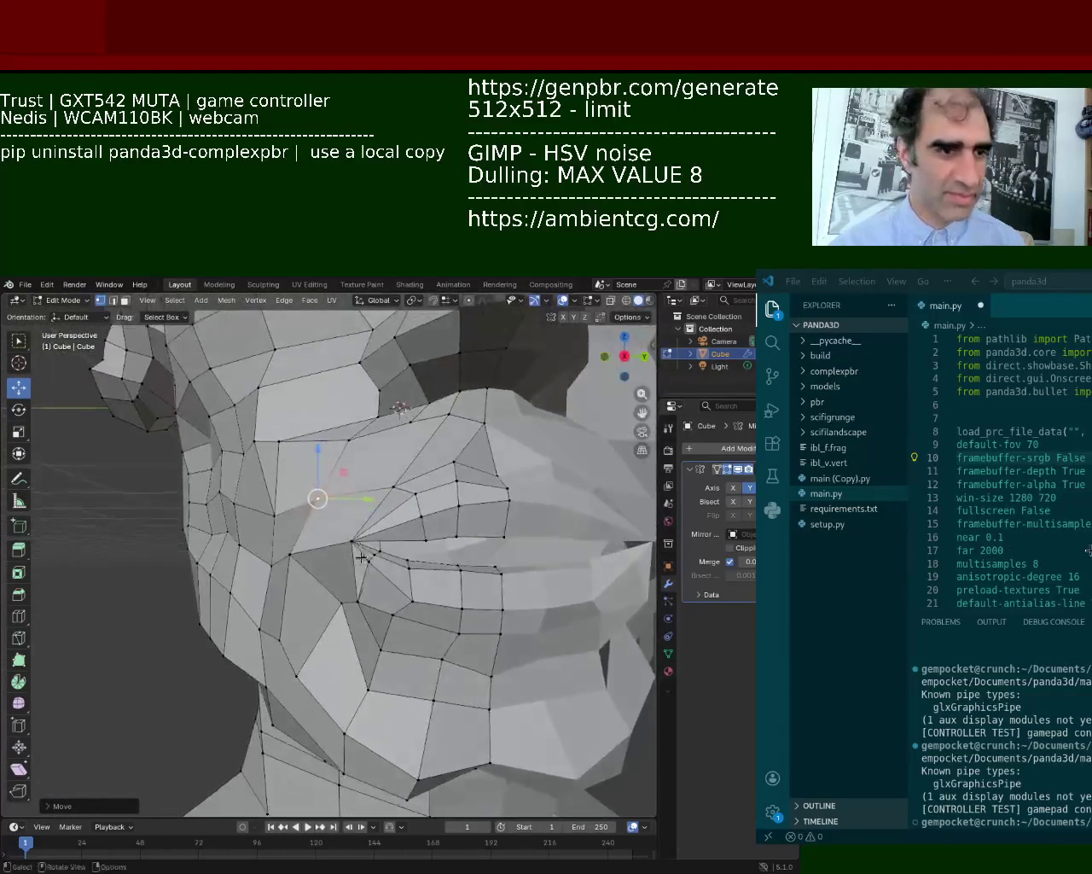
Move the vertex beside the mouth corner along the Y axis.
left_click(288, 555)
left_click_drag(341, 555, 370, 547)
left_click(370, 547)
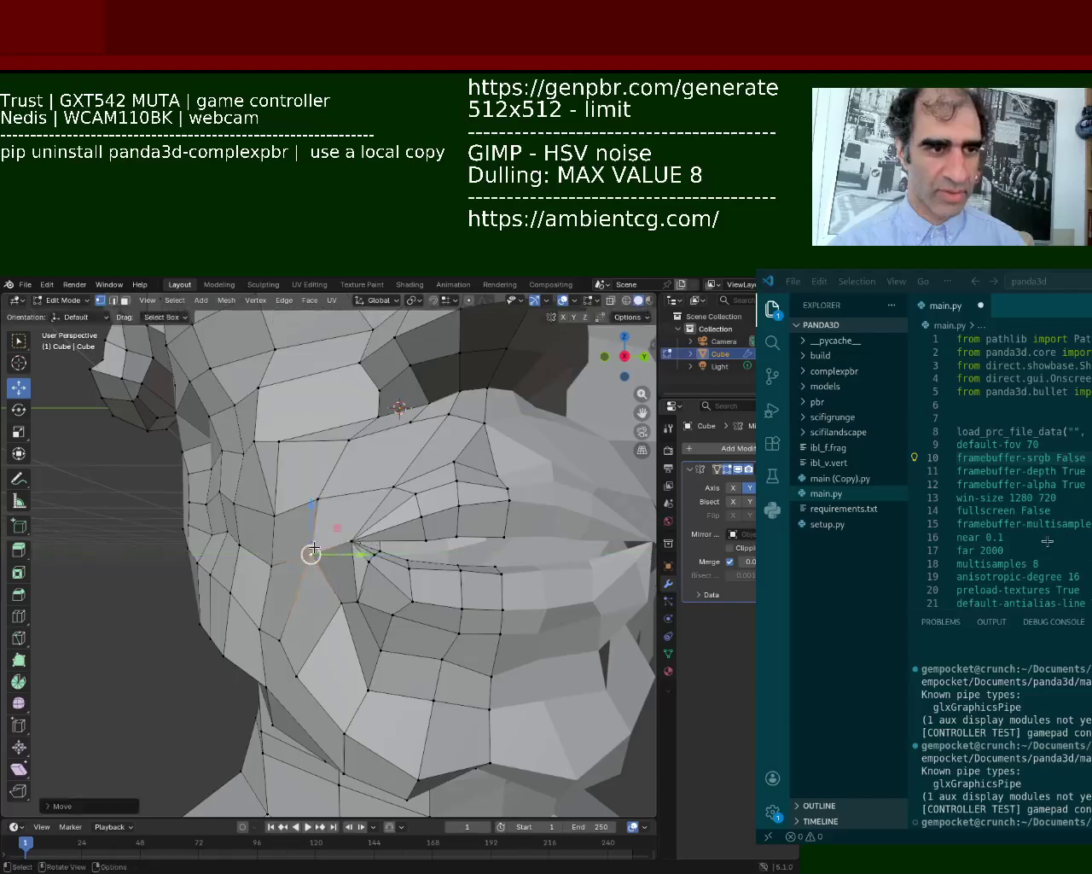
middle_click_drag(312, 549, 304, 550)
middle_click_drag(411, 538, 345, 588)
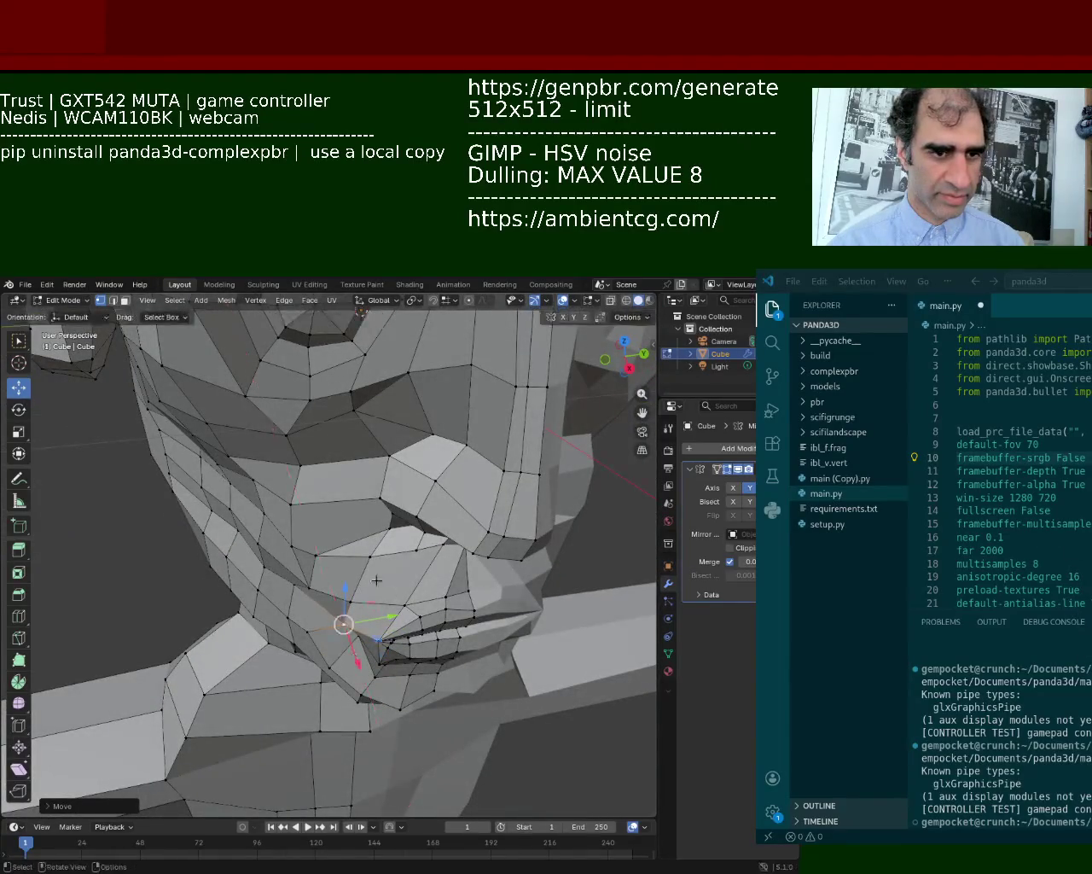
middle_click_drag(362, 673, 439, 495)
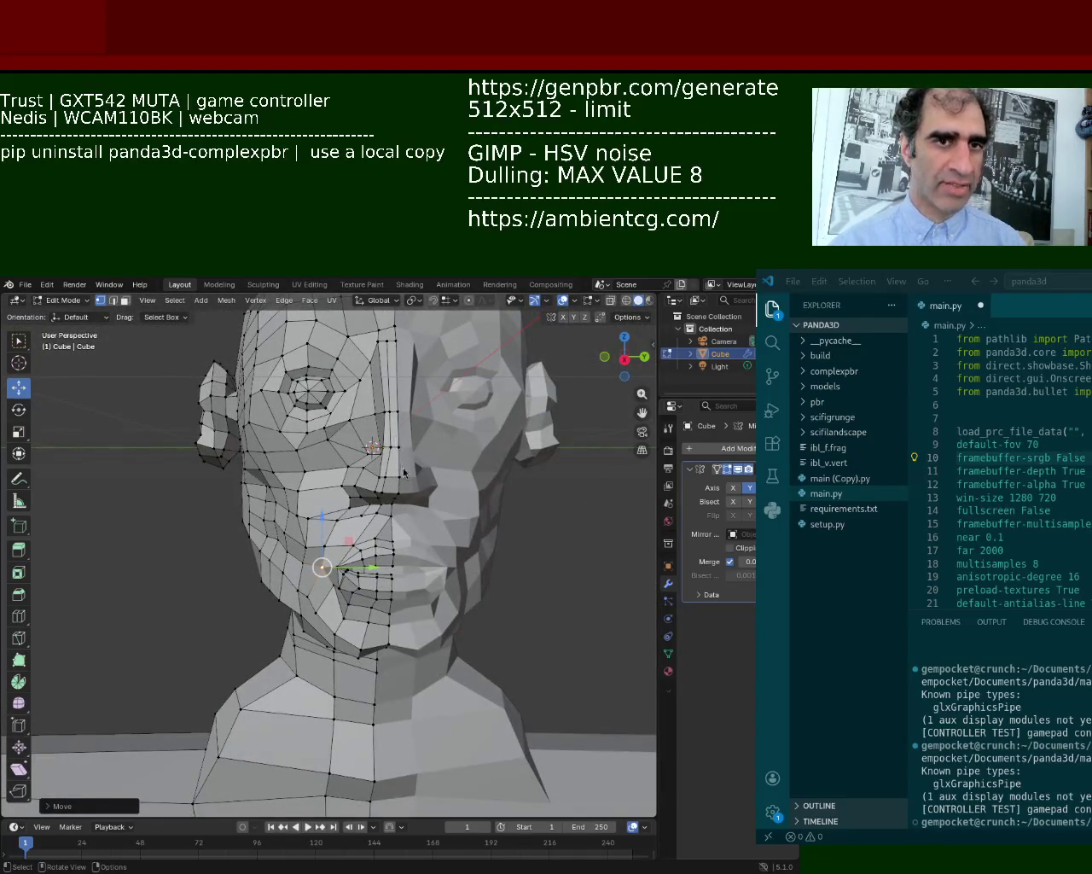
Move the mouth-corner and nose-bridge vertices vertically along Z.
scroll(341, 563, "up", 3)
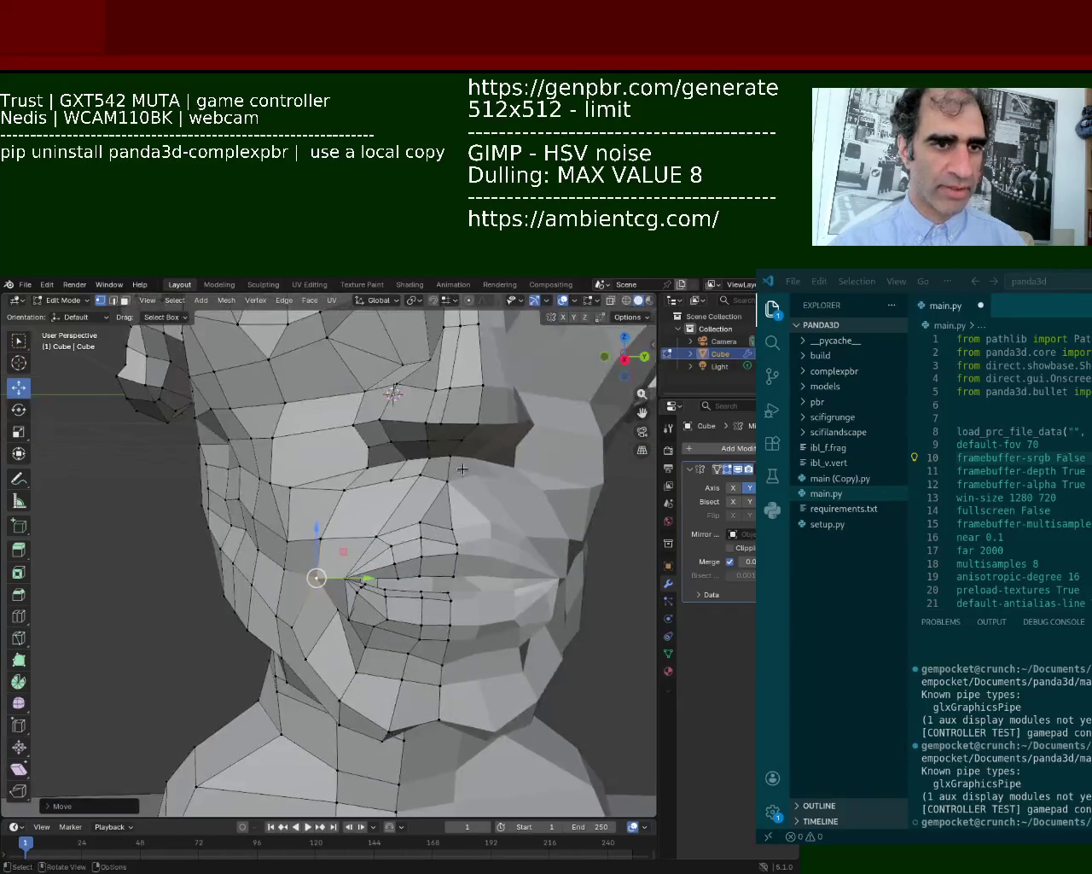
left_click(418, 474)
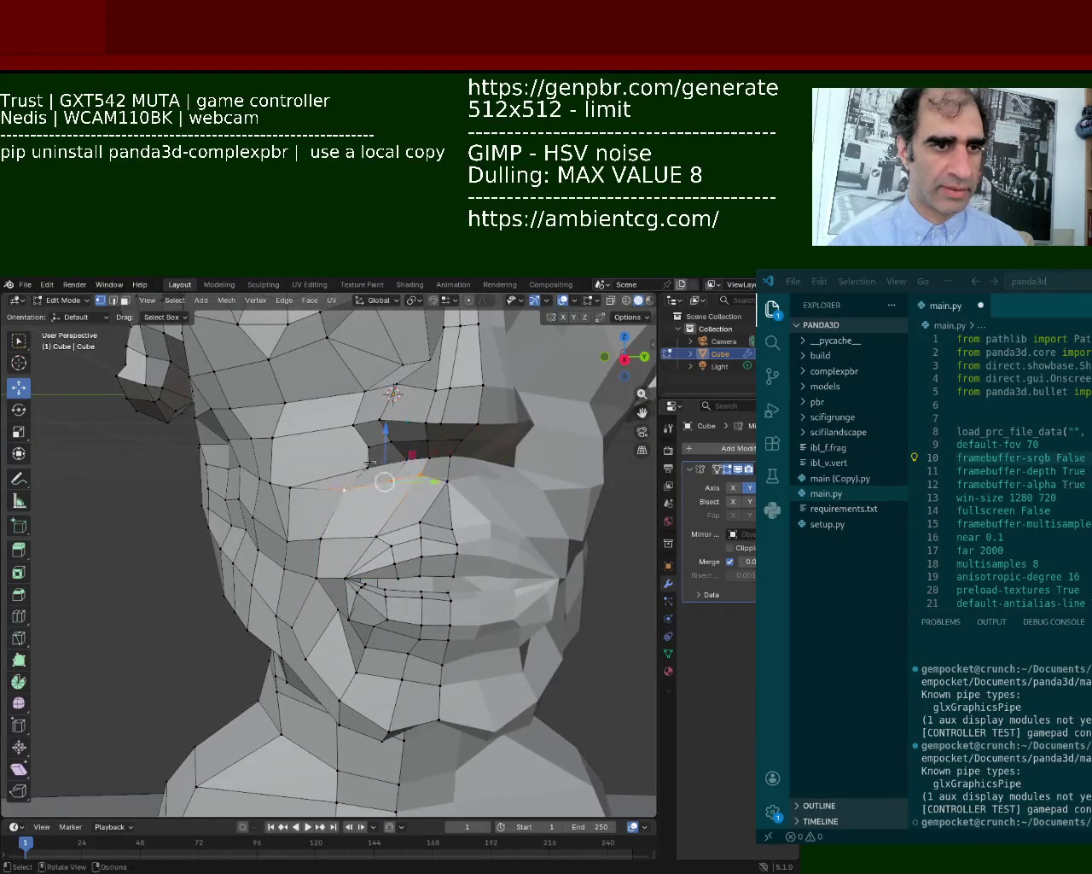
key("g")
key("z")
left_click(381, 458)
left_click(450, 483)
key("g")
key("z")
left_click(450, 458)
Slide a vertex on the side of the face along the X axis.
middle_click_drag(450, 458, 307, 466)
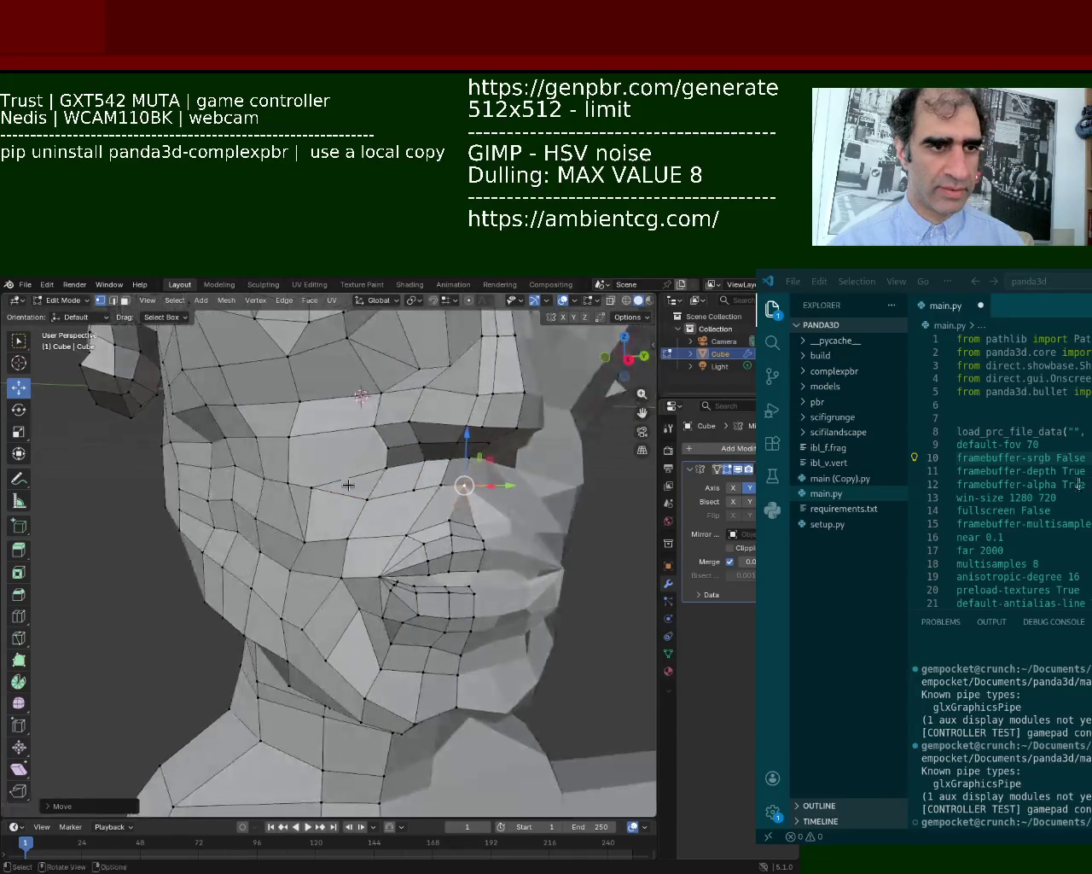
left_click(314, 438)
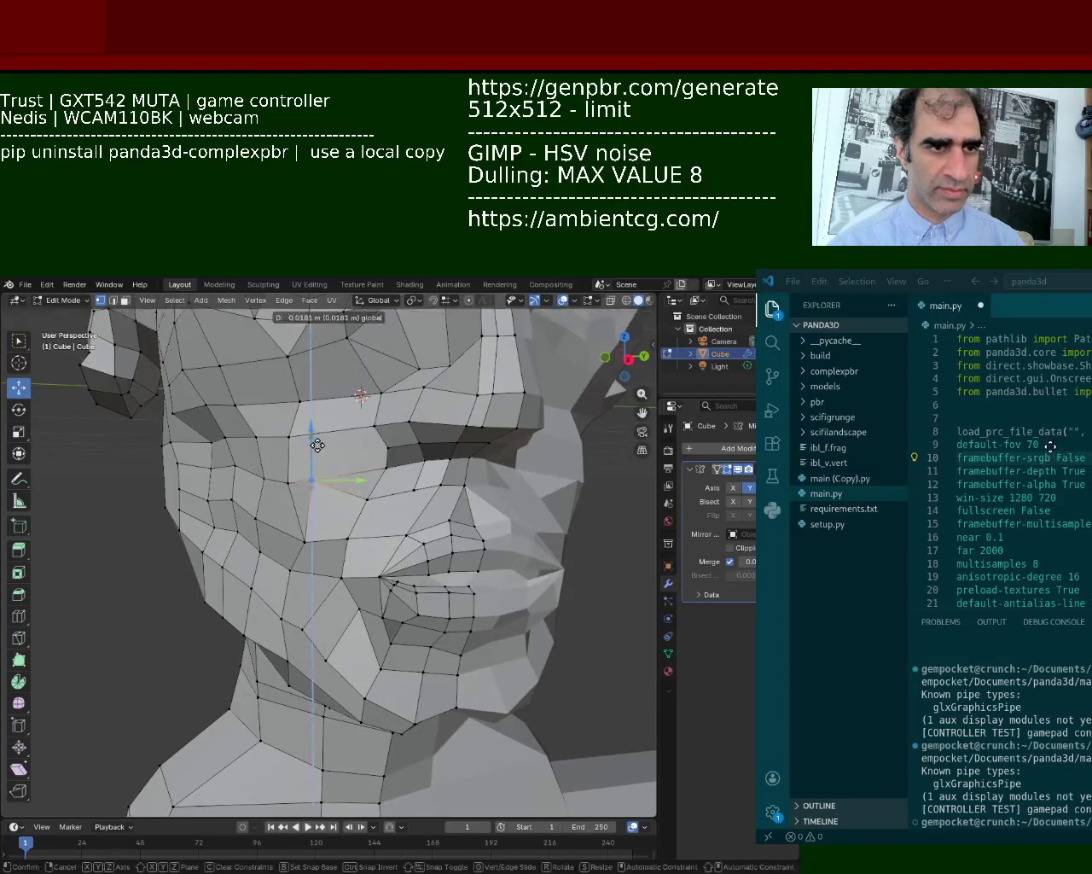
middle_click_drag(314, 438, 187, 368)
middle_click_drag(410, 487, 333, 490)
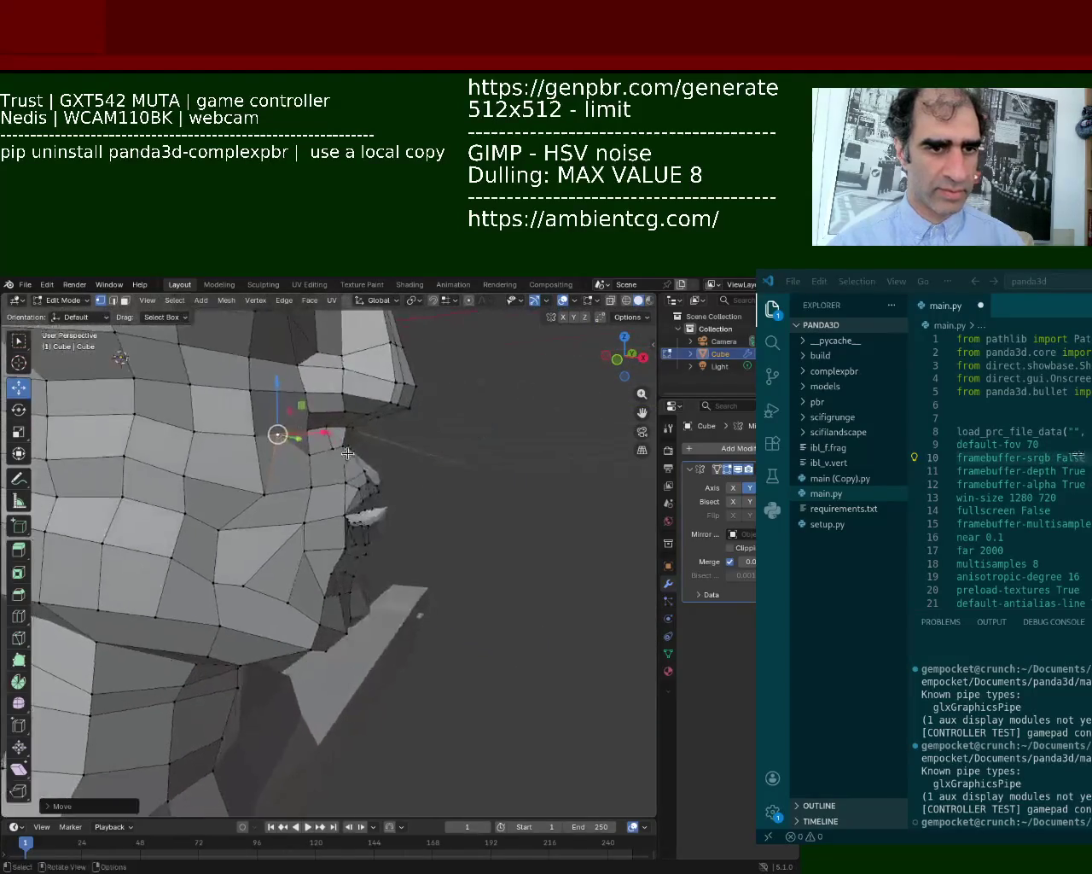
left_click(327, 533)
middle_click_drag(384, 531, 348, 563)
left_click_drag(348, 563, 350, 566)
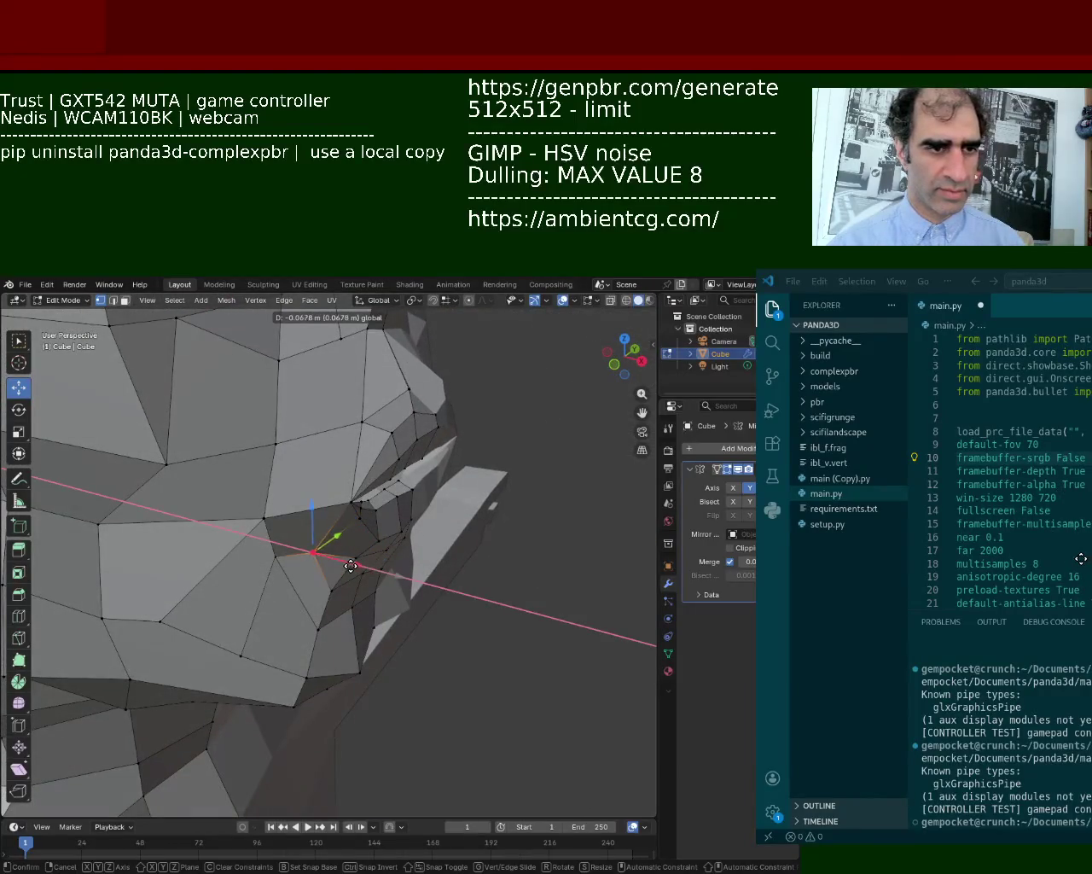
left_click(351, 566)
Slide more side-face vertices along the X axis.
mouse_move(312, 551)
middle_mouse_down()
mouse_move(302, 468)
mouse_move(236, 555)
middle_mouse_up()
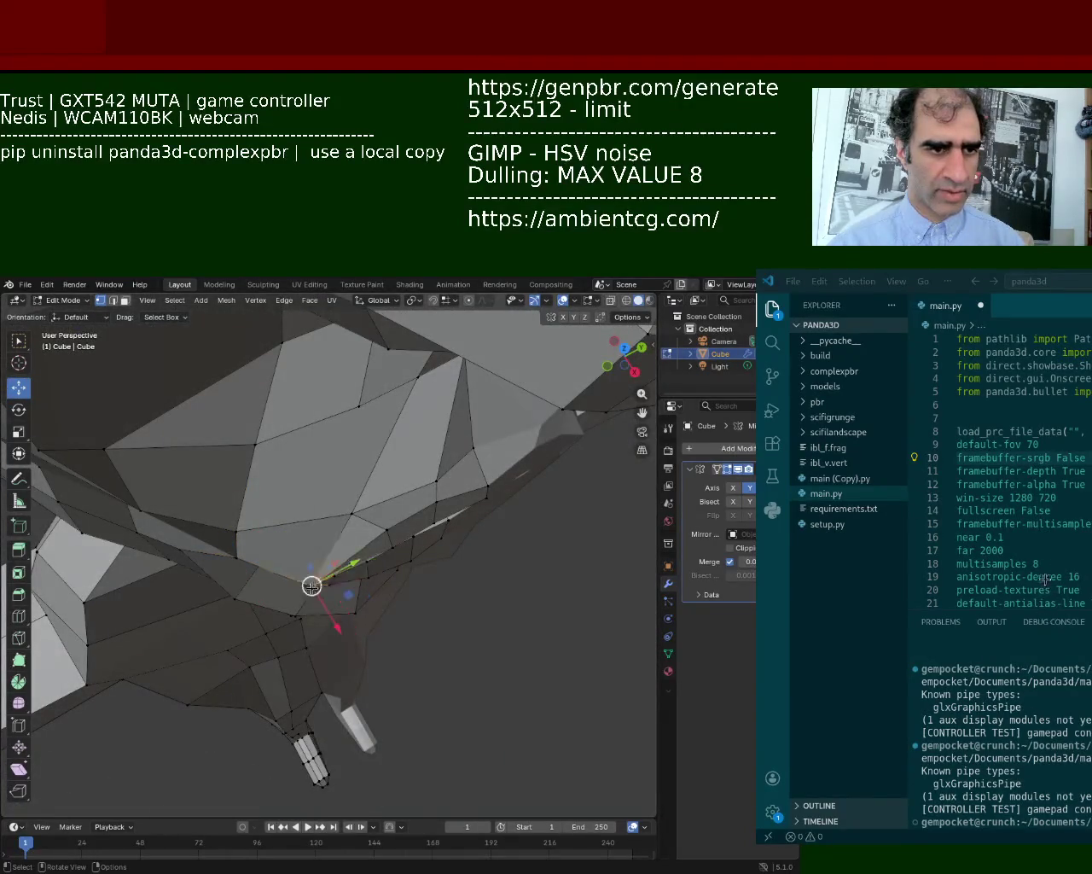
middle_click_drag(311, 585, 329, 529)
left_click_drag(341, 541, 335, 549)
left_click(335, 548)
mouse_move(335, 549)
middle_mouse_down()
mouse_move(405, 482)
mouse_move(374, 503)
mouse_move(391, 496)
mouse_move(387, 434)
middle_mouse_up()
left_click_drag(428, 488, 413, 483)
Reposition a mouth vertex along Y and then along X.
left_click(388, 437)
mouse_move(426, 444)
middle_mouse_down()
mouse_move(346, 521)
mouse_move(332, 503)
middle_mouse_up()
left_click_drag(374, 513, 402, 504)
mouse_move(402, 504)
middle_mouse_down()
mouse_move(462, 516)
mouse_move(431, 543)
middle_mouse_up()
scroll(431, 544, "up", 3)
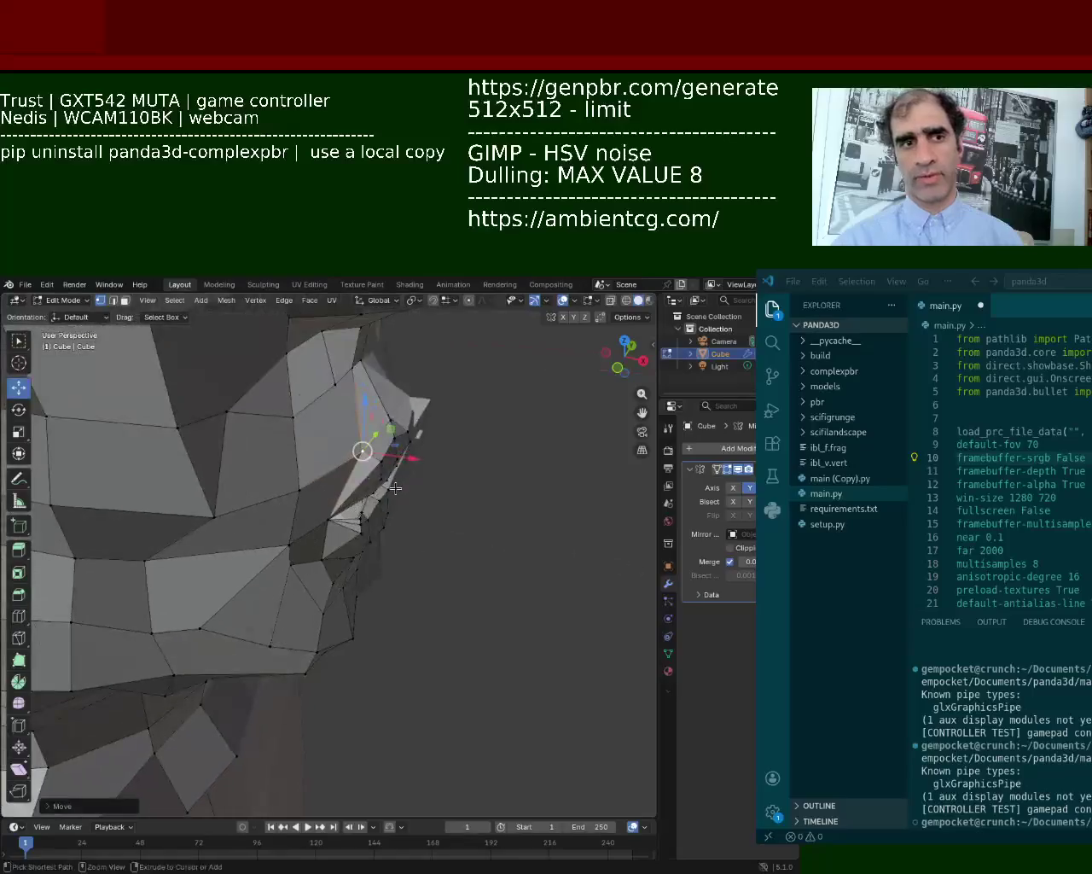
mouse_move(368, 449)
middle_mouse_down()
mouse_move(327, 504)
mouse_move(344, 501)
middle_mouse_up()
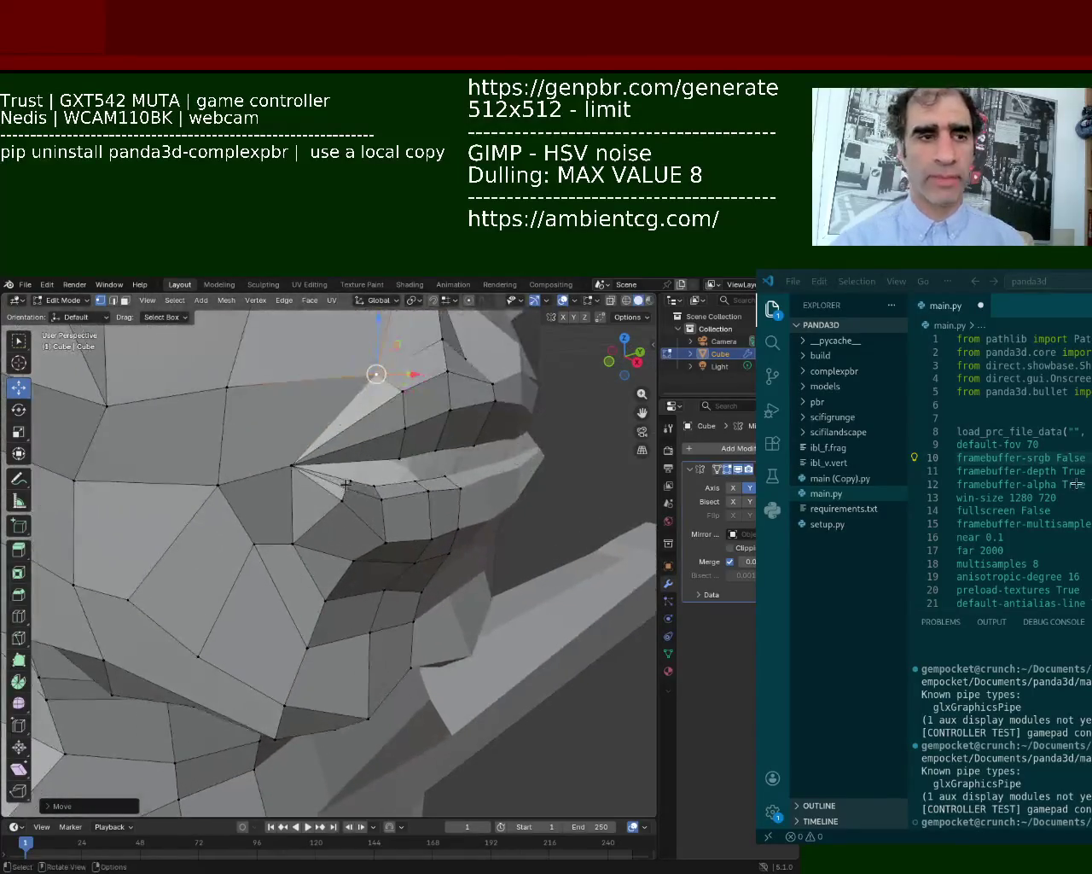
left_click_drag(351, 475, 353, 512)
middle_click_drag(353, 512, 385, 563)
left_click_drag(386, 563, 365, 540)
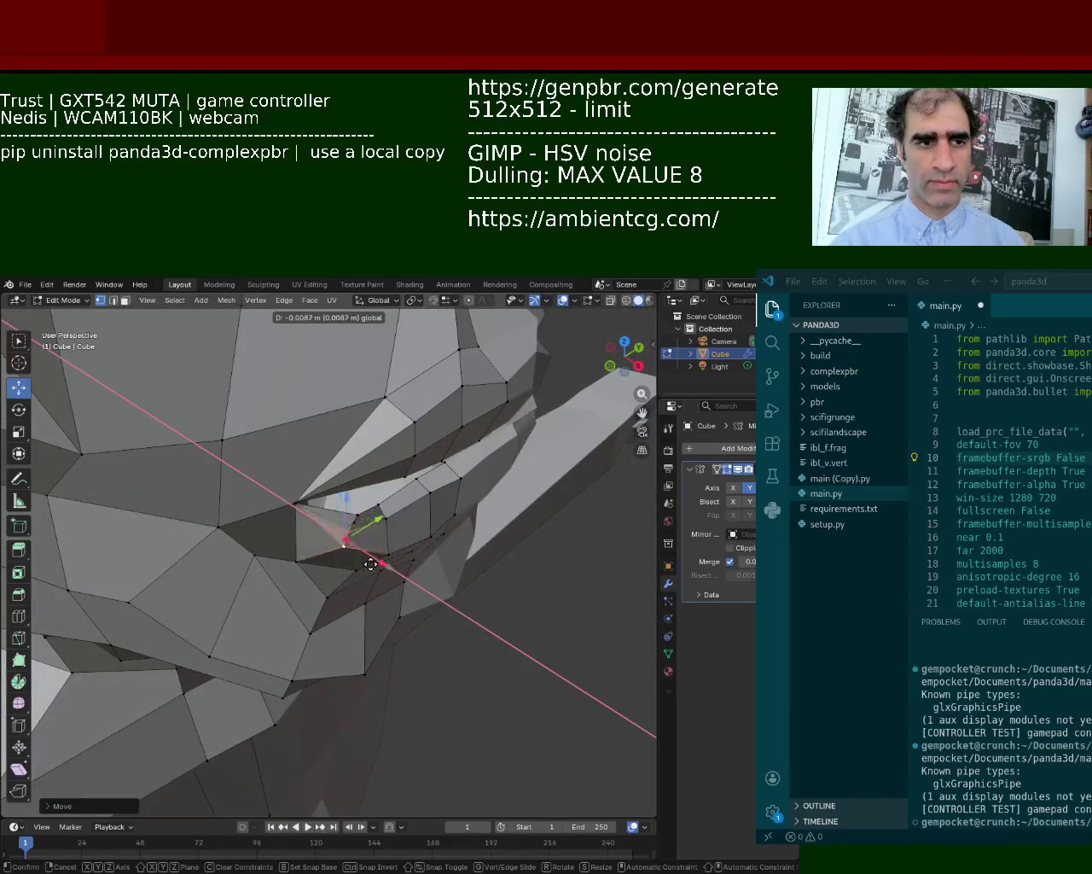
scroll(350, 478, "up", 2)
scroll(363, 413, "up", 2)
Slide the selected mouth vertex sideways along X into a new position.
mouse_move(363, 413)
middle_mouse_down()
mouse_move(365, 401)
mouse_move(411, 451)
middle_mouse_up()
mouse_move(349, 410)
middle_mouse_down()
mouse_move(319, 429)
mouse_move(122, 446)
mouse_move(192, 424)
middle_mouse_up()
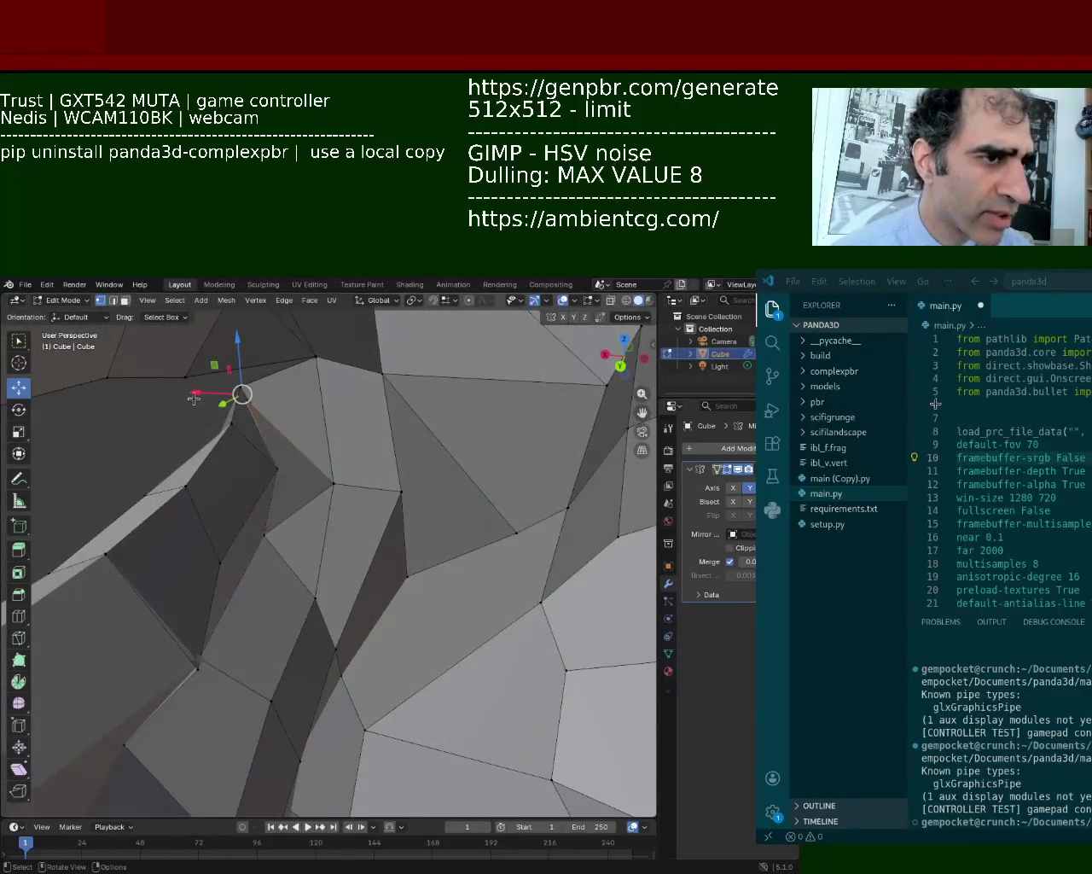
left_click_drag(193, 399, 219, 399)
mouse_move(256, 397)
middle_mouse_down()
mouse_move(329, 398)
mouse_move(244, 402)
mouse_move(281, 444)
mouse_move(147, 430)
middle_mouse_up()
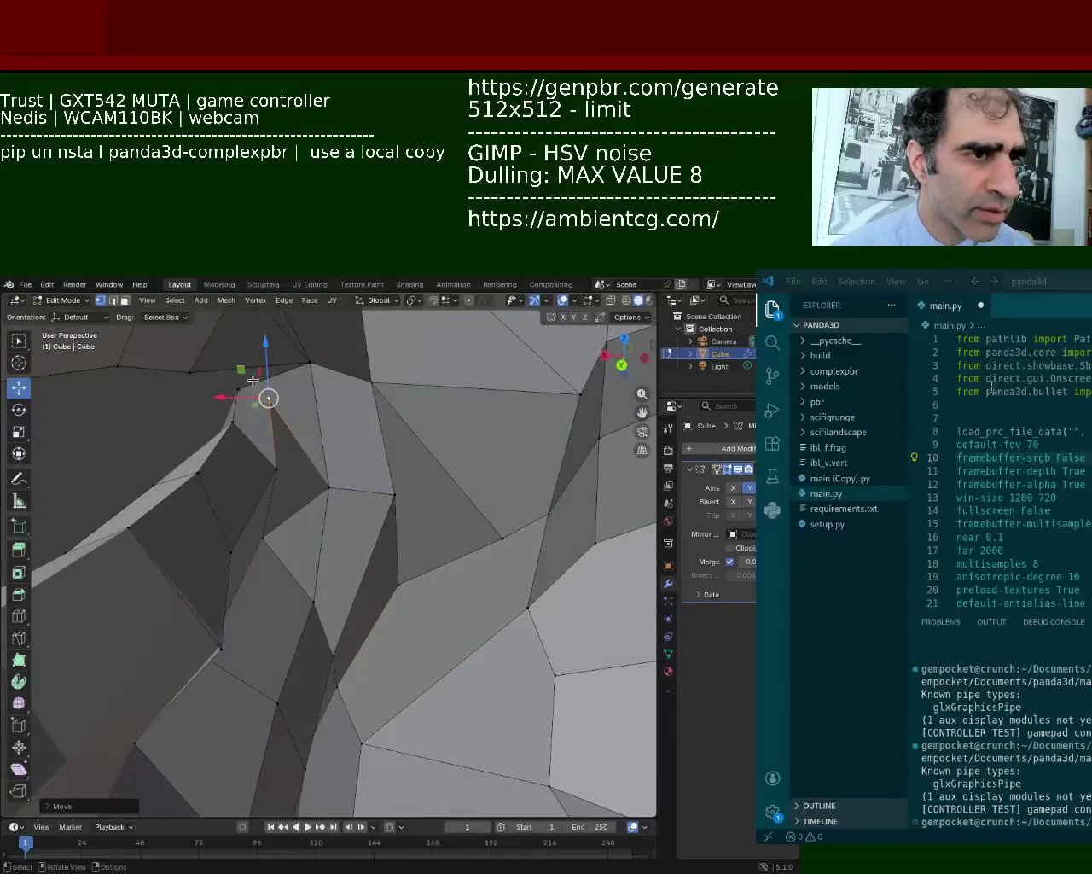
key("g")
left_click(266, 418)
key("g")
key("x")
left_click(254, 404)
Lower the vertex along Z, adjust it along X, and save as bot_1.blend.
mouse_move(254, 404)
middle_mouse_down()
mouse_move(313, 402)
mouse_move(205, 427)
mouse_move(158, 453)
mouse_move(287, 452)
mouse_move(219, 434)
mouse_move(332, 421)
mouse_move(290, 450)
mouse_move(280, 409)
mouse_move(254, 425)
mouse_move(277, 438)
middle_mouse_up()
key("g")
key("z")
left_click(298, 435)
key("g")
left_click(230, 425)
left_click_drag(192, 425, 270, 399)
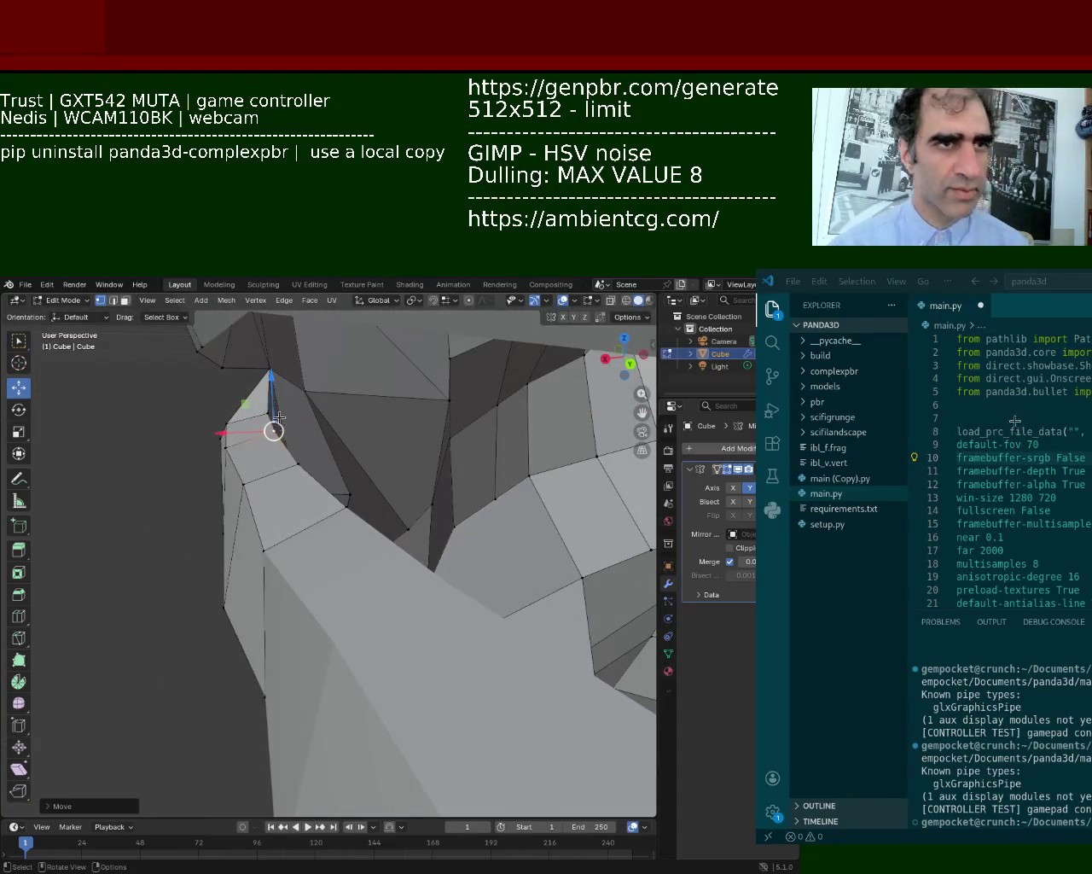
key("ctrl+s")
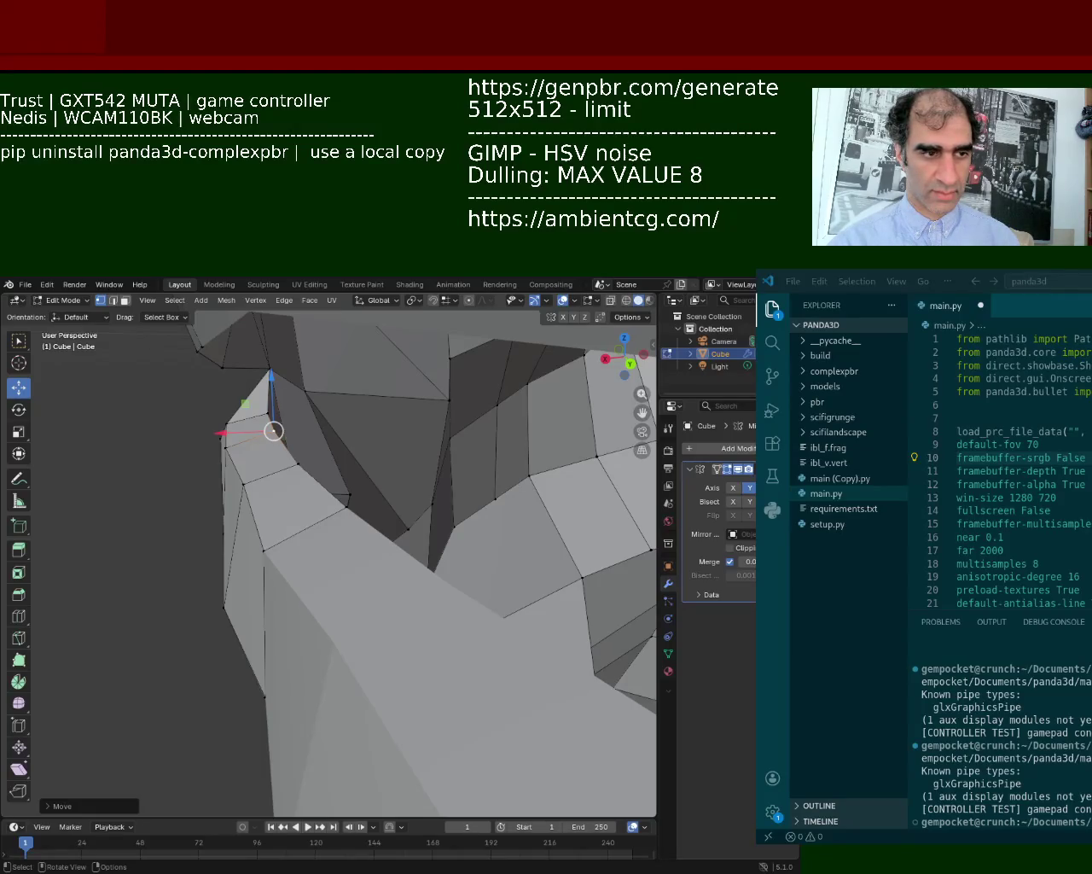
mouse_move(385, 464)
middle_mouse_down()
mouse_move(370, 410)
mouse_move(386, 503)
mouse_move(354, 487)
mouse_move(517, 551)
mouse_move(421, 498)
middle_mouse_up()
Slide the first lip vertices along Y to set the depth of the lip edge.
key("g")
key("y")
left_click(391, 409)
left_click(357, 493)
key("g")
key("y")
left_click(425, 502)
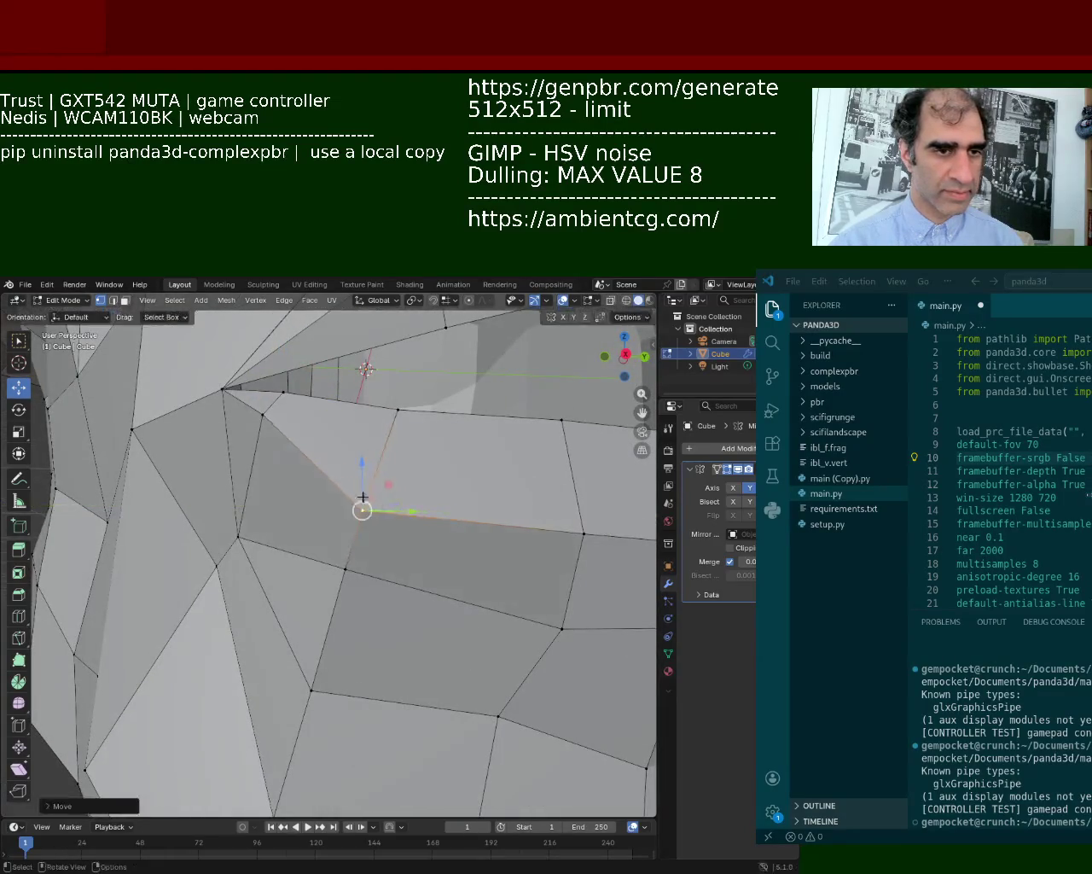
mouse_move(367, 477)
middle_mouse_down()
mouse_move(262, 428)
mouse_move(482, 539)
mouse_move(191, 485)
middle_mouse_up()
key("g")
left_click(292, 436)
Move several lip vertices vertically along Z, lowering part of the lip edge.
key("g")
key("z")
left_click(418, 523)
left_click(347, 563)
middle_click_drag(290, 511, 353, 568)
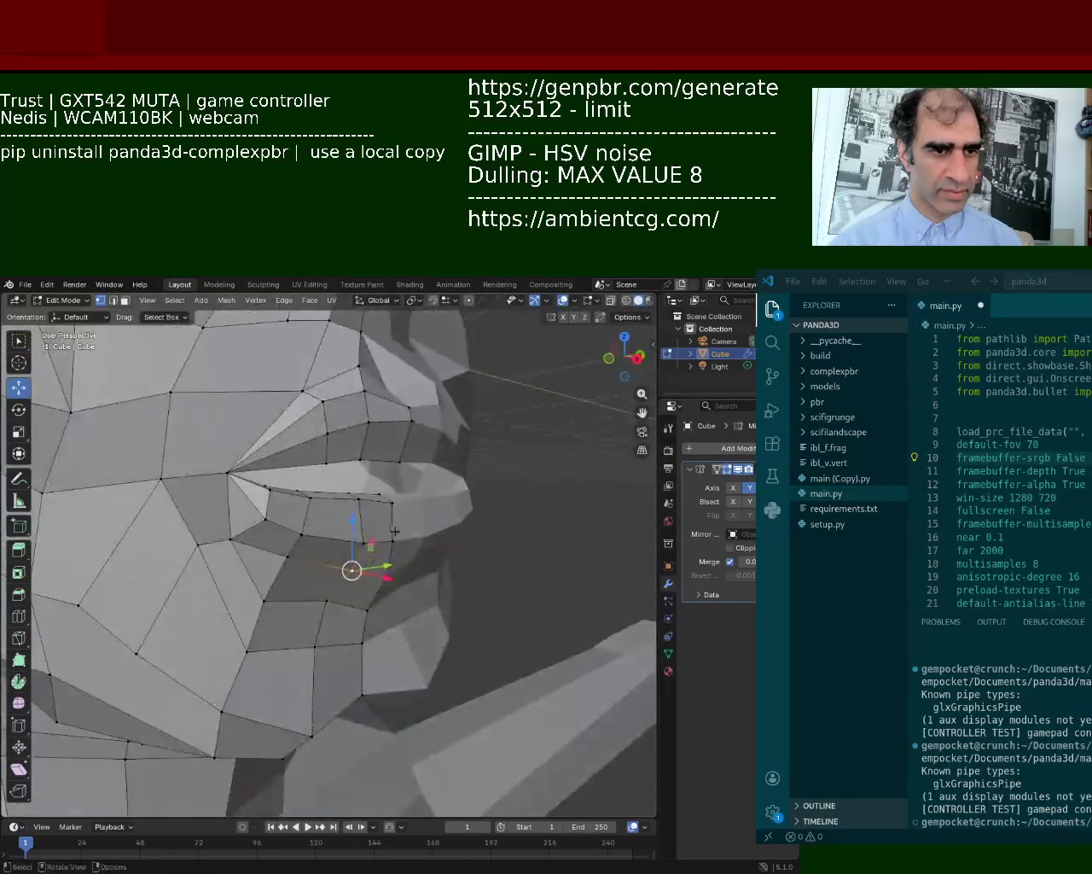
key("g")
key("z")
left_click(392, 499)
left_click(301, 534)
key("g")
key("z")
left_click(348, 575)
Adjust two more lip vertices in height, repositioning one within the X–Z plane.
left_click(350, 576)
key("g")
key("z")
left_click(353, 578)
left_click(302, 532)
key("g")
key("z")
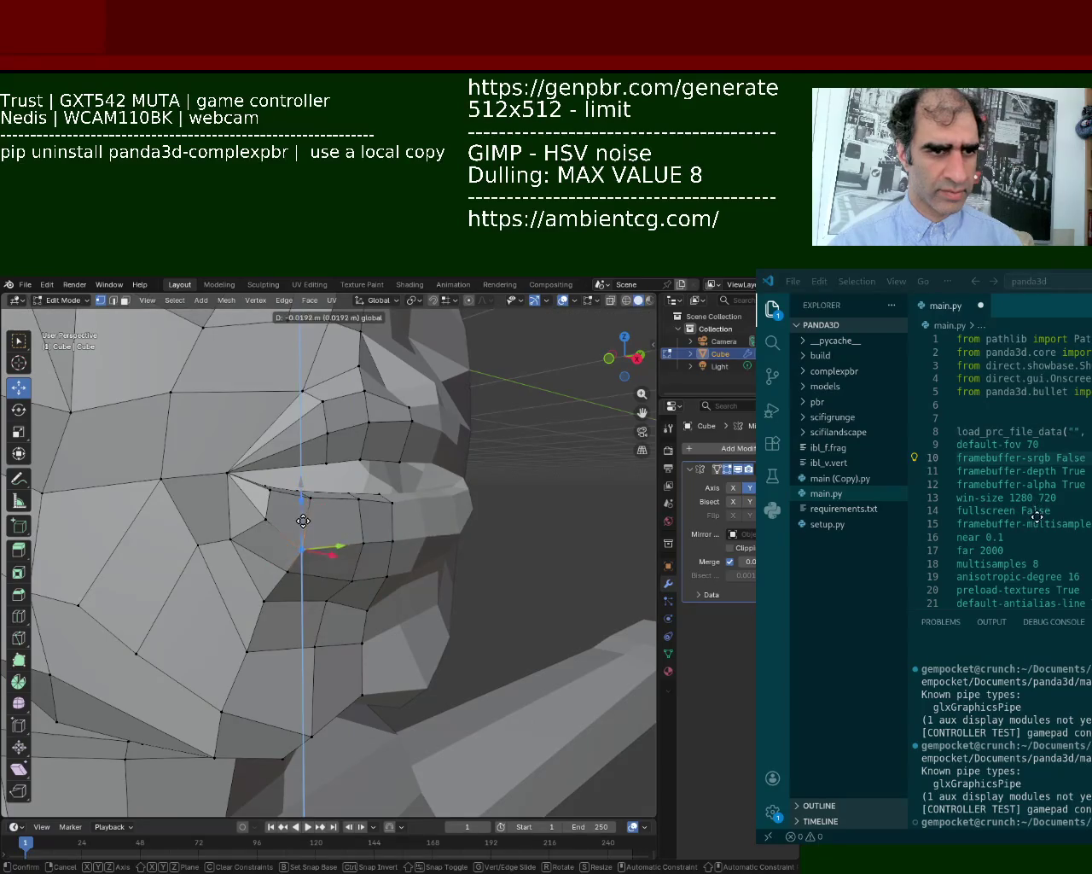
key("shift+y")
left_click(316, 481)
Nudge another upper-lip vertex vertically and check the mouth contour in profile.
left_click(359, 501)
key("g")
key("z")
left_click(364, 473)
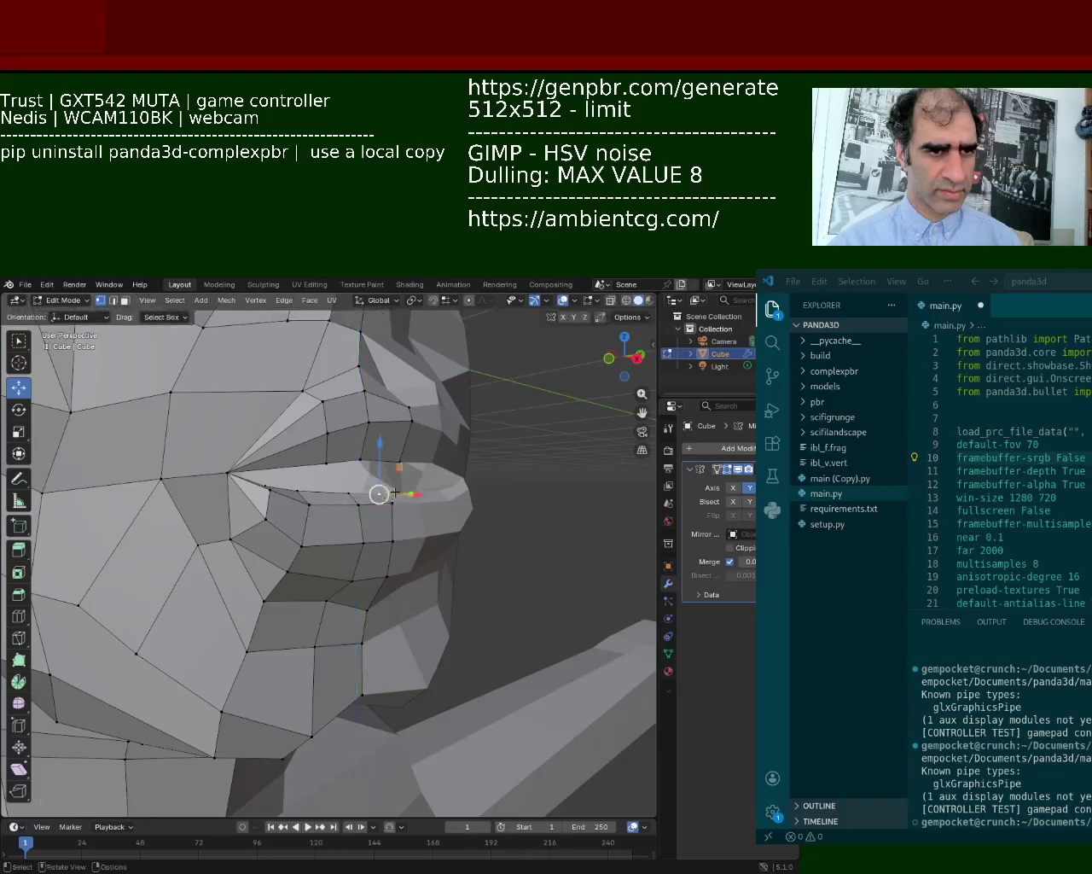
middle_click_drag(397, 508, 246, 462)
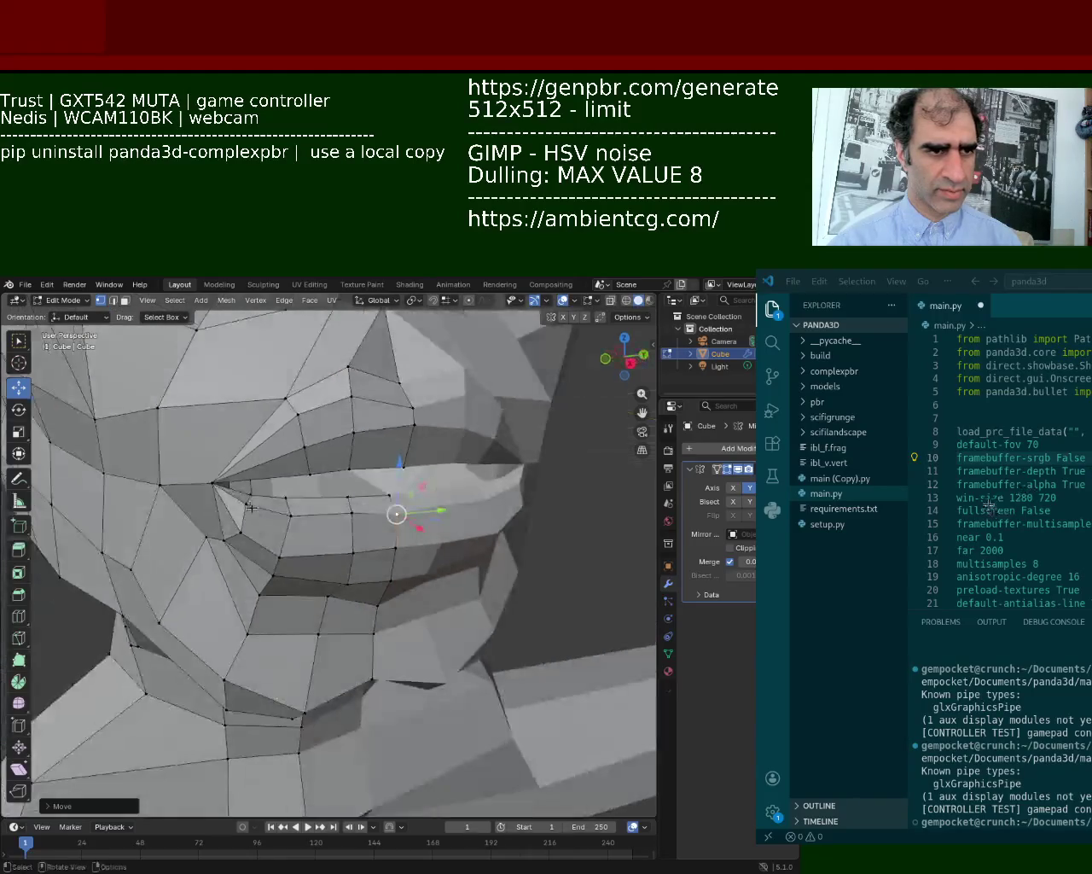
left_click_drag(246, 462, 244, 481)
middle_click_drag(244, 480, 282, 478)
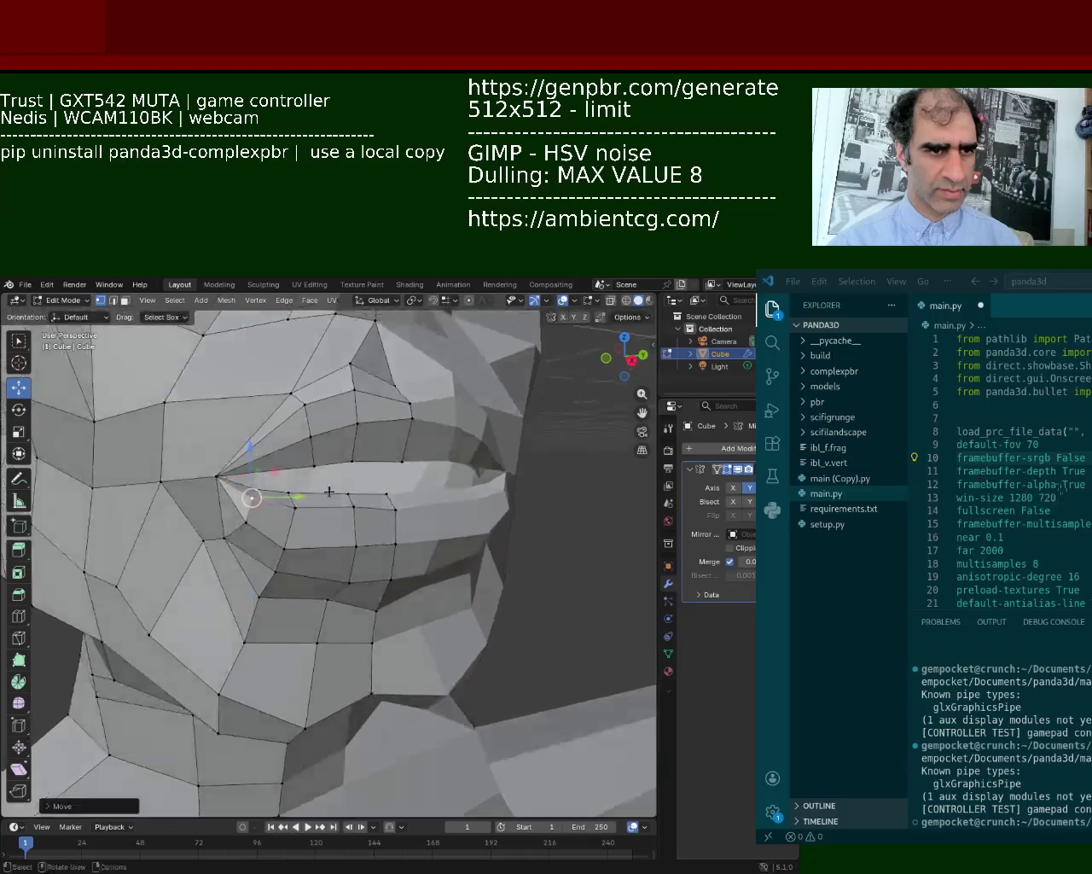
left_click_drag(244, 480, 378, 496)
middle_click_drag(378, 496, 375, 553)
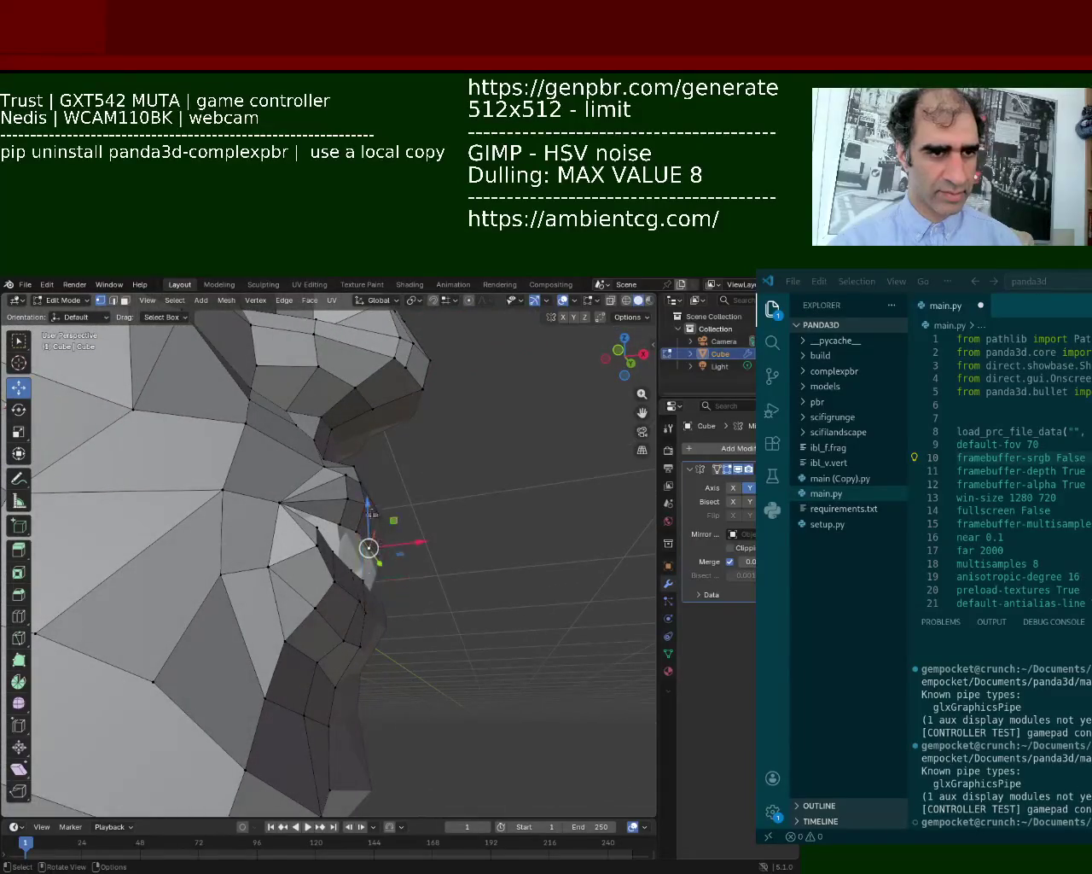
Lower an upper-lip vertex along the Z axis from a front view.
mouse_move(376, 553)
middle_mouse_down()
mouse_move(305, 563)
mouse_move(345, 532)
middle_mouse_up()
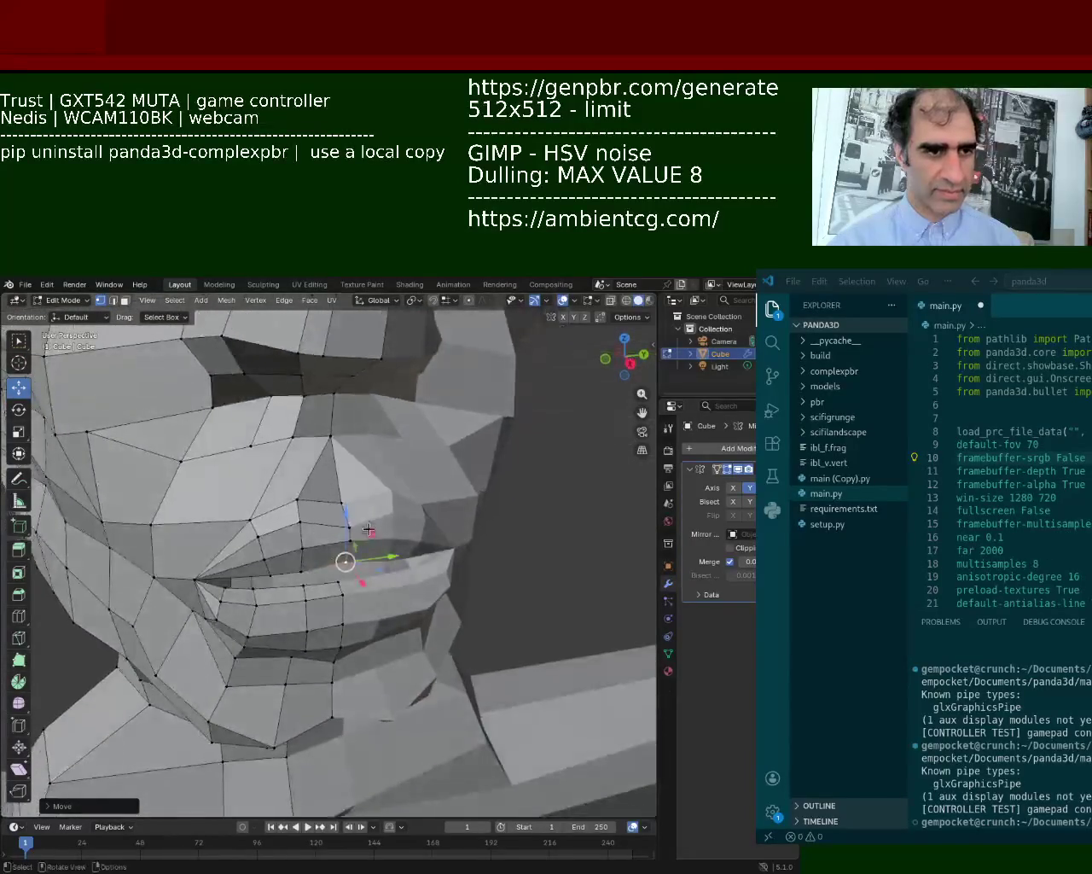
key("g")
key("z")
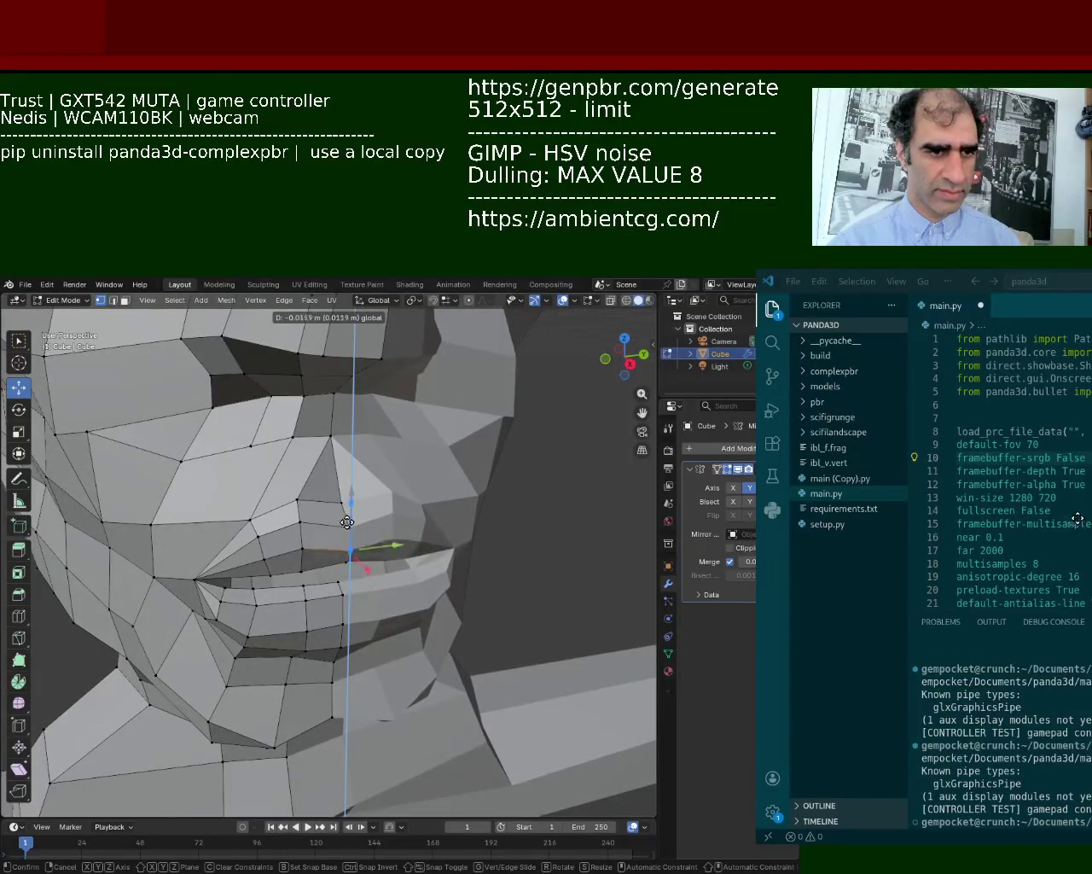
left_click(349, 512)
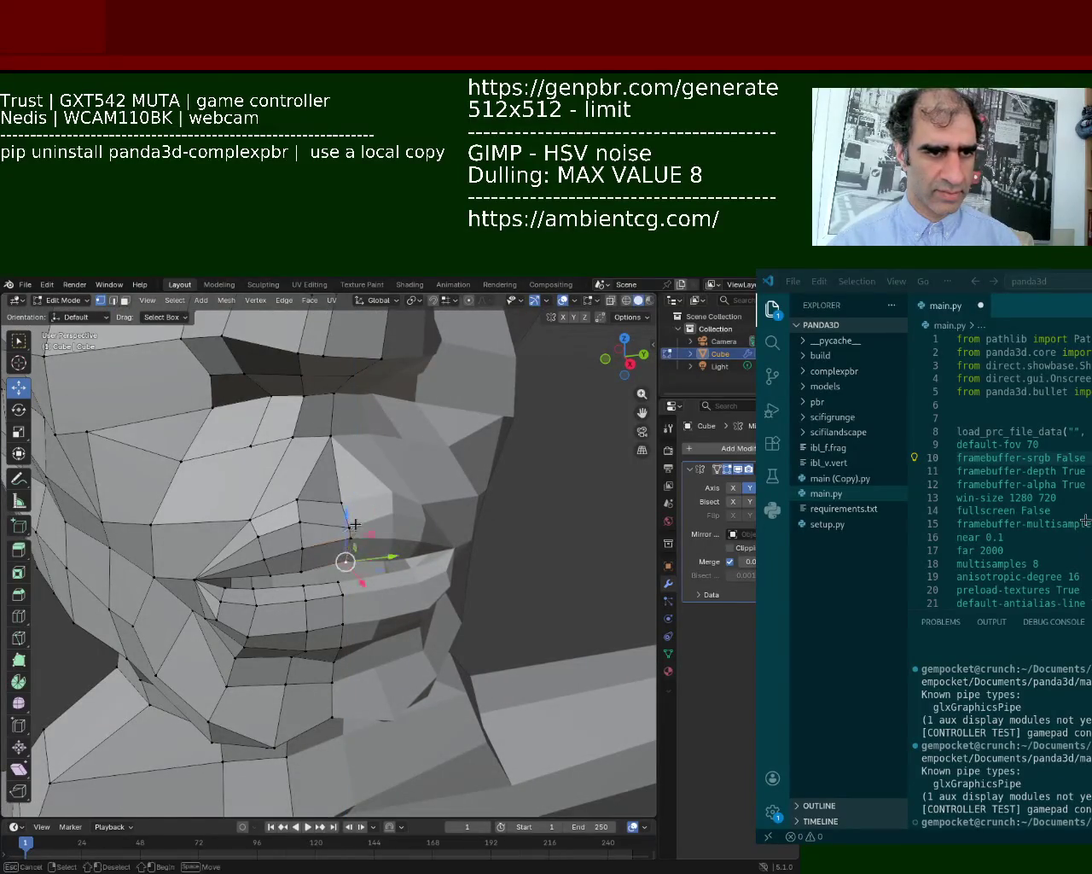
Slide the mouth-corner vertex inward along X in two small moves.
mouse_move(354, 520)
middle_mouse_down()
mouse_move(353, 504)
mouse_move(452, 580)
mouse_move(343, 634)
middle_mouse_up()
key("g")
key("x")
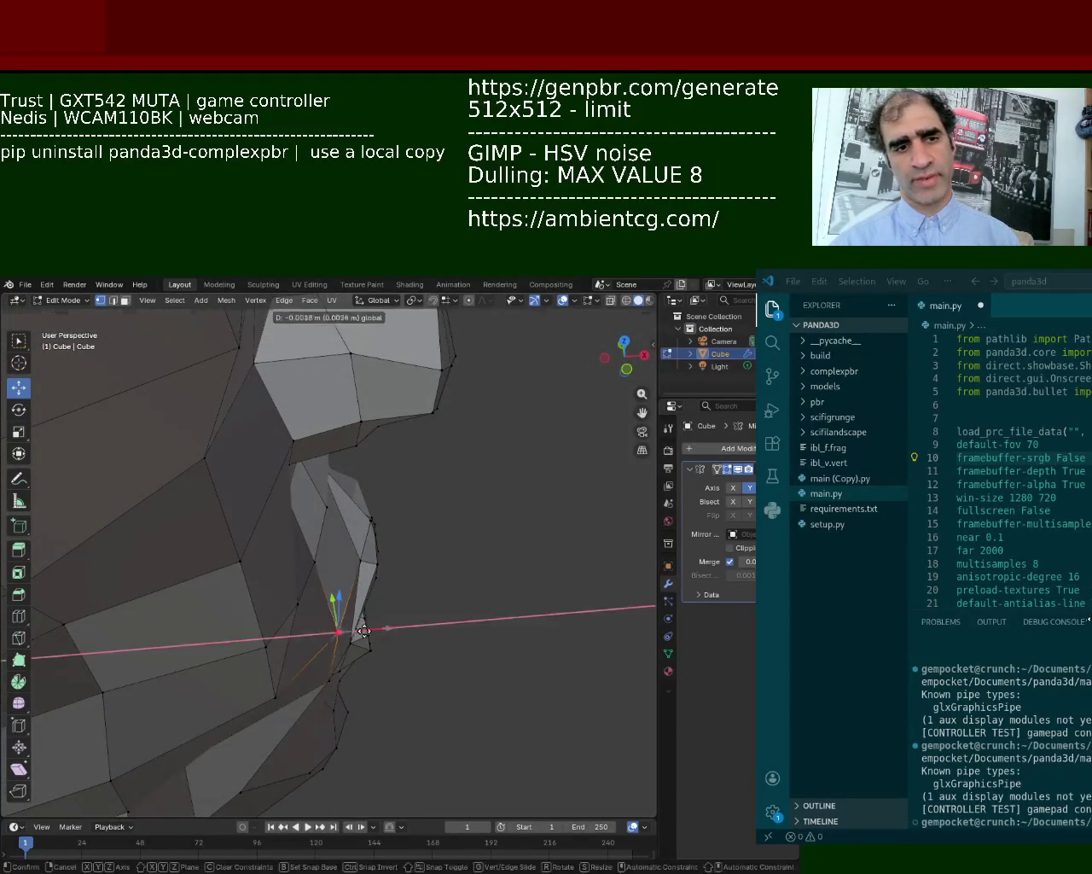
left_click(361, 634)
key("g")
key("x")
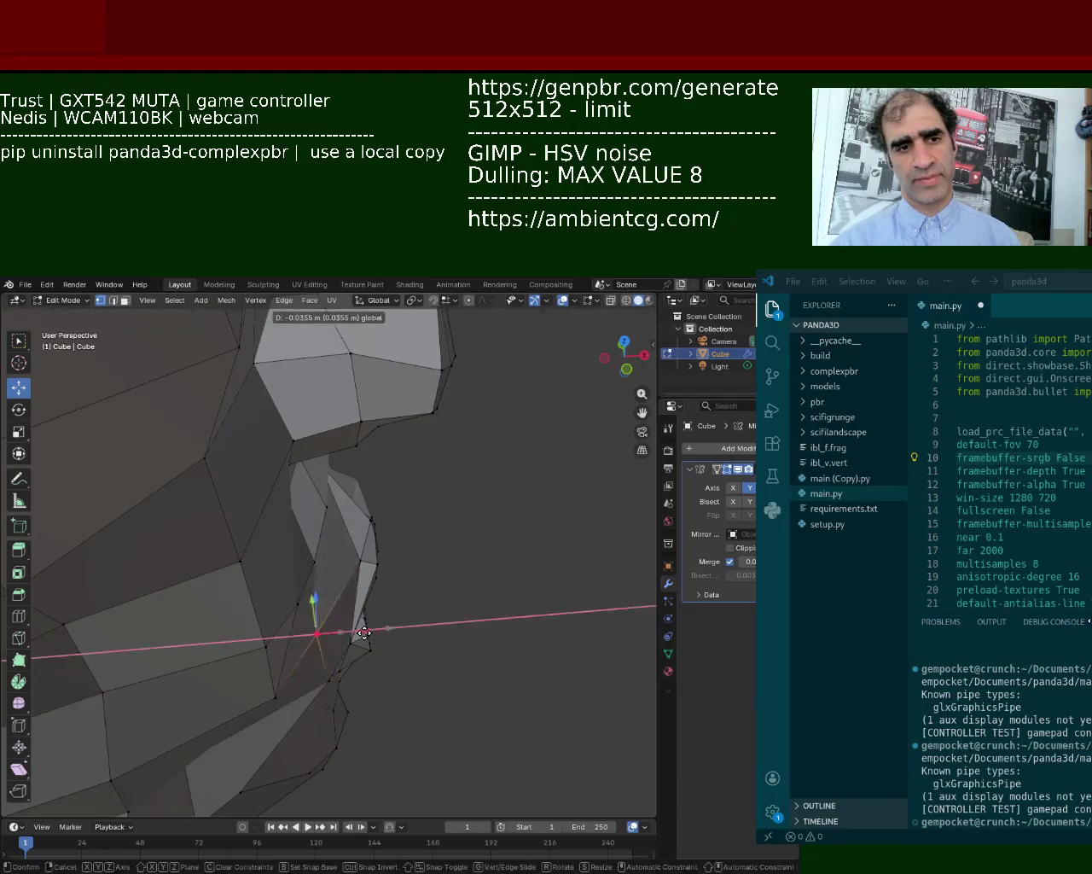
left_click(367, 632)
mouse_move(367, 632)
middle_mouse_down()
mouse_move(383, 541)
mouse_move(380, 581)
middle_mouse_up()
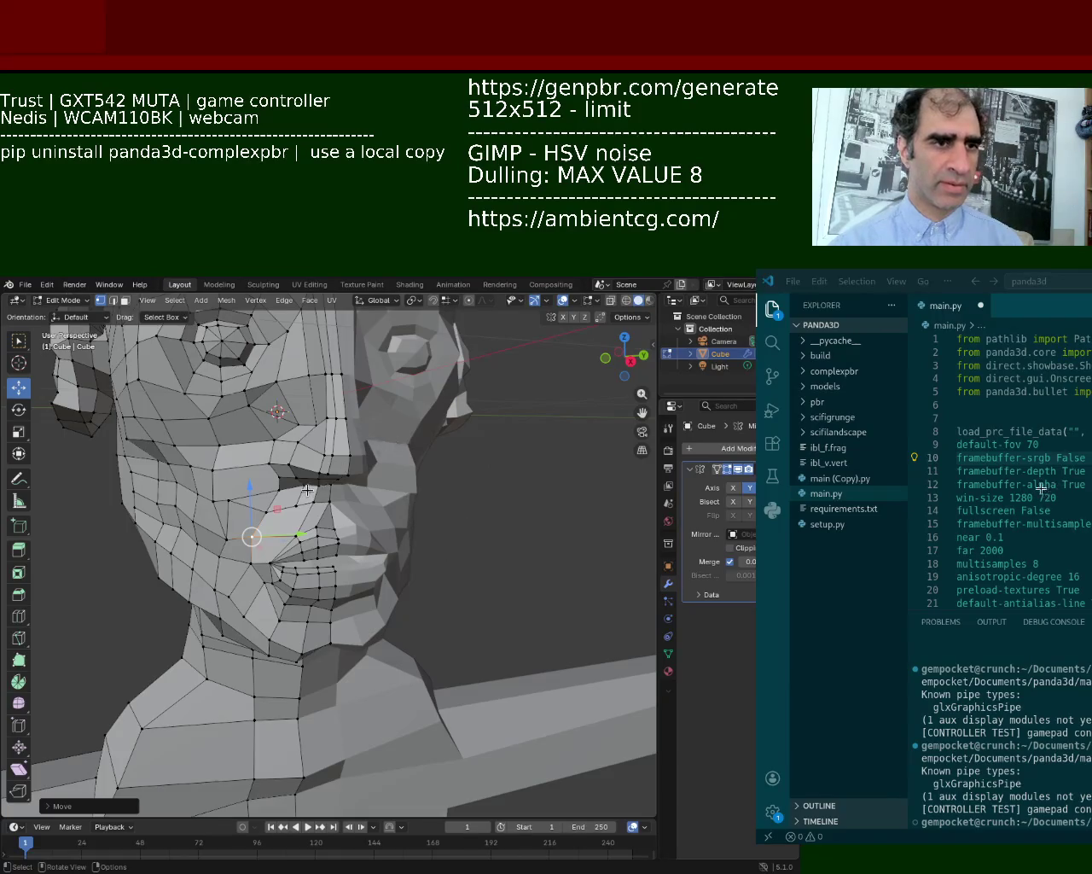
middle_click_drag(307, 489, 505, 343)
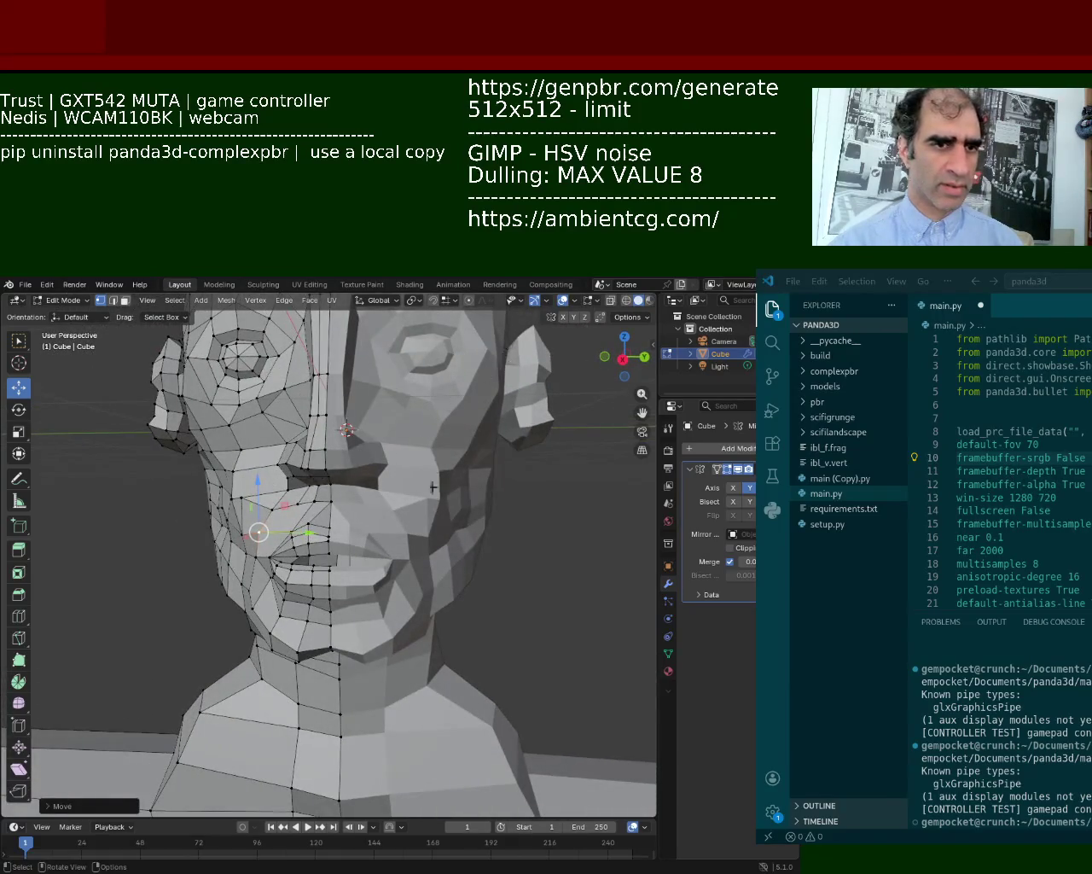
scroll(433, 476, "down", 5)
scroll(331, 415, "up", 10)
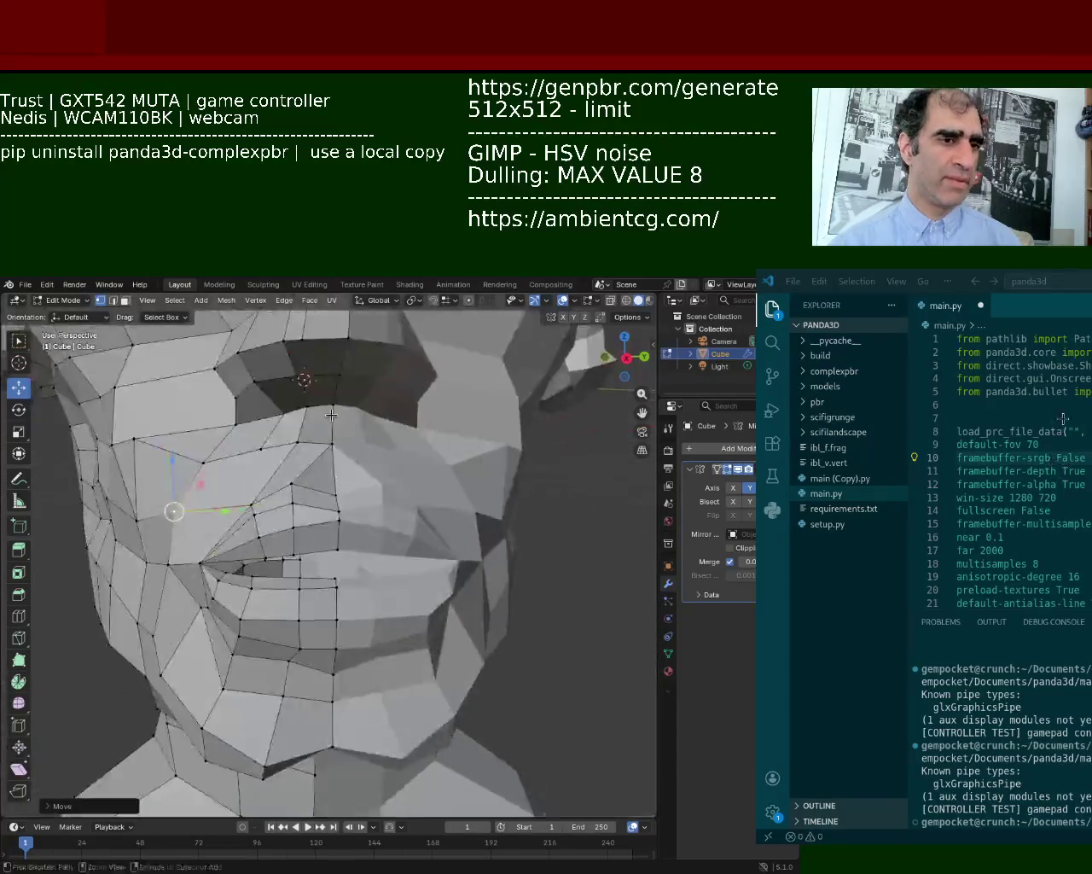
scroll(331, 415, "down", 5)
mouse_move(331, 415)
middle_mouse_down()
mouse_move(328, 426)
mouse_move(461, 511)
middle_mouse_up()
scroll(462, 511, "up", 3)
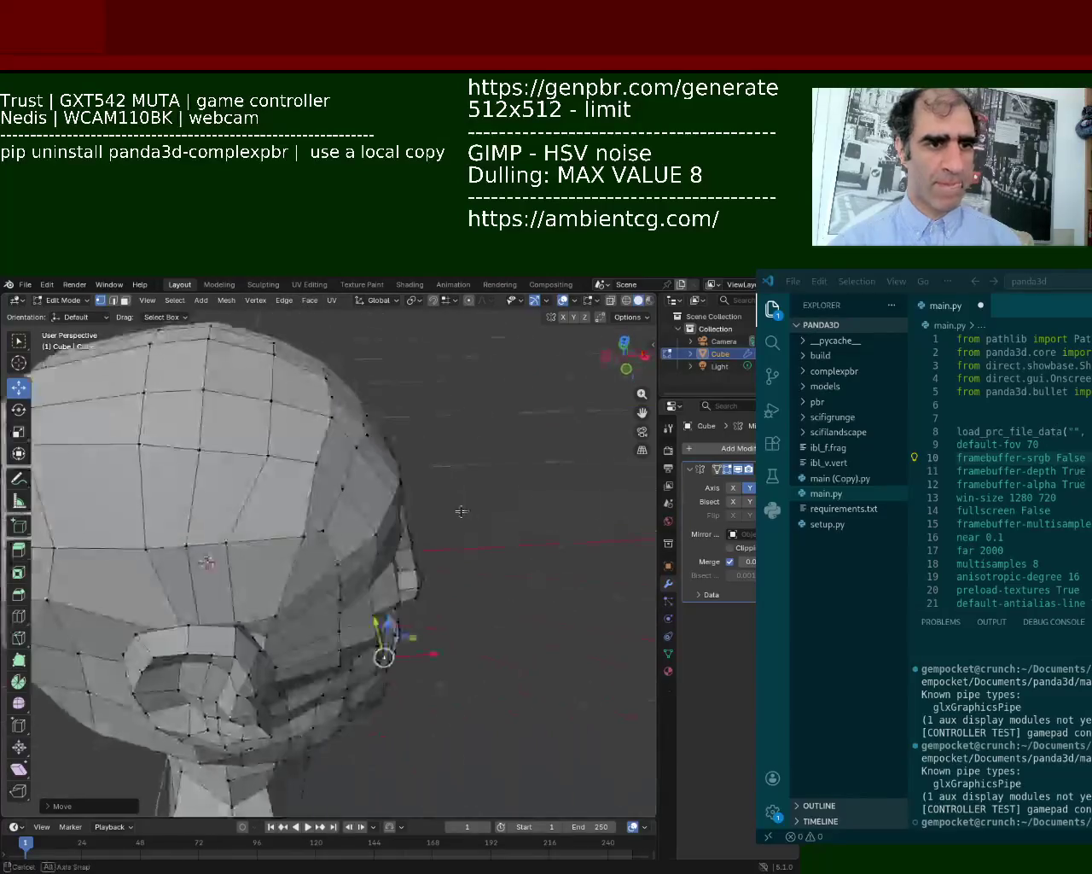
scroll(461, 511, "down", 3)
mouse_move(462, 511)
middle_mouse_down()
mouse_move(250, 501)
mouse_move(190, 529)
middle_mouse_up()
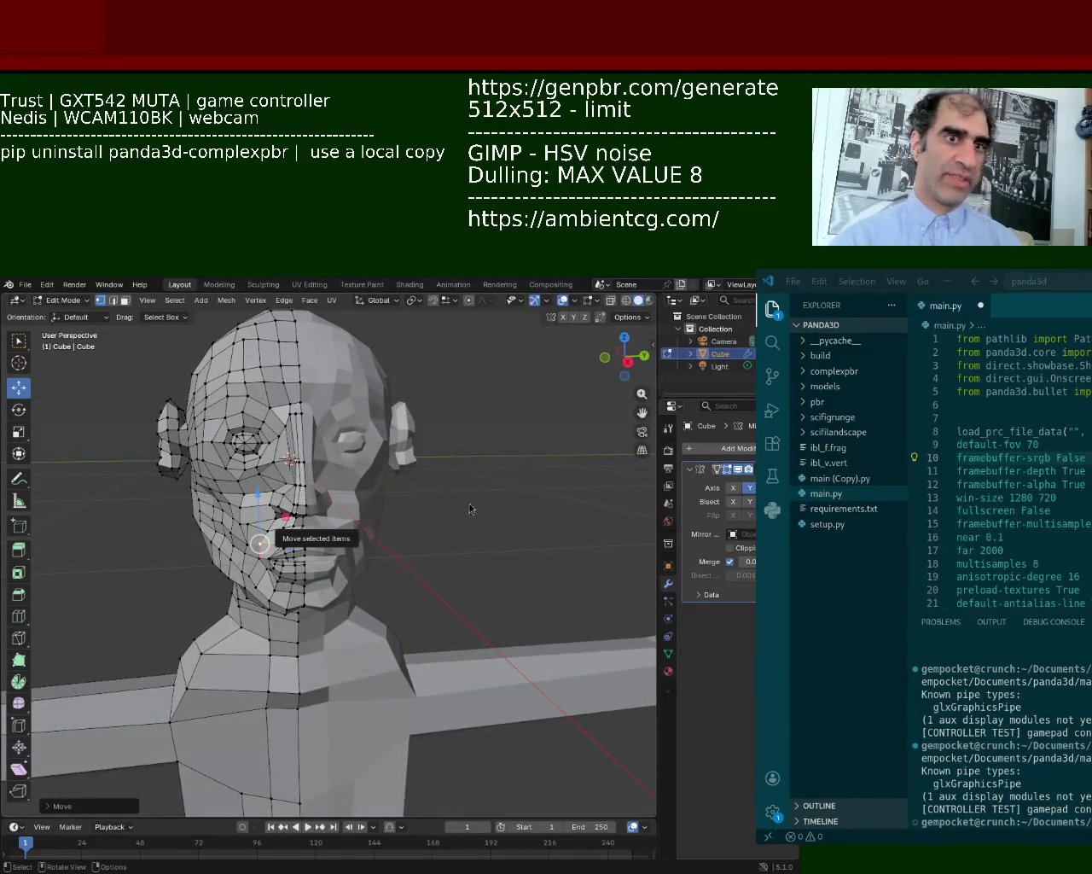
left_click(483, 453)
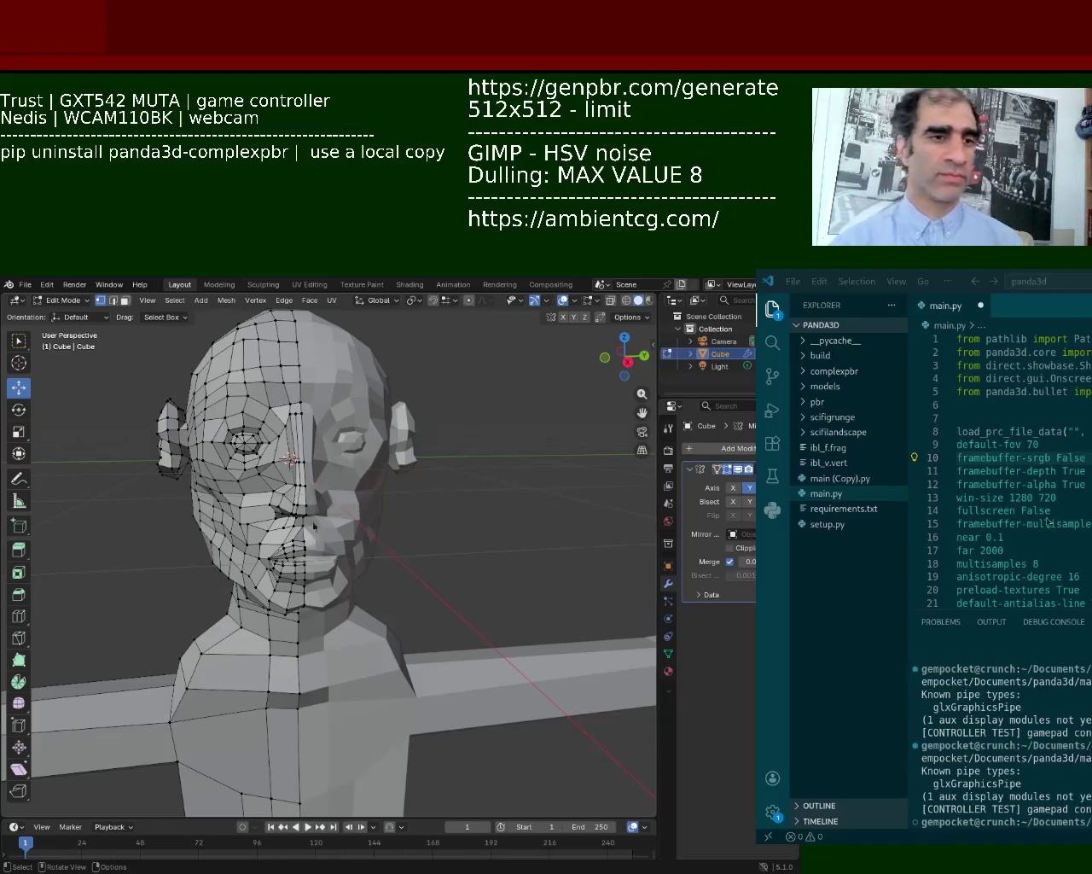
left_click(562, 300)
left_click(534, 299)
mouse_move(478, 359)
middle_mouse_down()
mouse_move(317, 516)
mouse_move(330, 525)
middle_mouse_up()
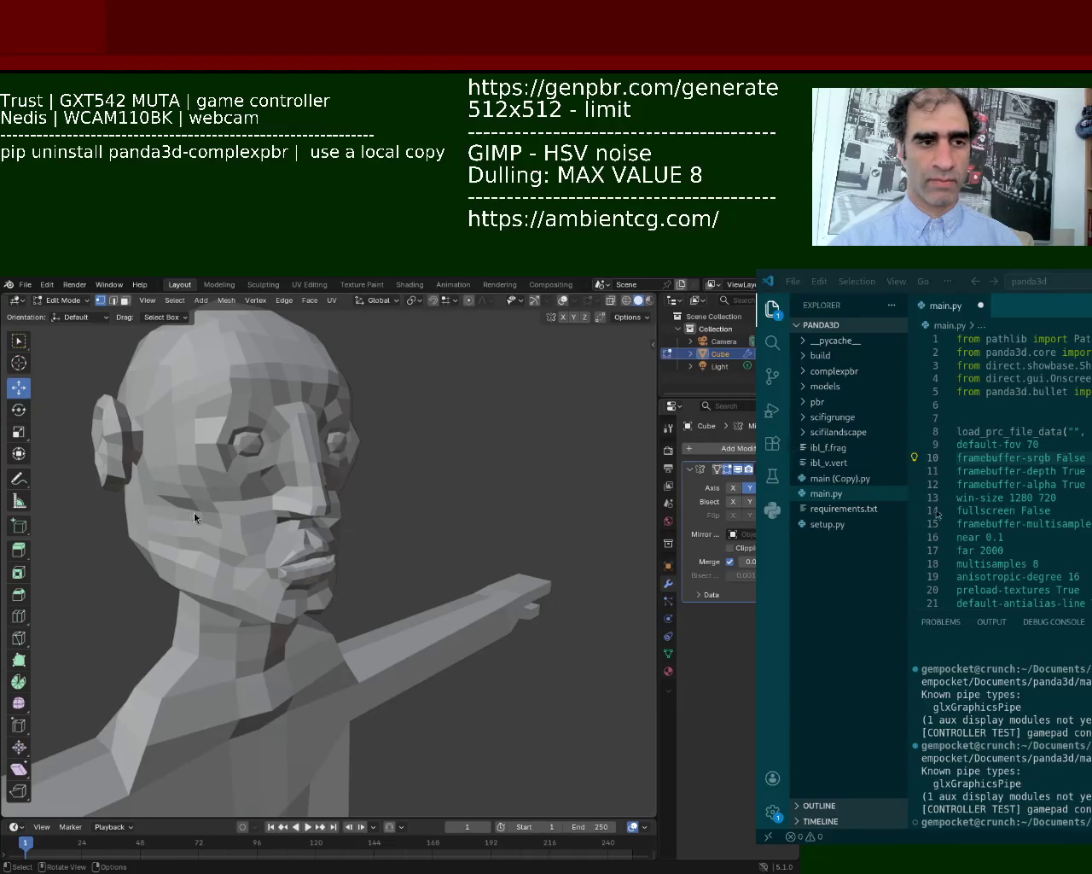
left_click(563, 300)
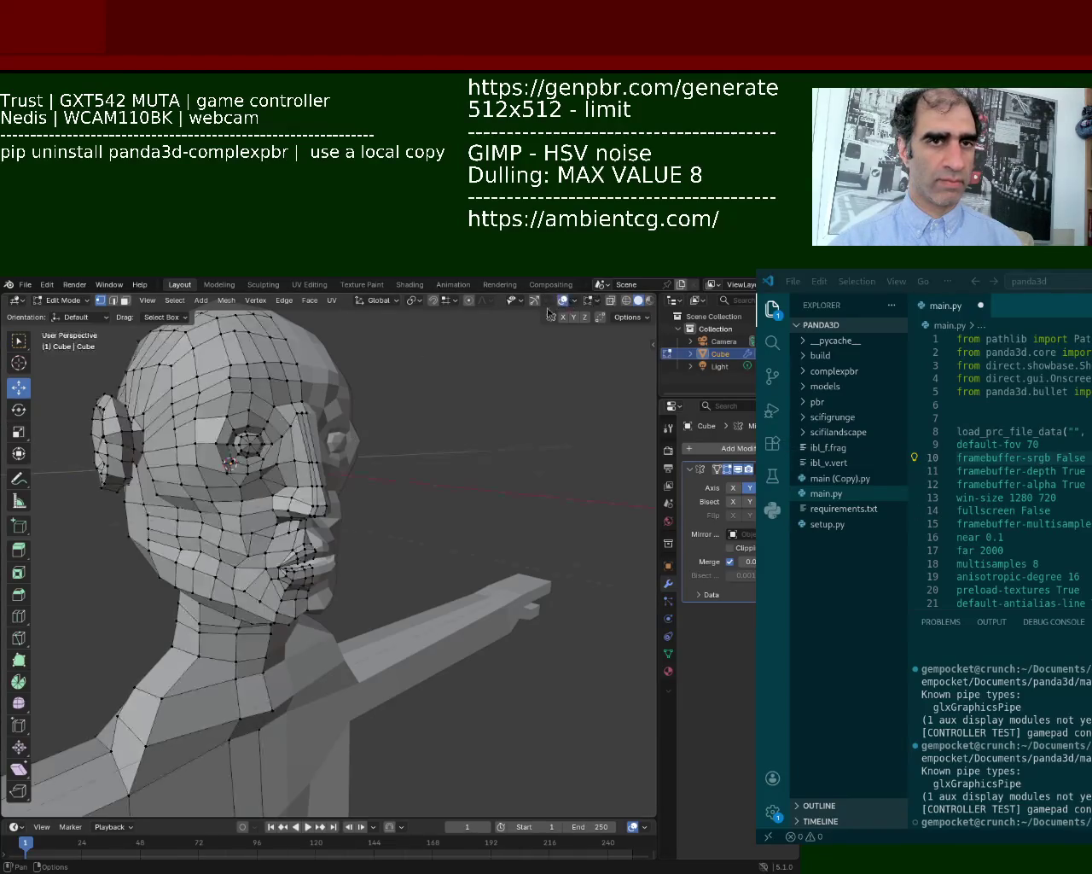
scroll(332, 631, "down", 5)
mouse_move(332, 631)
middle_mouse_down()
mouse_move(169, 616)
mouse_move(308, 689)
middle_mouse_up()
scroll(332, 632, "up", 5)
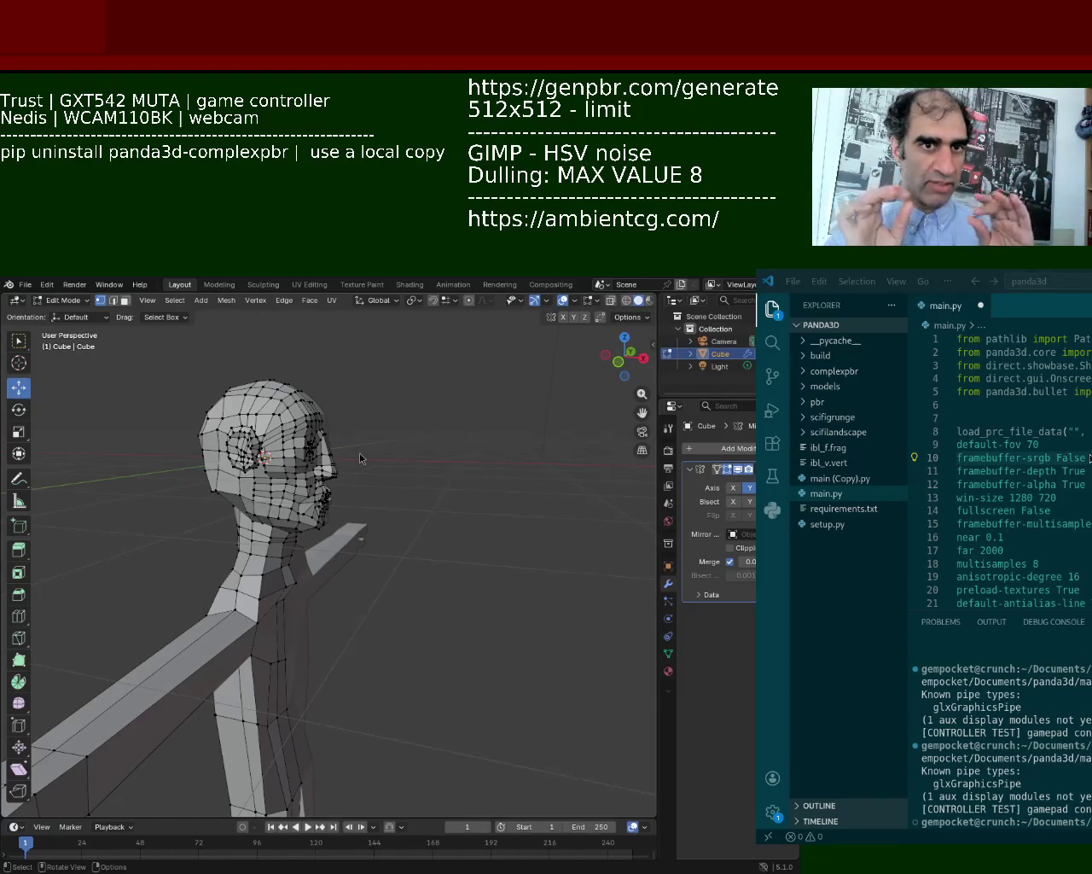
middle_click_drag(391, 453, 292, 481)
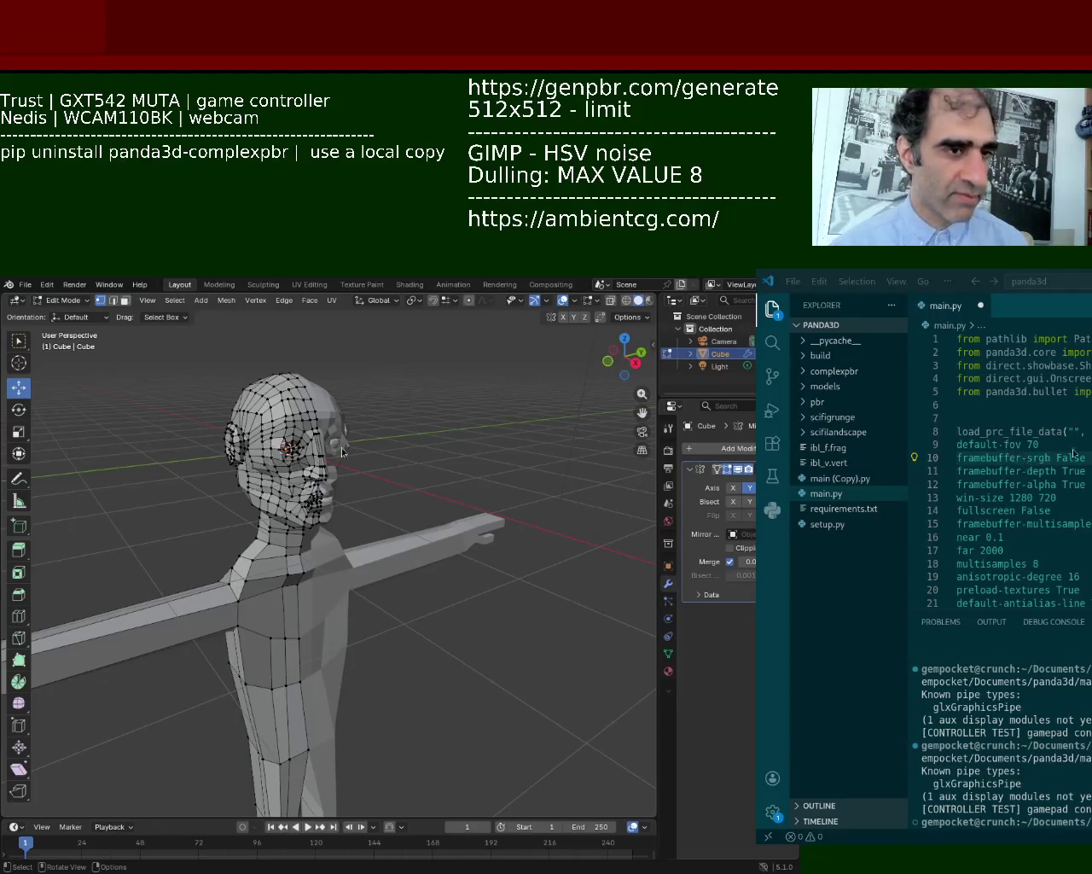
scroll(246, 510, "up", 5)
mouse_move(245, 510)
middle_mouse_down()
mouse_move(406, 502)
mouse_move(378, 517)
middle_mouse_up()
scroll(376, 511, "up", 3)
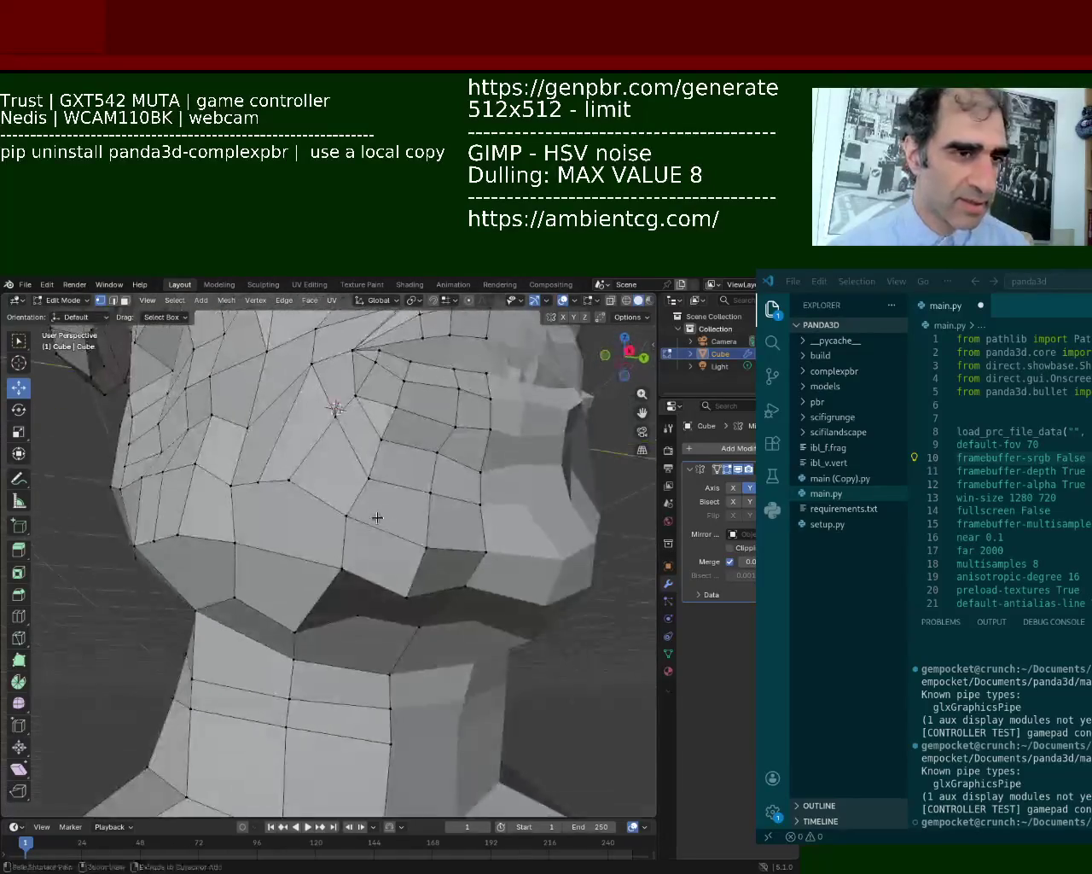
scroll(311, 437, "down", 4)
scroll(413, 611, "down", 4)
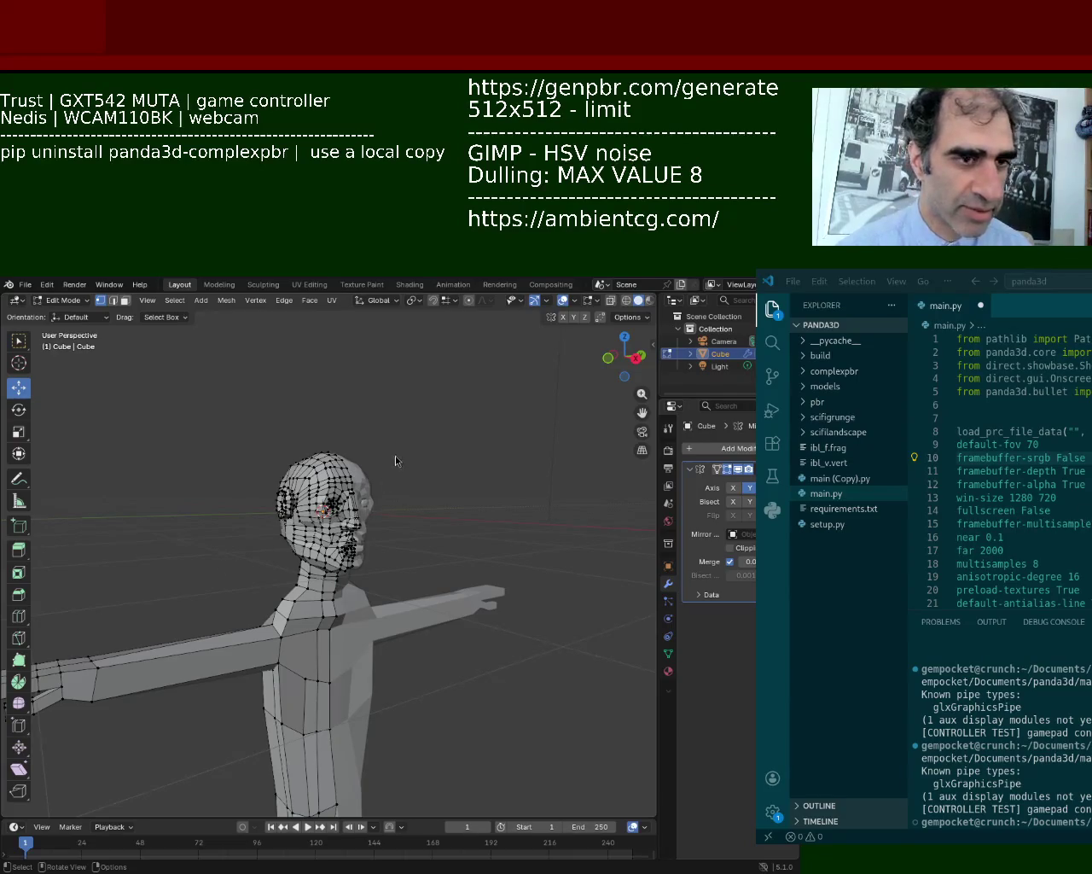
middle_click_drag(395, 455, 395, 427, "ctrl")
mouse_move(320, 485)
middle_mouse_down()
mouse_move(329, 511)
mouse_move(426, 511)
middle_mouse_up()
scroll(535, 509, "down", 4)
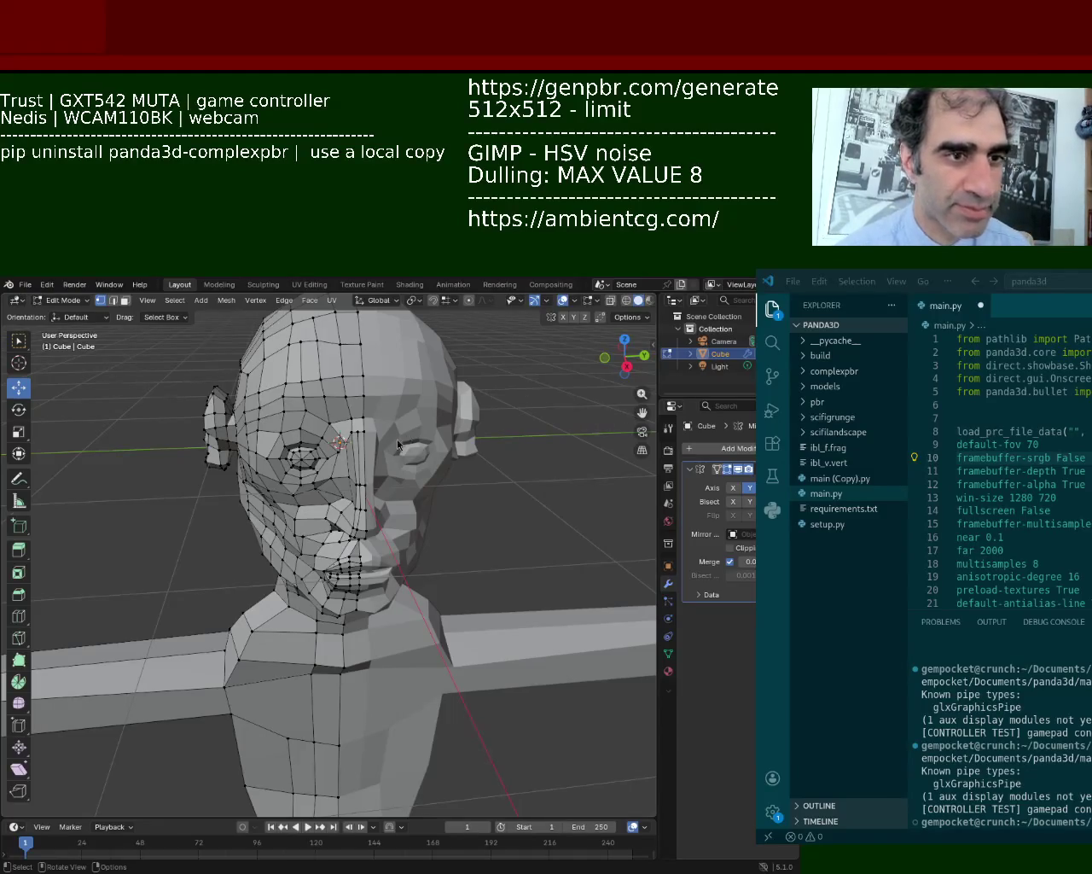
middle_click_drag(333, 525, 380, 422, "ctrl")
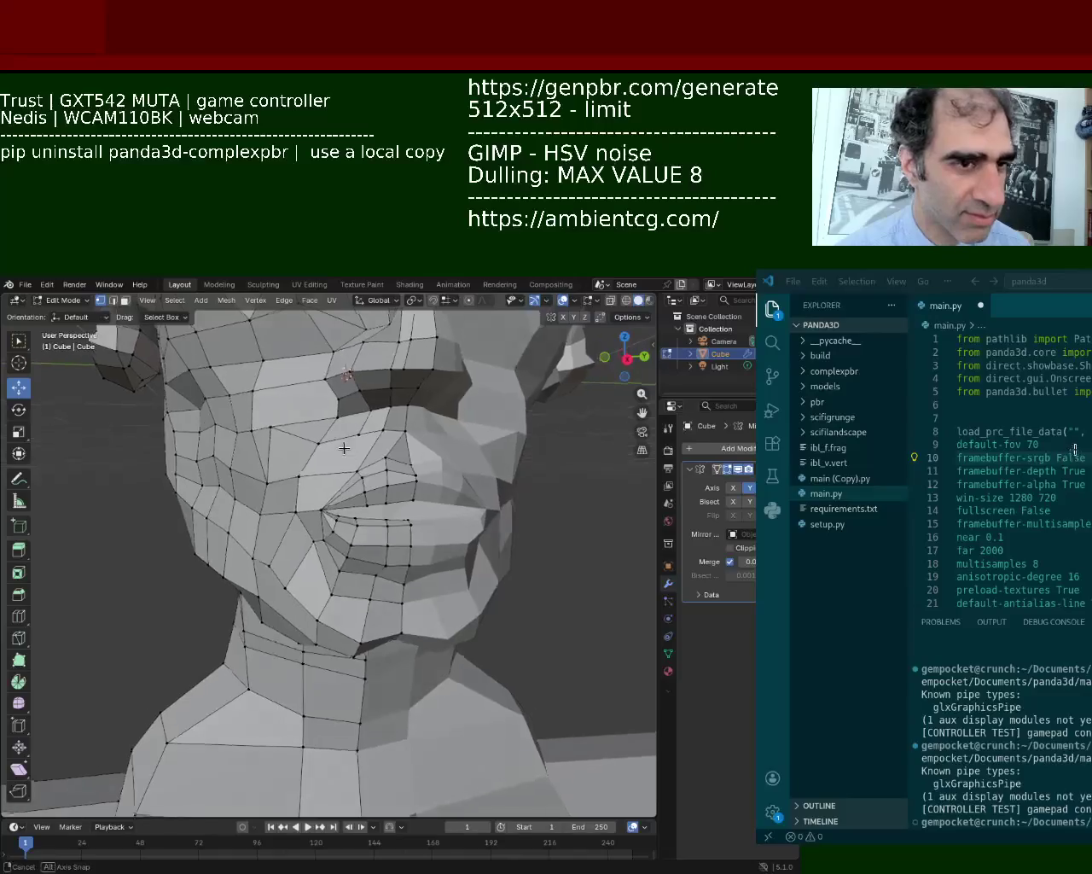
Nudge two mouth-corner vertices slightly downward and into place.
scroll(380, 421, "down", 3)
scroll(406, 465, "down", 3)
scroll(427, 499, "down", 1)
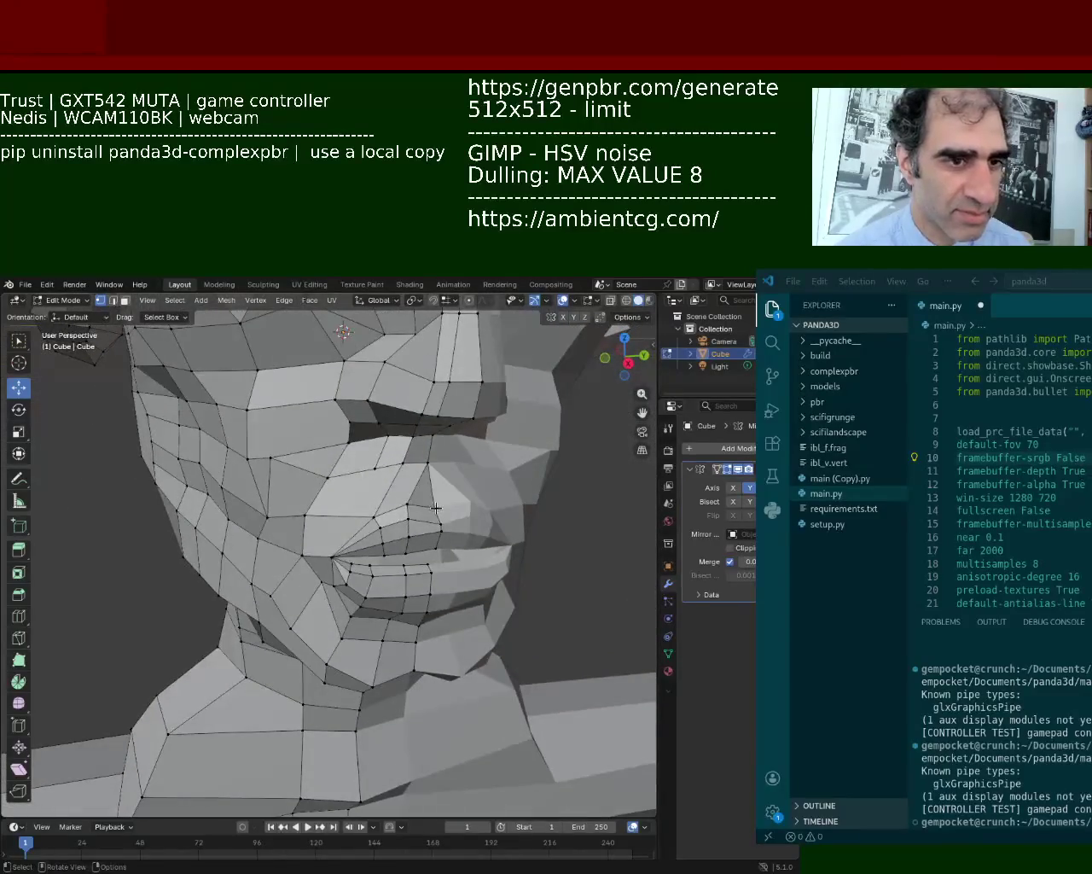
mouse_move(440, 503)
middle_mouse_down()
mouse_move(448, 499)
mouse_move(418, 502)
middle_mouse_up()
left_click(449, 500)
left_click_drag(367, 484, 367, 494)
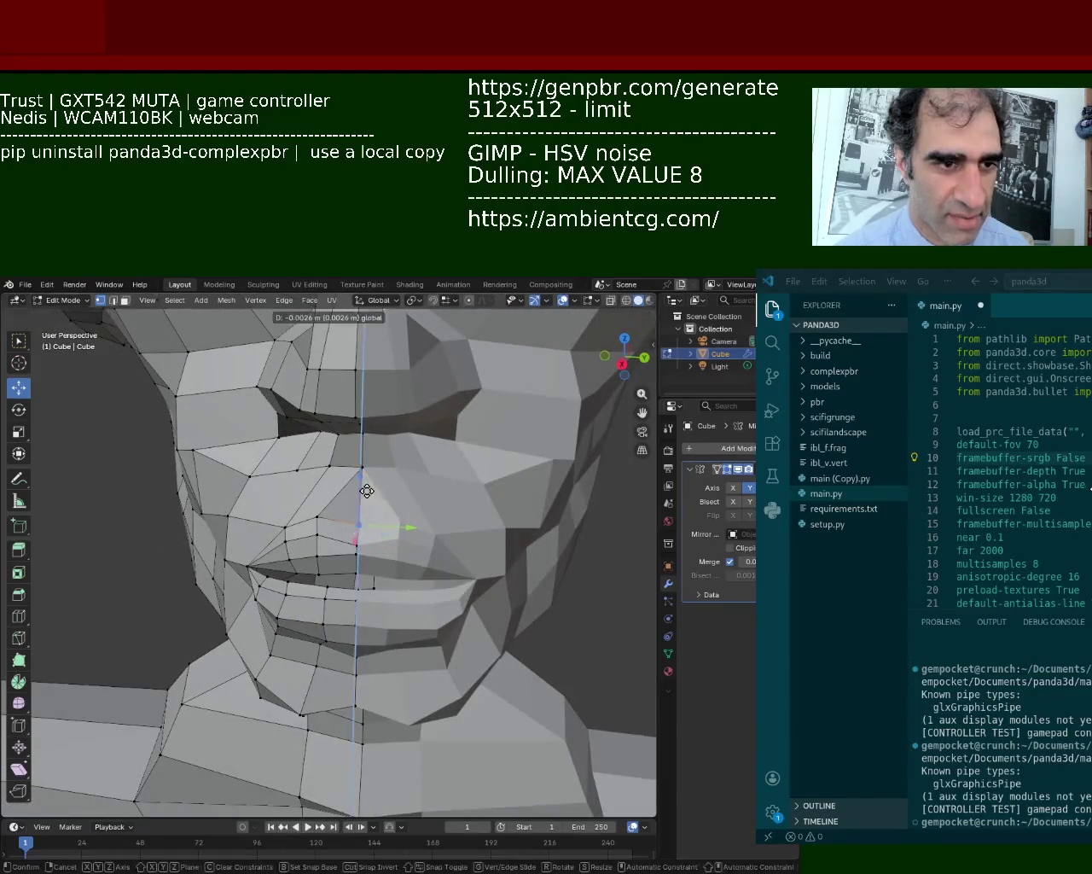
middle_click_drag(267, 475, 368, 513)
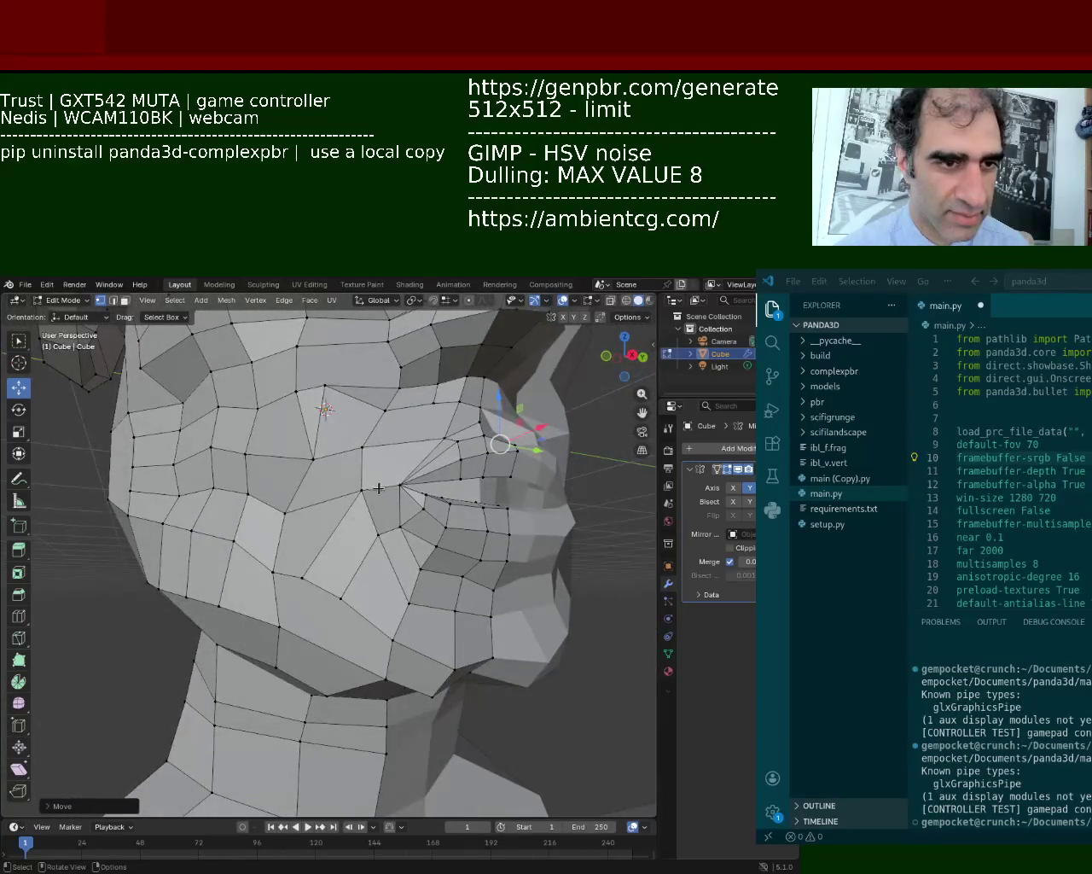
left_click(379, 487)
middle_click_drag(379, 487, 403, 554)
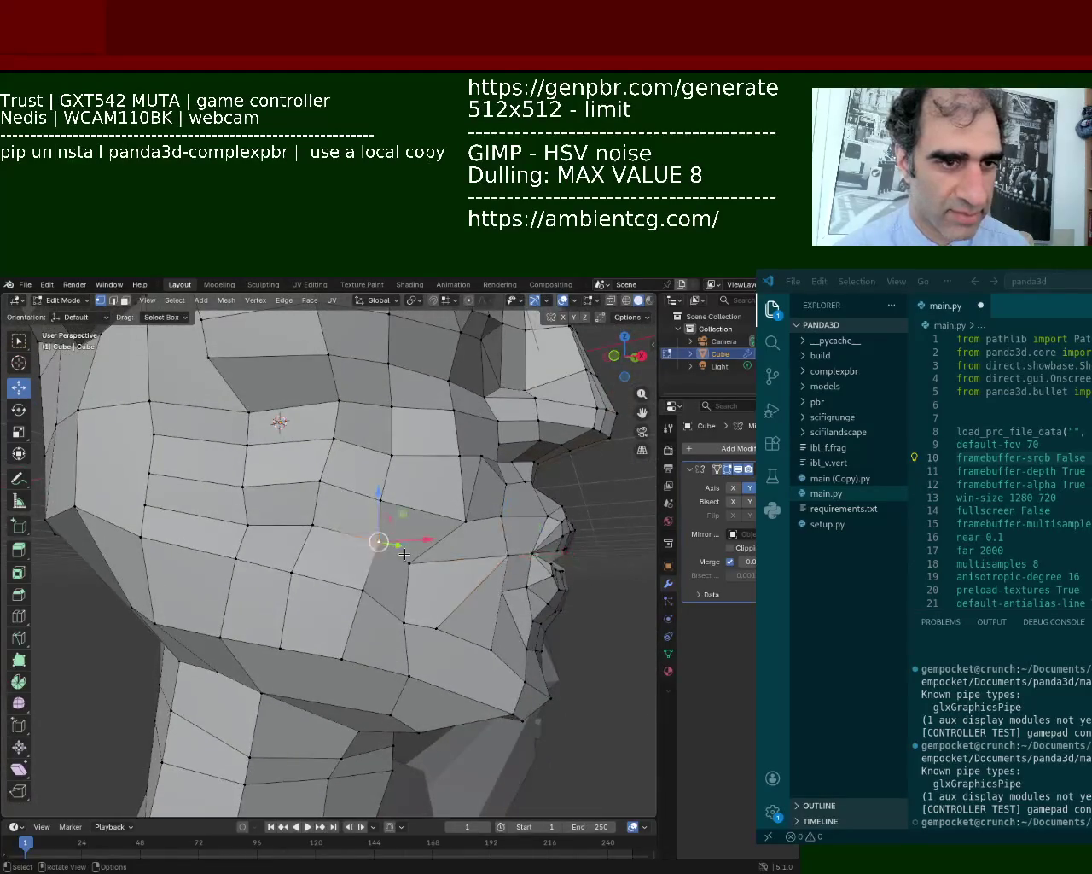
left_click_drag(404, 554, 408, 525)
middle_click_drag(408, 524, 338, 515)
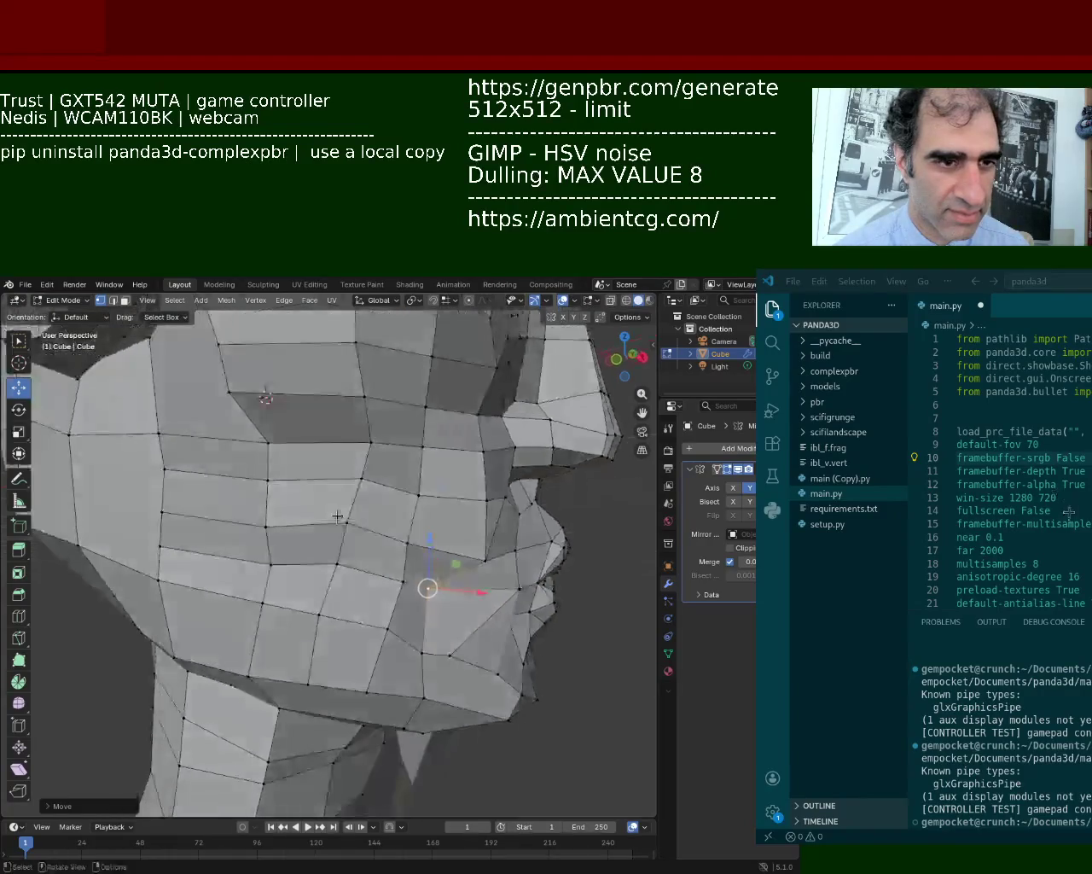
Raise the cheek vertices beside the mouth, adjusting one vertically along Z.
left_click(337, 563)
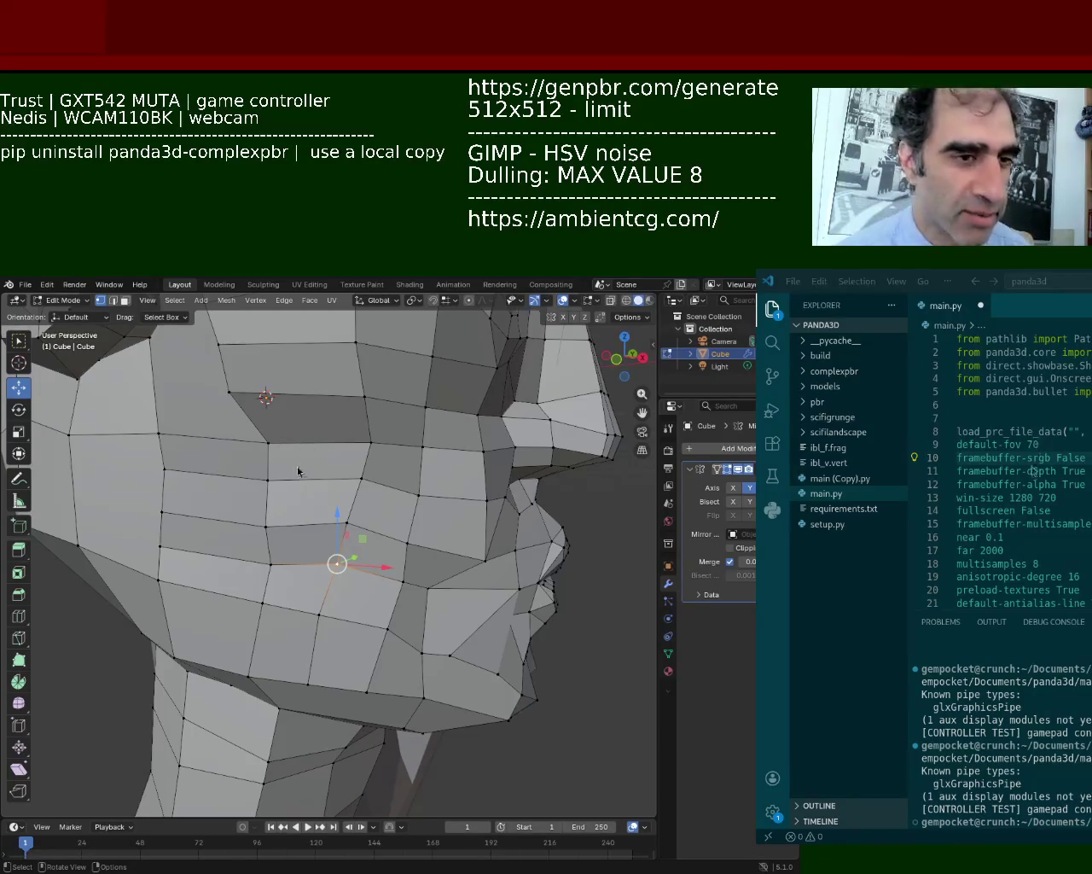
left_click(346, 522)
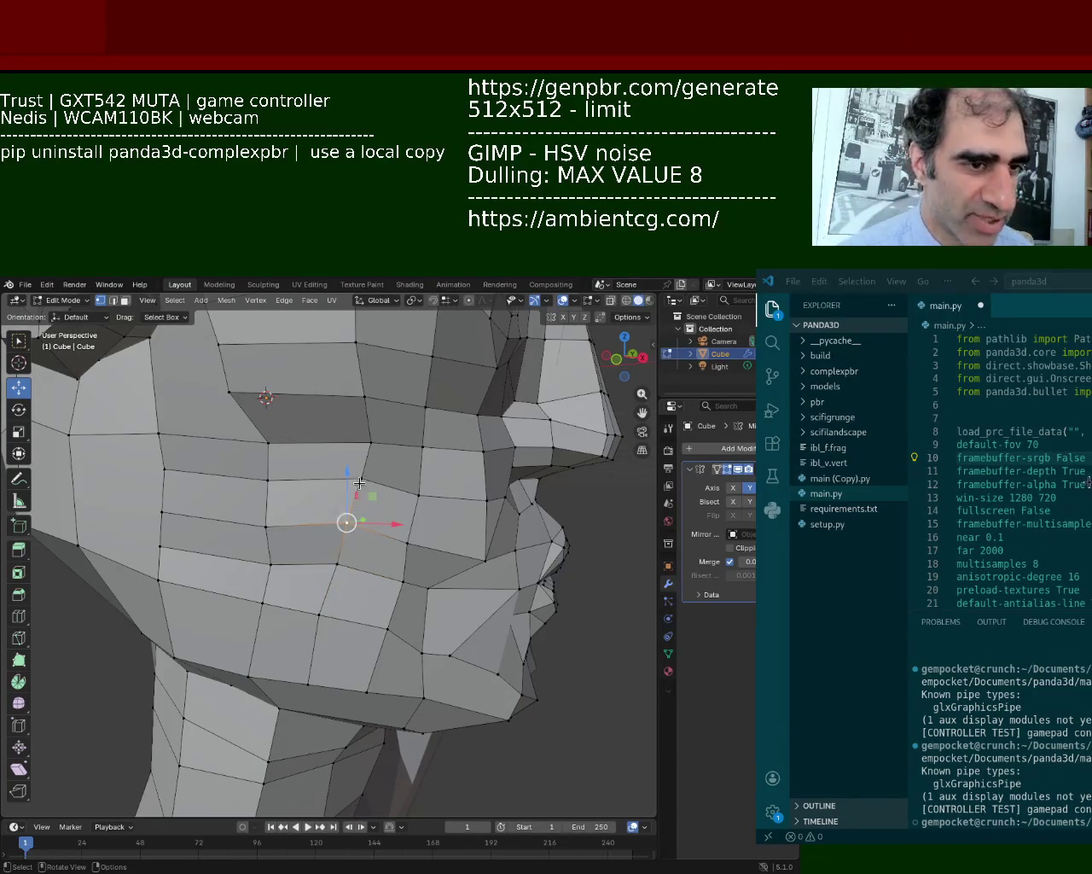
left_click_drag(359, 483, 357, 450)
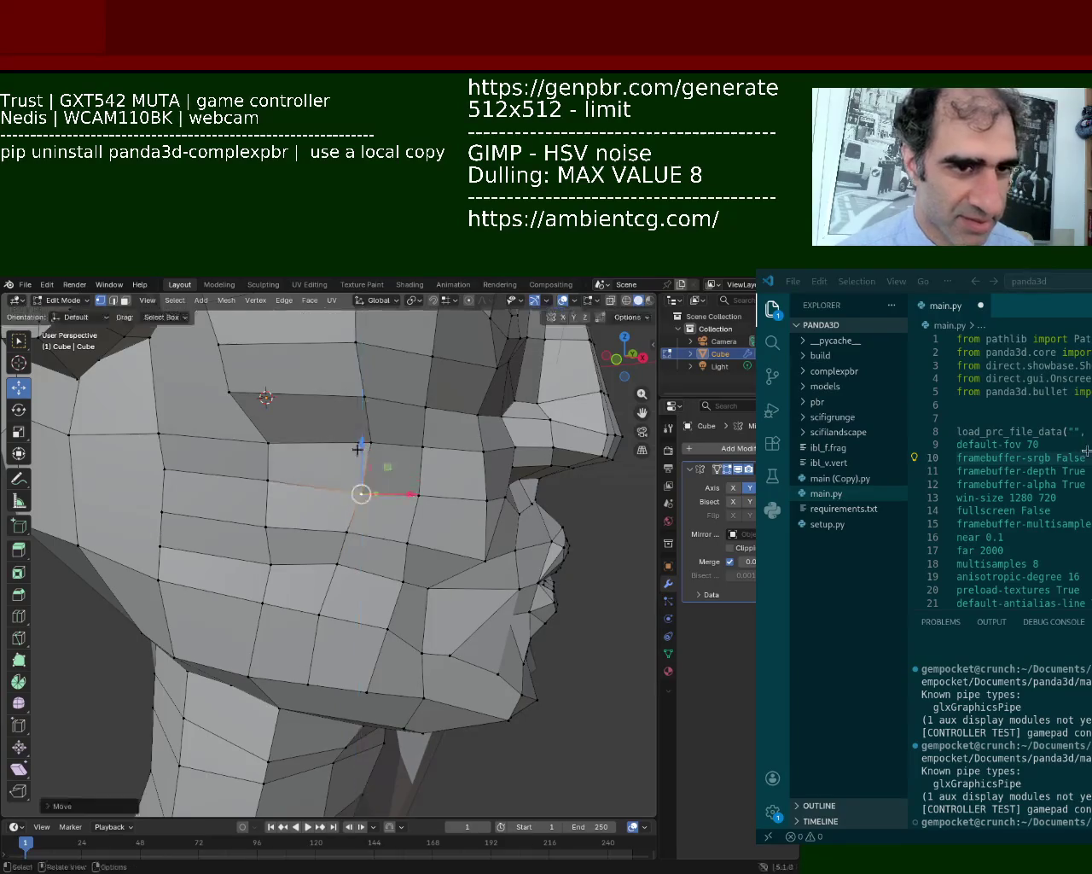
middle_click_drag(358, 449, 321, 482)
key("g")
key("z")
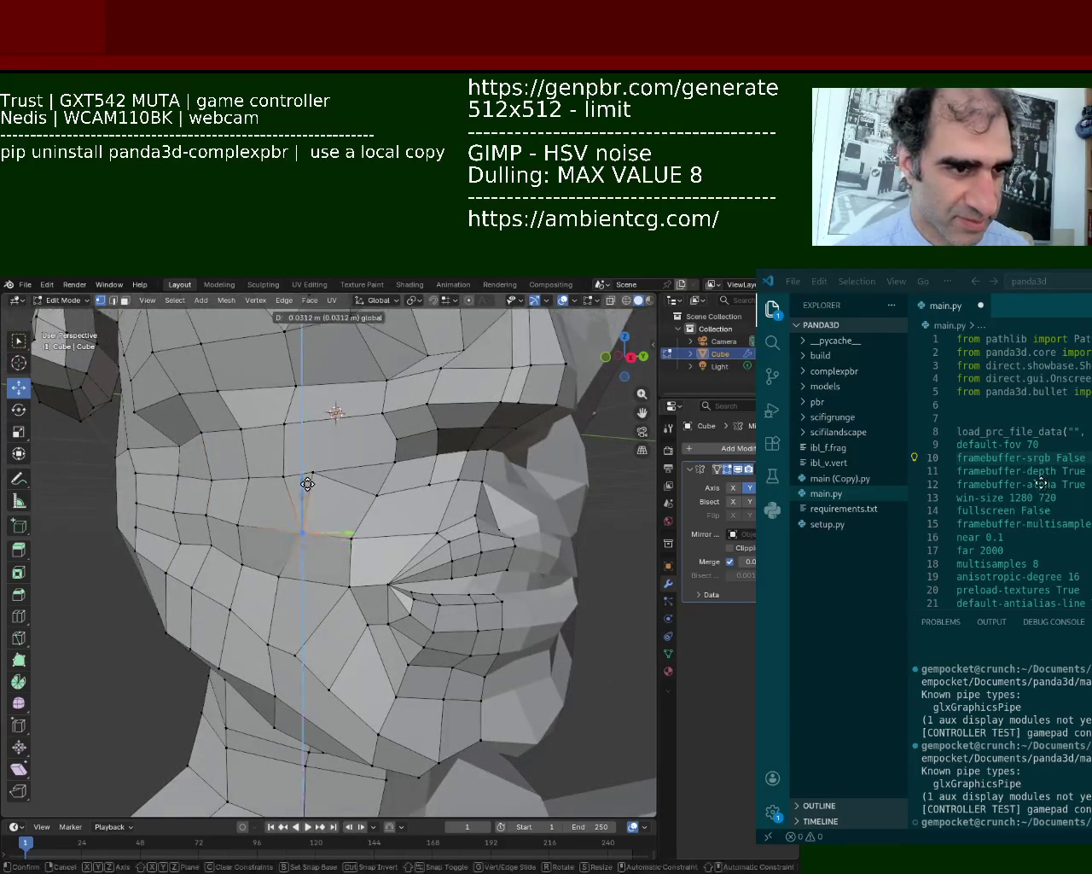
left_click(307, 483)
middle_click_drag(385, 524, 376, 544)
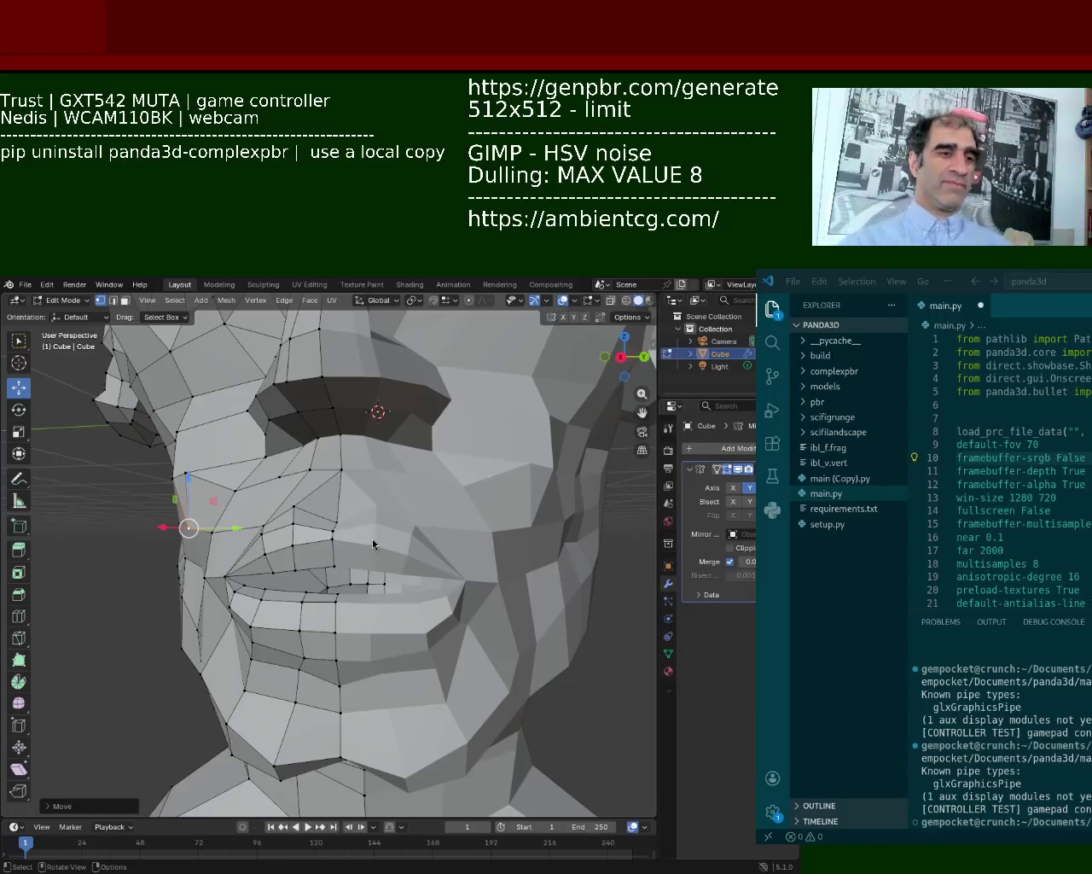
scroll(362, 550, "down", 1)
Pull a cheek vertex near the nose slightly down and nudge the vertex under the eye.
scroll(384, 529, "down", 4)
scroll(406, 509, "down", 1)
scroll(392, 494, "up", 3)
scroll(375, 474, "up", 3)
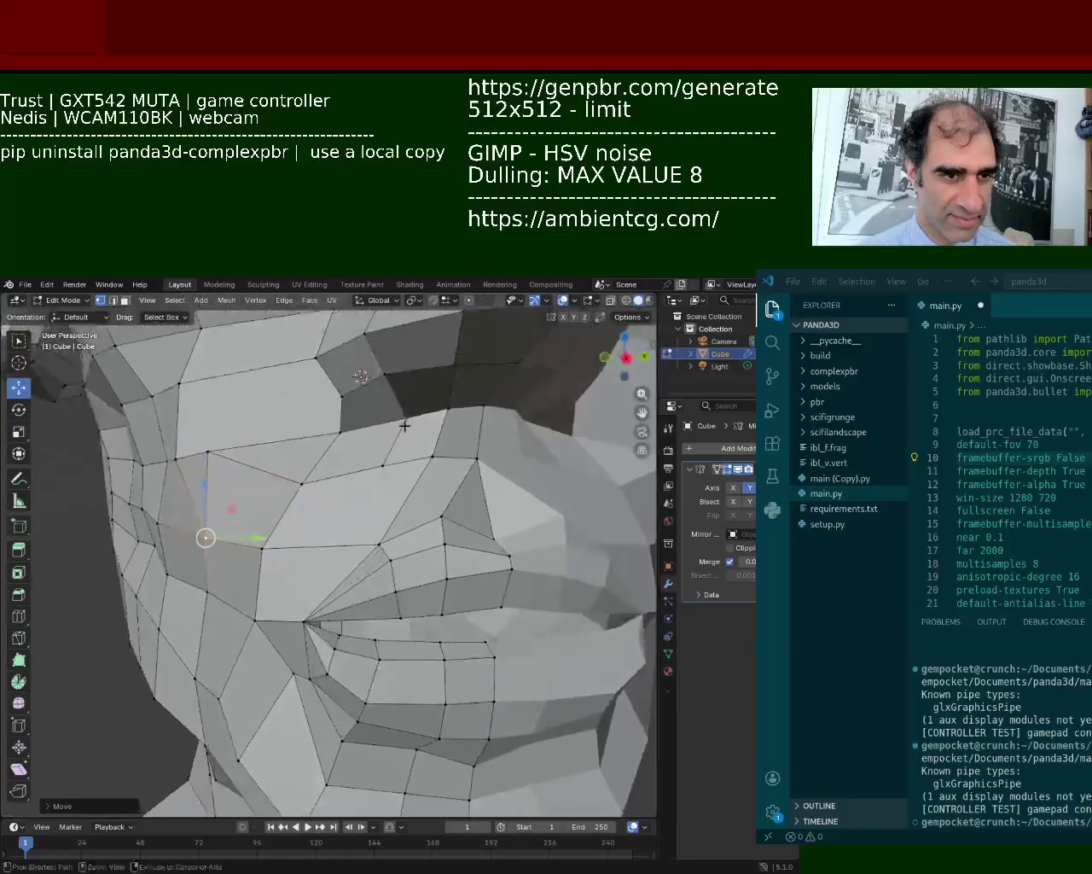
left_click(301, 483)
left_click_drag(301, 484, 302, 493)
middle_click_drag(194, 442, 327, 486)
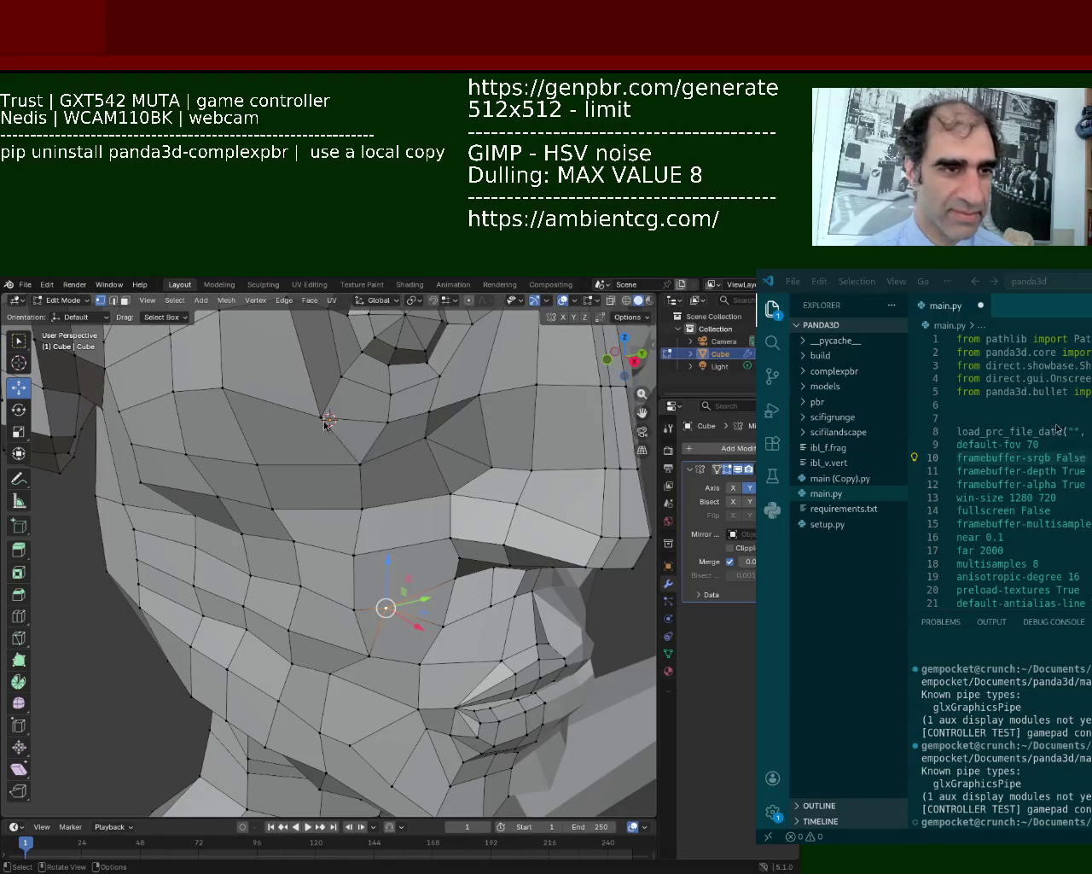
mouse_move(327, 422)
middle_mouse_down()
mouse_move(350, 548)
mouse_move(382, 421)
middle_mouse_up()
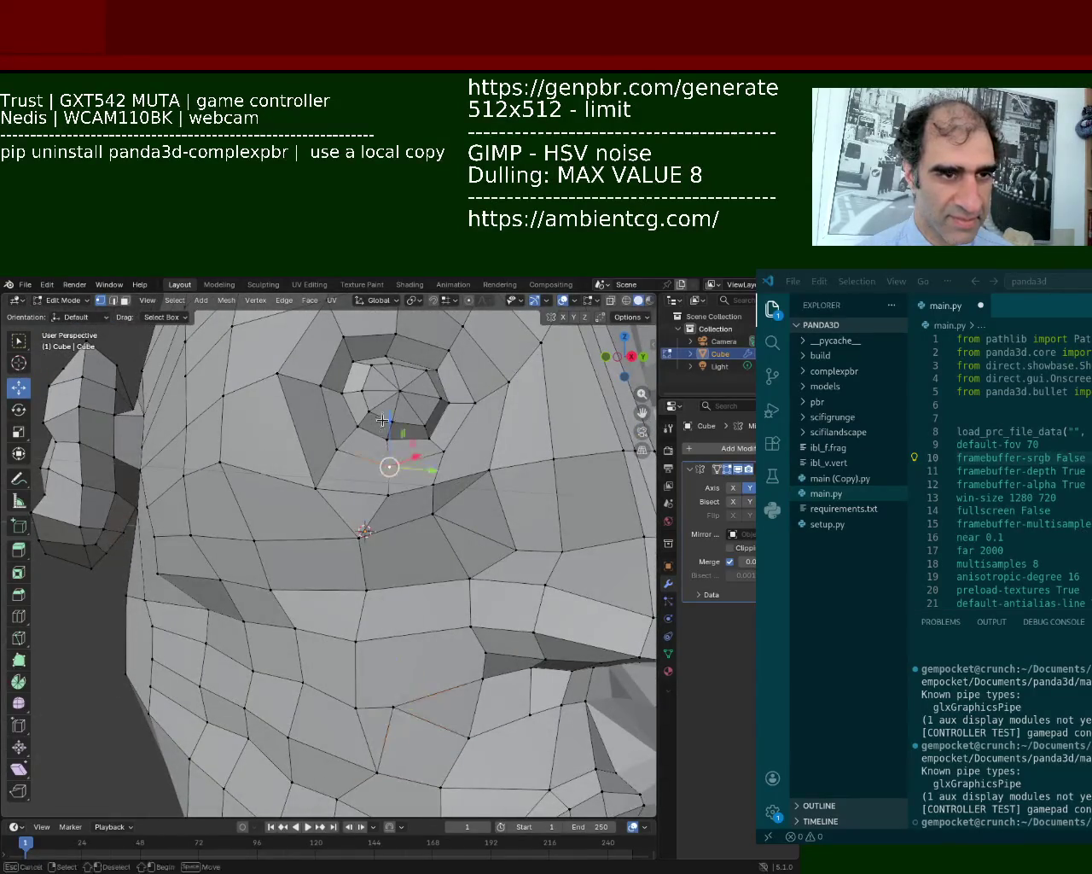
left_click_drag(381, 421, 381, 485)
mouse_move(380, 485)
middle_mouse_down()
mouse_move(349, 603)
mouse_move(387, 717)
middle_mouse_up()
Slide a vertex under the jaw sideways along X.
left_click(408, 725)
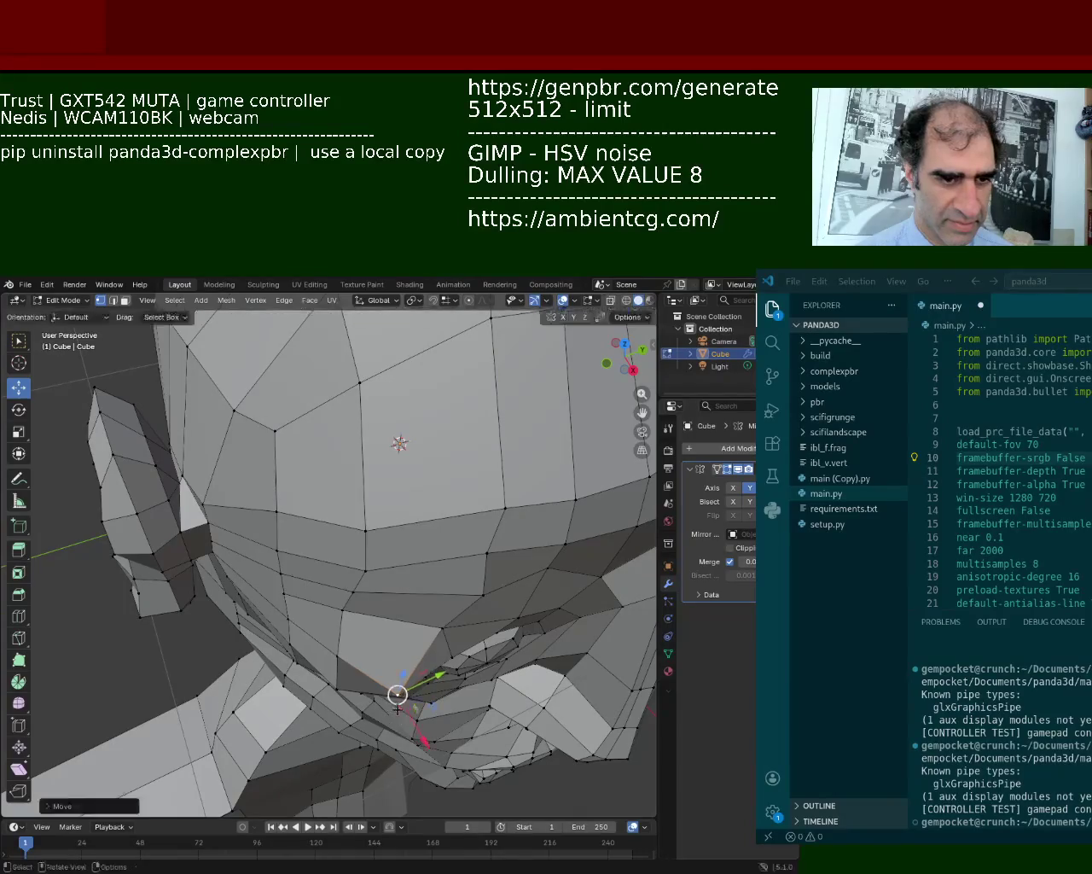
left_click(383, 688)
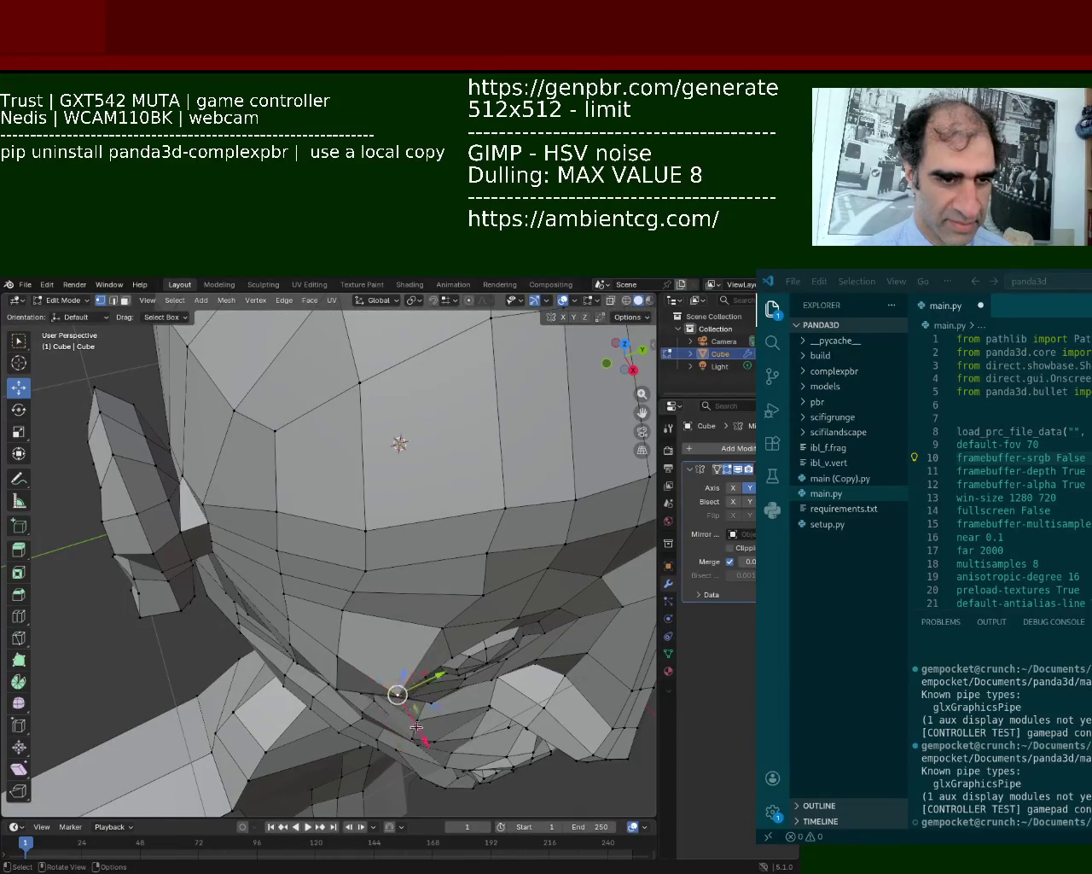
key("g")
key("x")
left_click(402, 714)
mouse_move(403, 713)
middle_mouse_down()
mouse_move(316, 541)
mouse_move(342, 512)
mouse_move(384, 555)
mouse_move(483, 579)
mouse_move(428, 602)
mouse_move(571, 492)
middle_mouse_up()
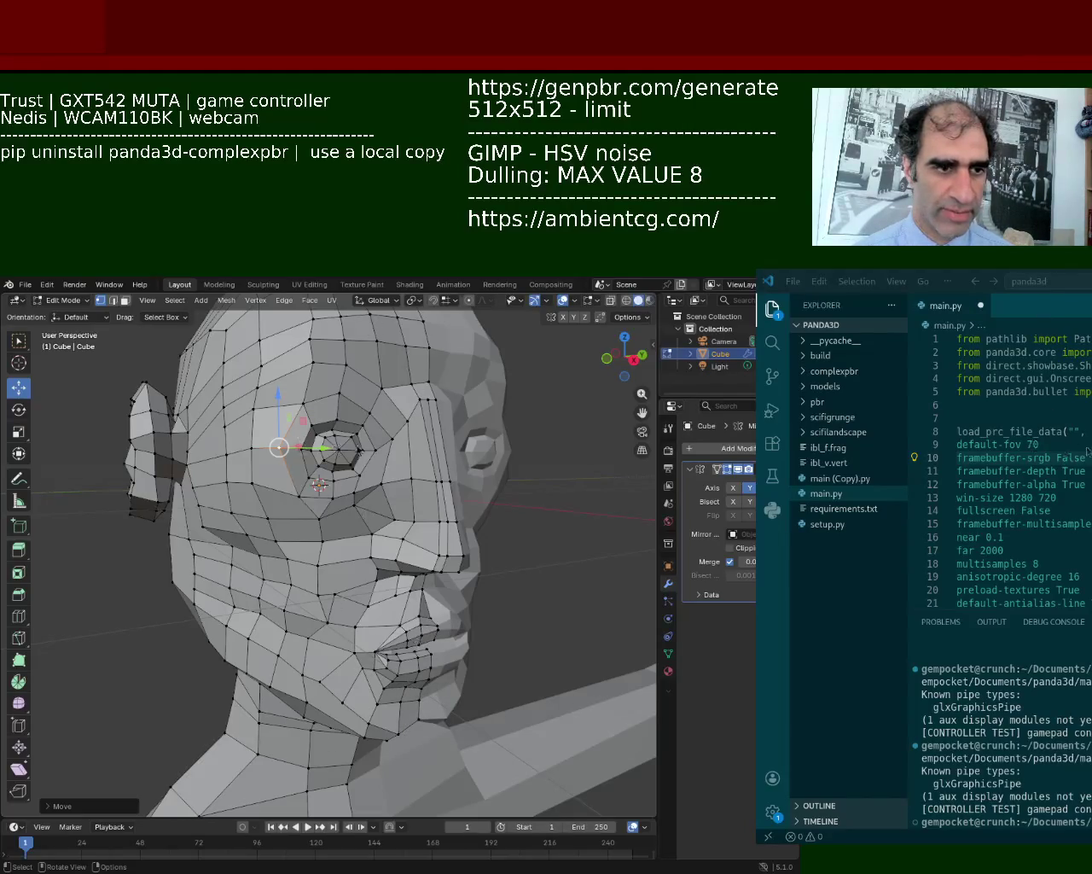
Shift a face vertex along X, then grow the selection around the mouth.
middle_click_drag(409, 508, 417, 578)
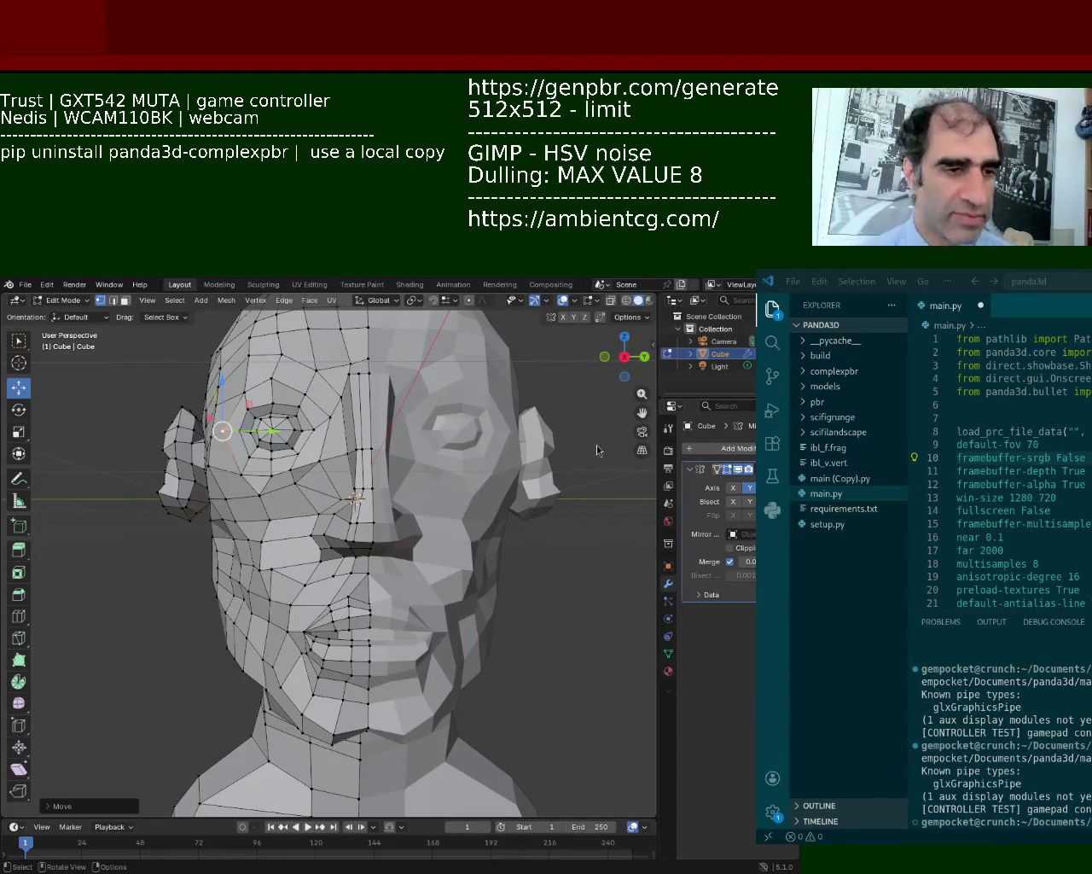
middle_click_drag(416, 456, 409, 581, "ctrl")
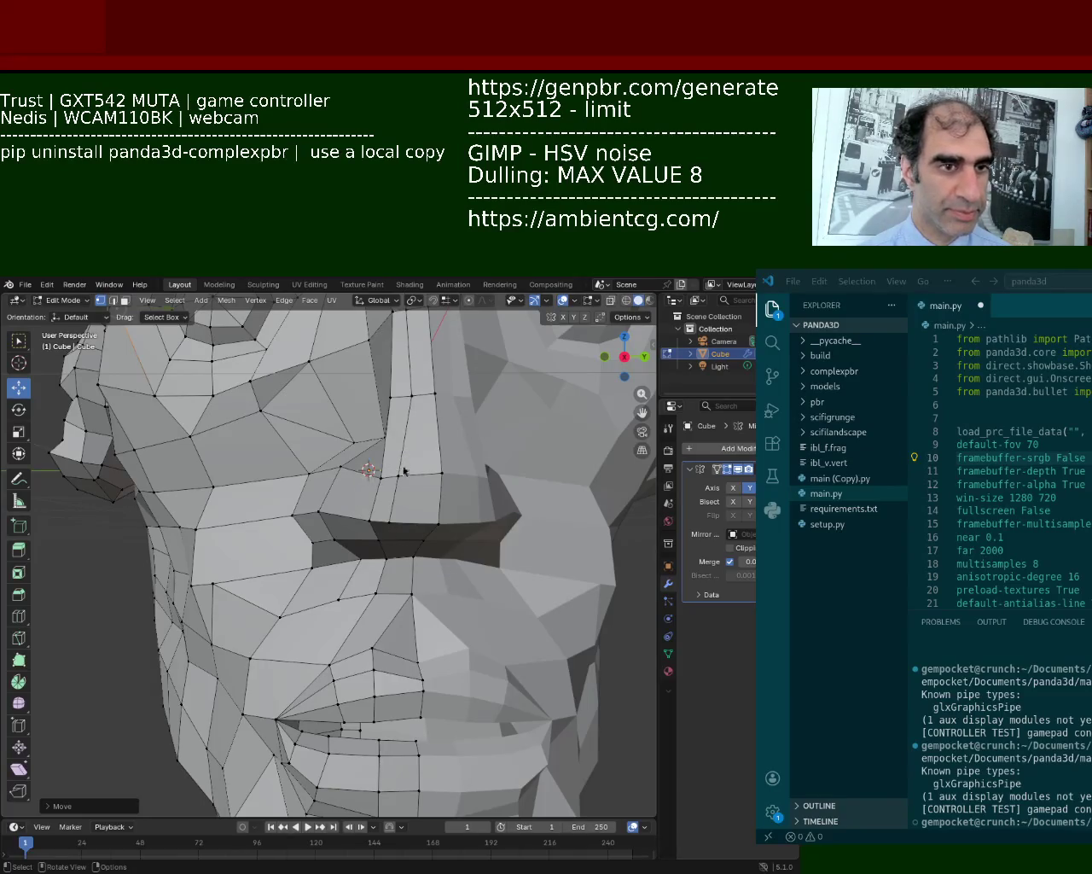
scroll(403, 465, "down", 5)
middle_click_drag(404, 465, 303, 589)
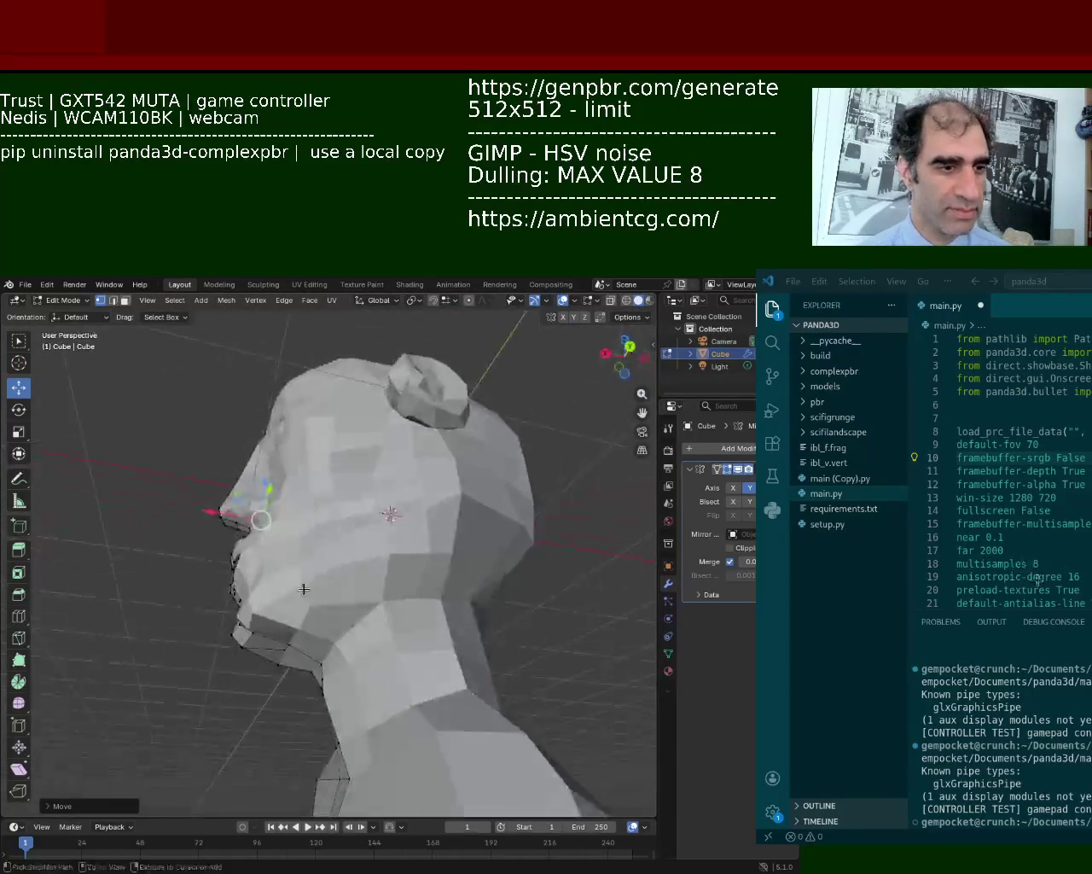
scroll(303, 589, "up", 3)
mouse_move(324, 531)
middle_mouse_down()
mouse_move(293, 531)
mouse_move(366, 521)
mouse_move(344, 523)
mouse_move(444, 734)
mouse_move(456, 678)
middle_mouse_up()
left_click_drag(438, 708, 442, 710)
mouse_move(442, 710)
middle_mouse_down()
mouse_move(408, 432)
mouse_move(340, 601)
mouse_move(387, 565)
mouse_move(358, 559)
mouse_move(332, 526)
middle_mouse_up()
left_click(332, 526, "shift")
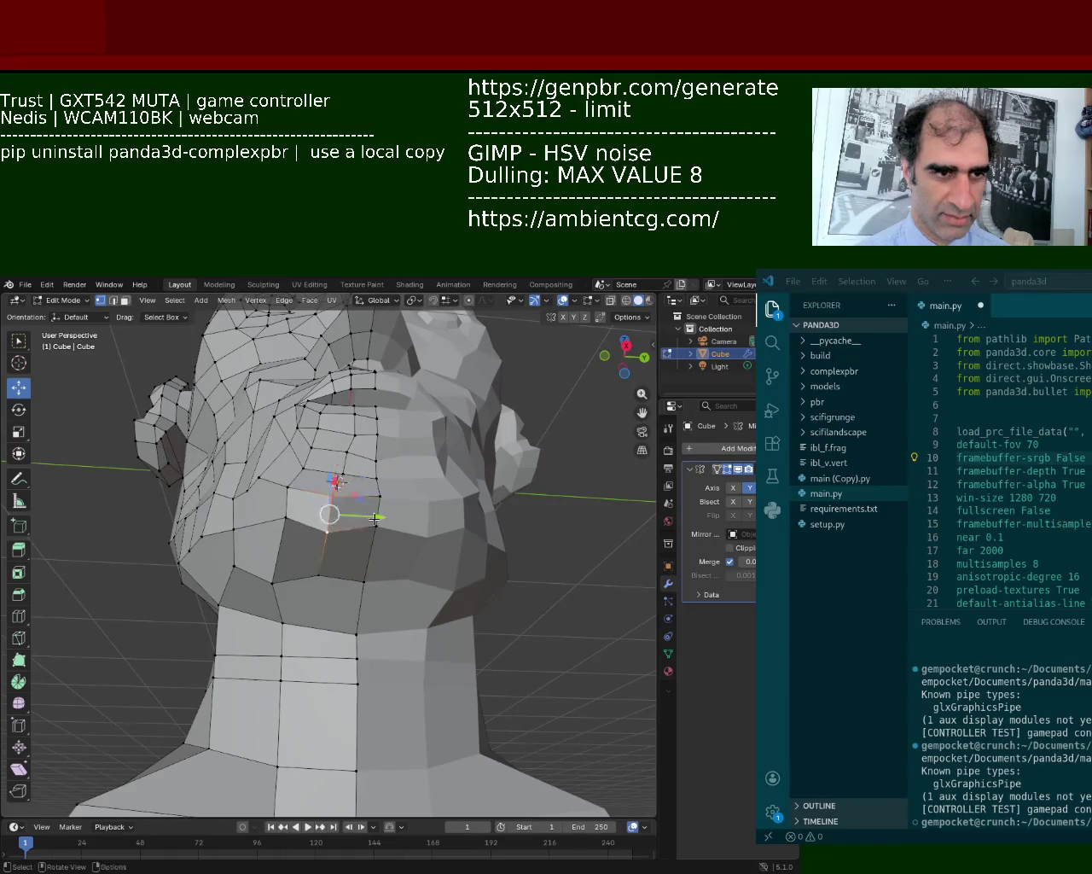
Lower the selected mouth vertices and reshape the chin faces beneath them.
left_click_drag(385, 517, 394, 517)
scroll(325, 480, "up", 3)
mouse_move(325, 480)
middle_mouse_down()
mouse_move(367, 542)
mouse_move(608, 483)
middle_mouse_up()
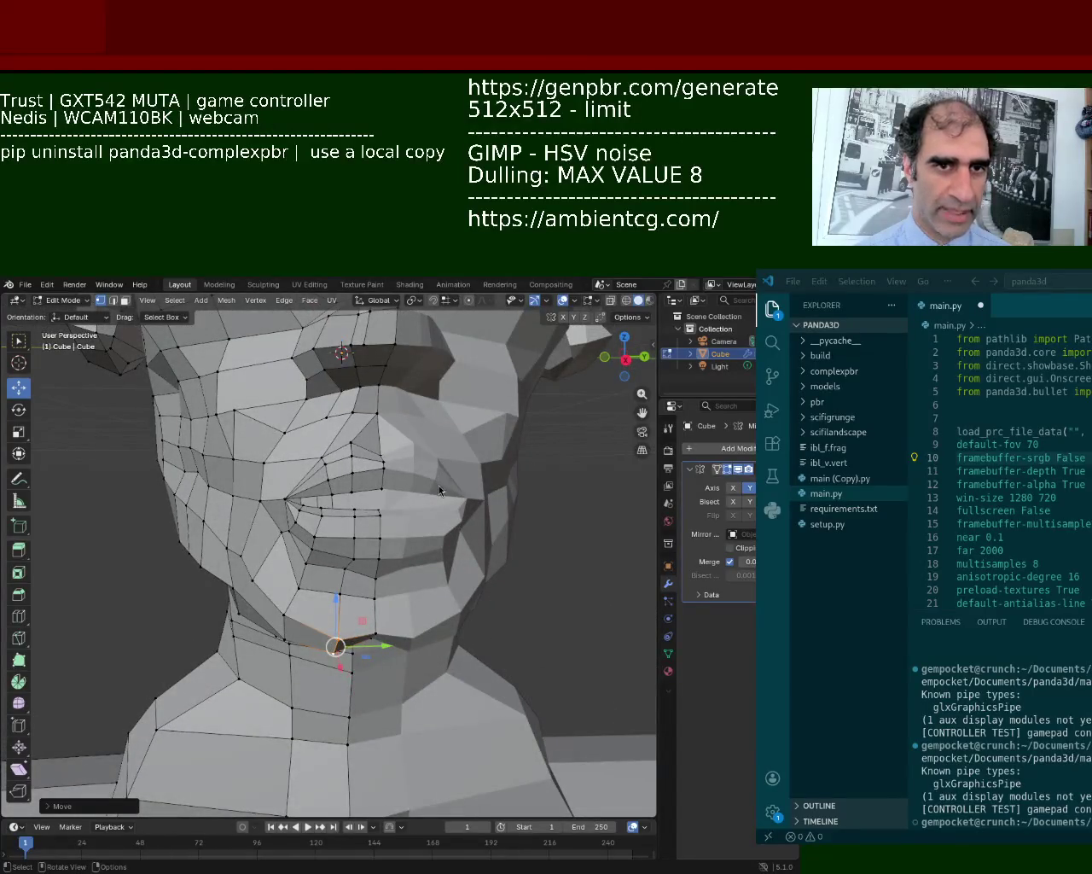
mouse_move(311, 580)
middle_mouse_down()
mouse_move(287, 571)
mouse_move(319, 584)
middle_mouse_up()
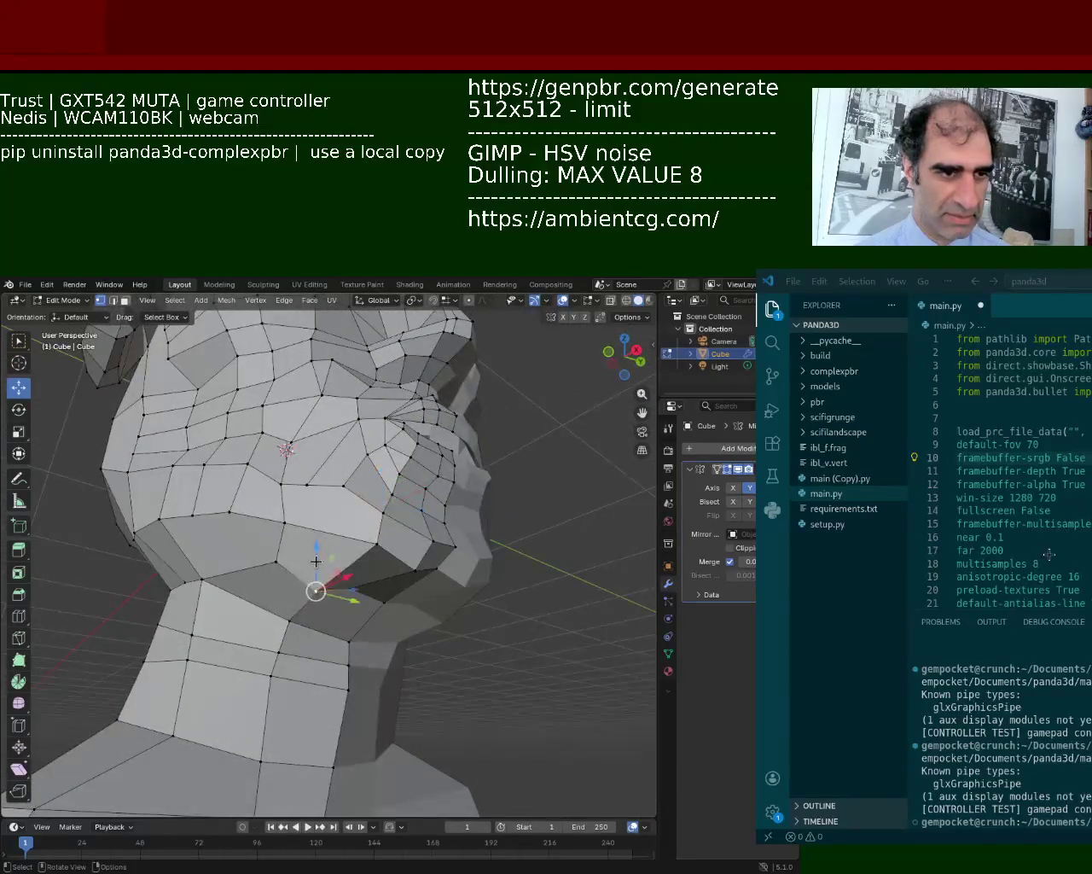
left_click_drag(320, 584, 315, 570)
Raise a jaw vertex slightly and lift a chin vertex straight up.
left_click(384, 602)
middle_click_drag(308, 532, 324, 546)
left_click(324, 534)
left_click(322, 547)
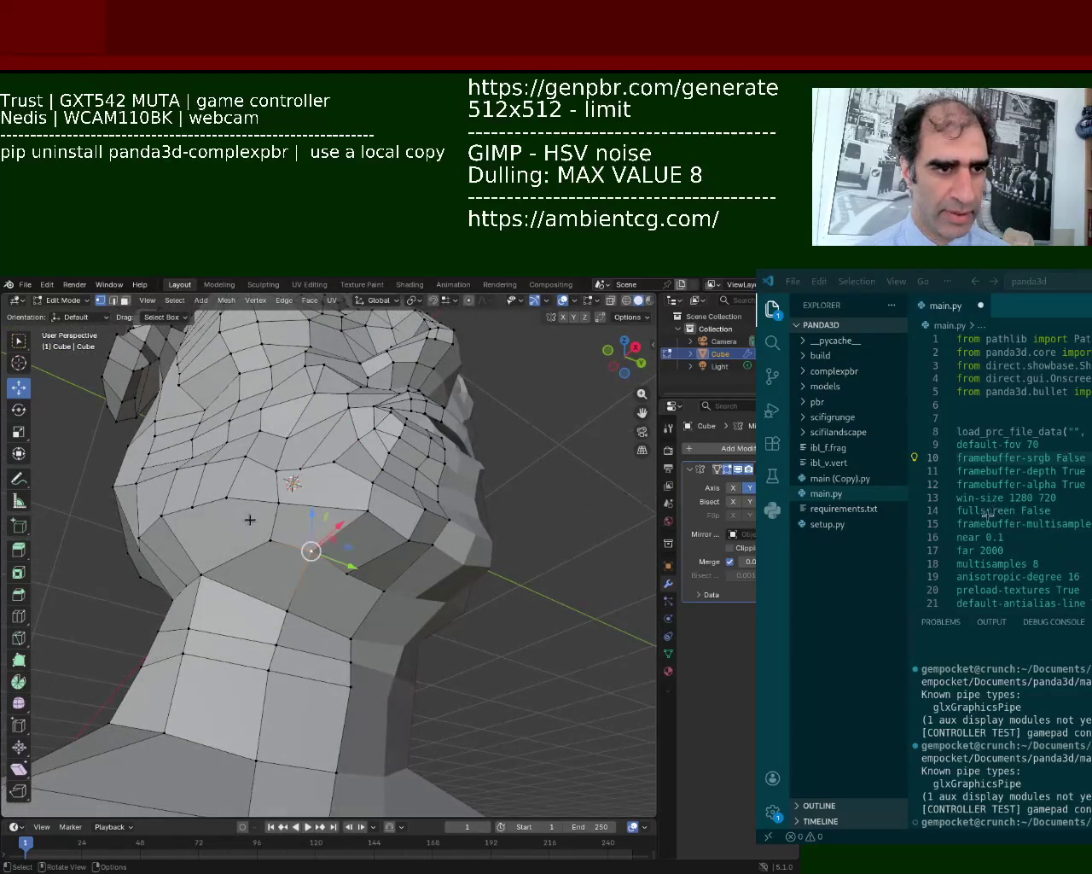
left_click(264, 535)
left_click_drag(268, 507, 271, 488)
middle_click_drag(324, 536, 378, 598)
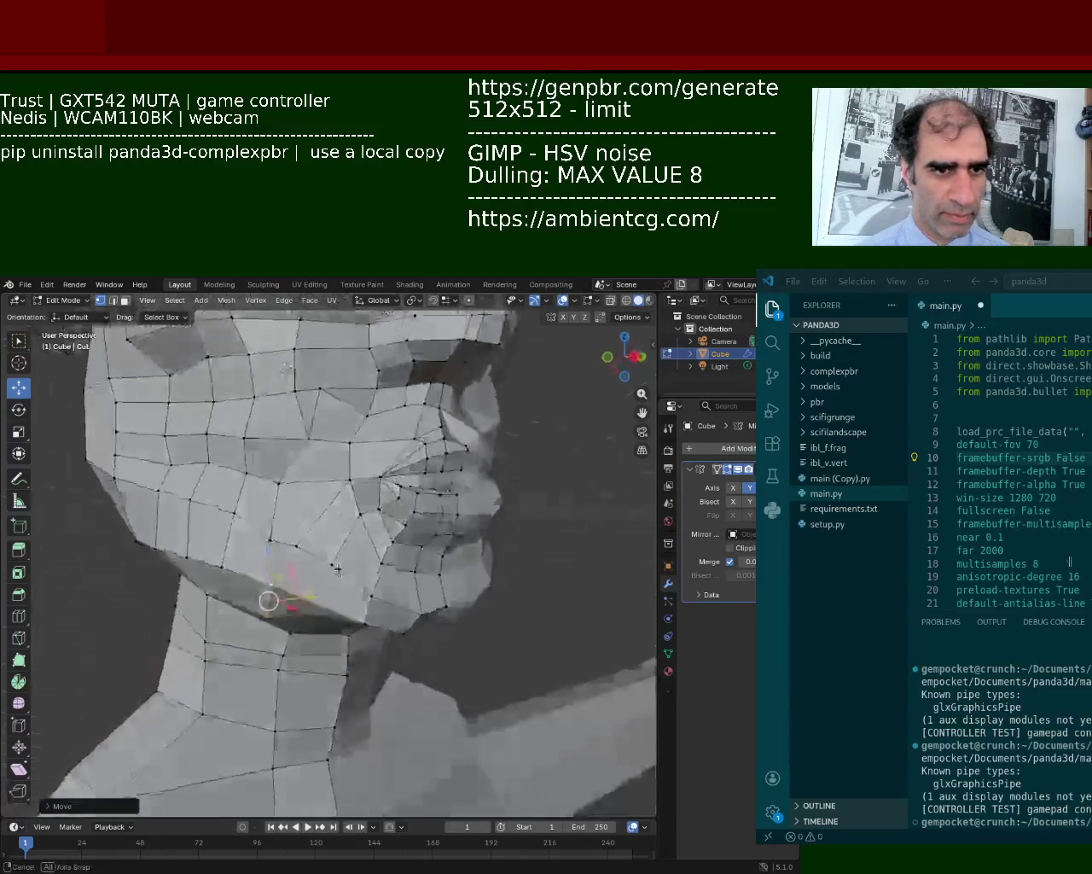
left_click(377, 598)
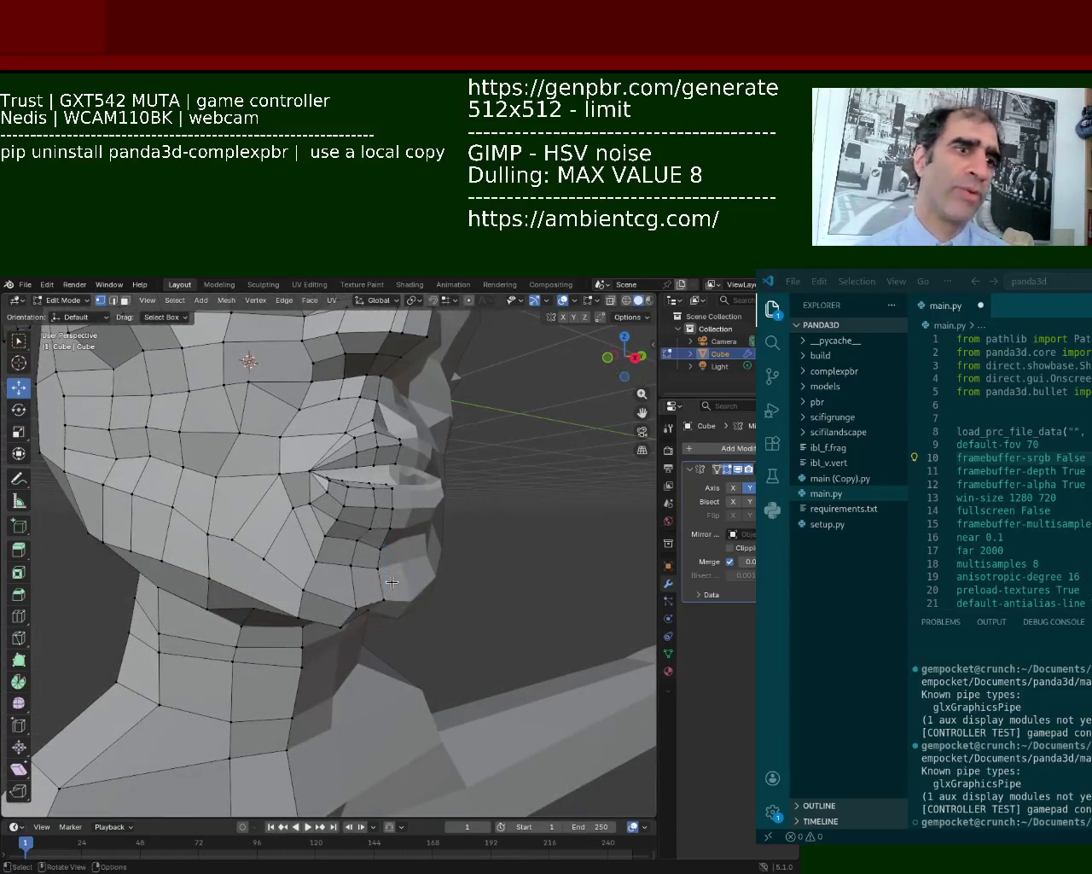
left_click_drag(387, 558, 387, 547)
mouse_move(388, 547)
middle_mouse_down()
mouse_move(431, 650)
mouse_move(327, 546)
mouse_move(315, 487)
middle_mouse_up()
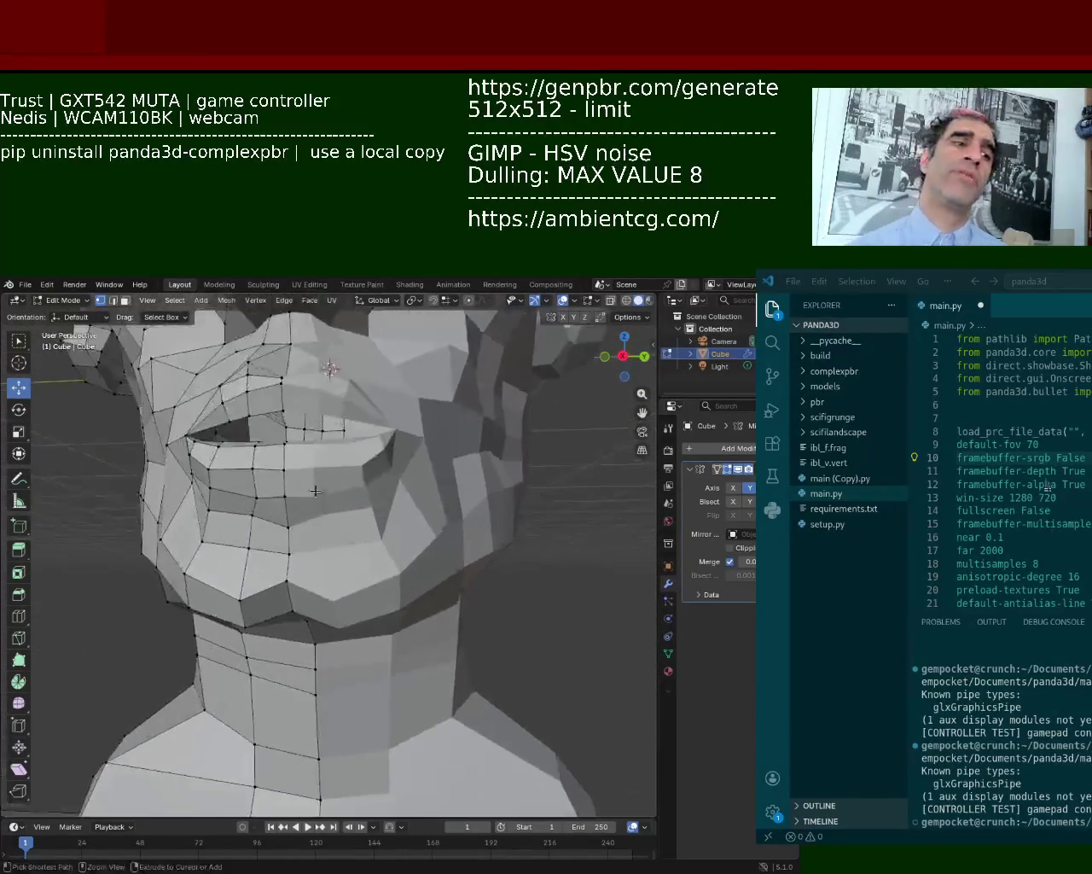
Nudge a lip vertex down and back, fine-tuning it from the side view.
left_click(284, 541)
mouse_move(285, 541)
middle_mouse_down()
mouse_move(273, 554)
mouse_move(234, 554)
mouse_move(256, 520)
middle_mouse_up()
mouse_move(347, 541)
middle_mouse_down()
mouse_move(365, 593)
mouse_move(402, 549)
mouse_move(446, 597)
mouse_move(442, 626)
middle_mouse_up()
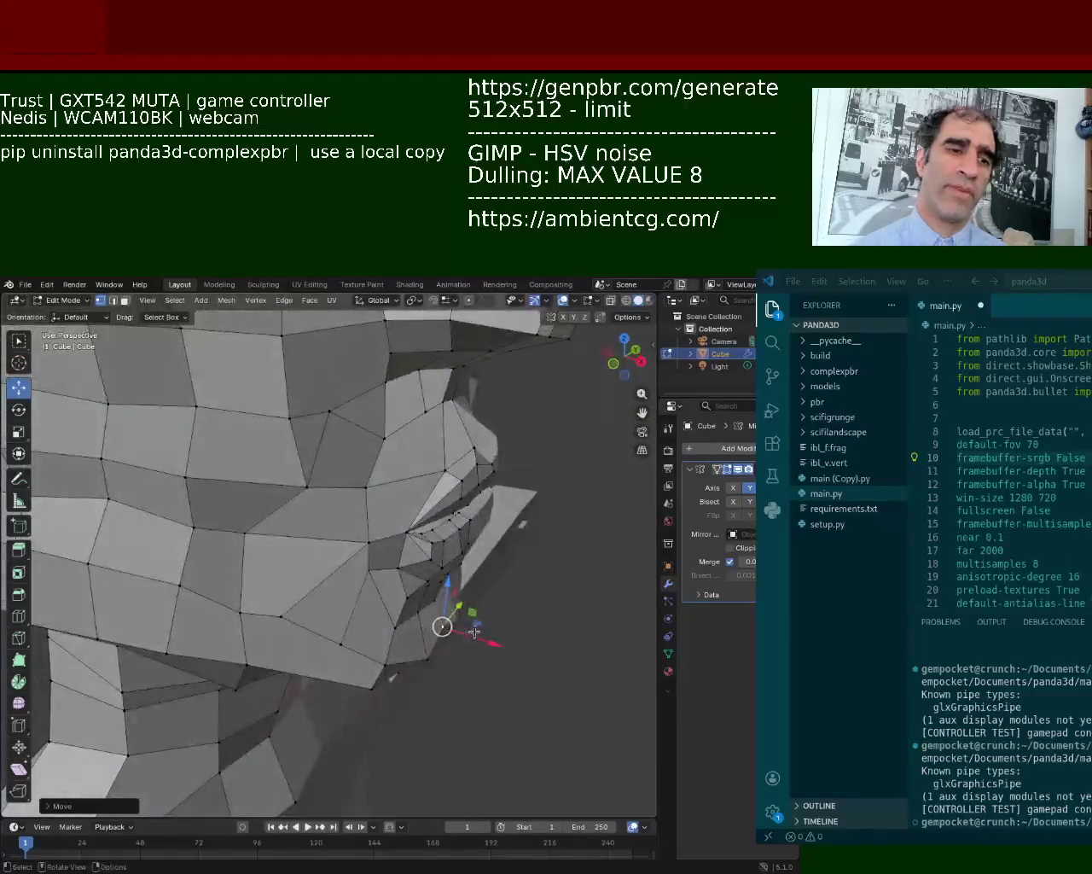
left_click_drag(481, 642, 469, 640)
left_click_drag(446, 587, 447, 597)
middle_click_drag(447, 597, 213, 508)
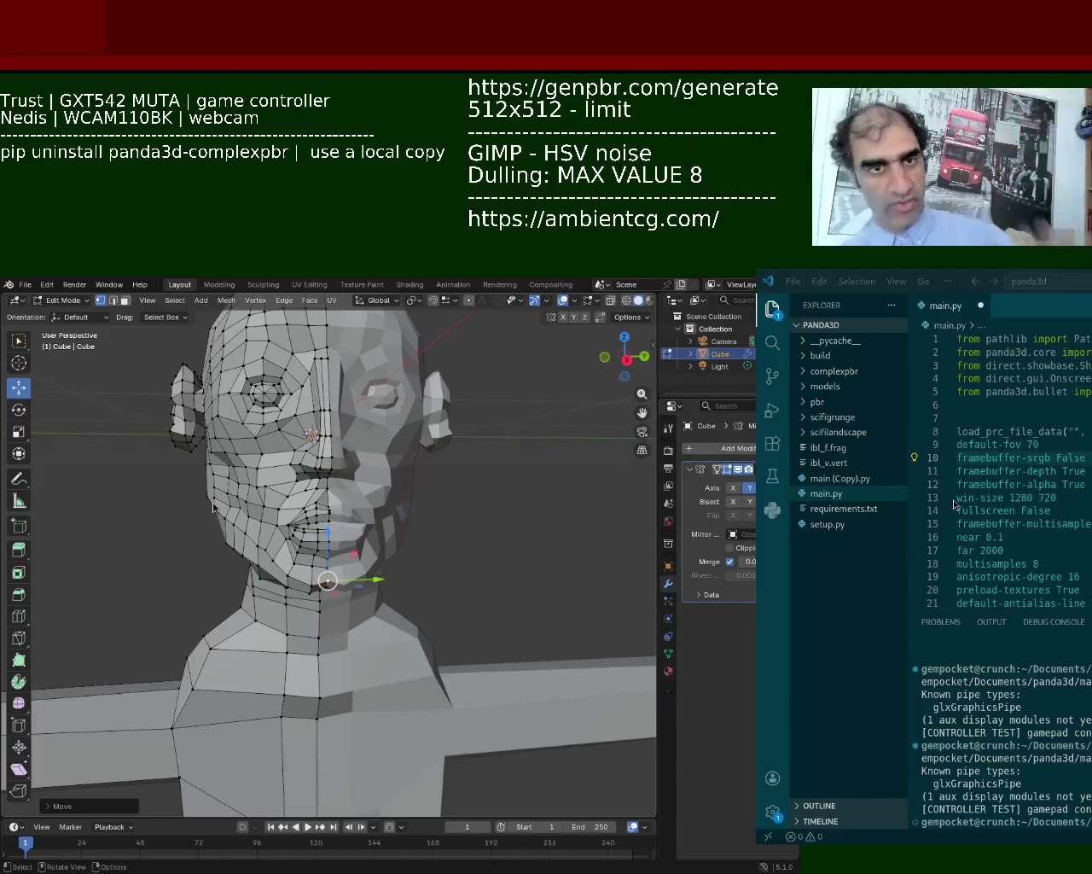
Bring VS Code forward and run main.py again.
key("super+shift+Left")
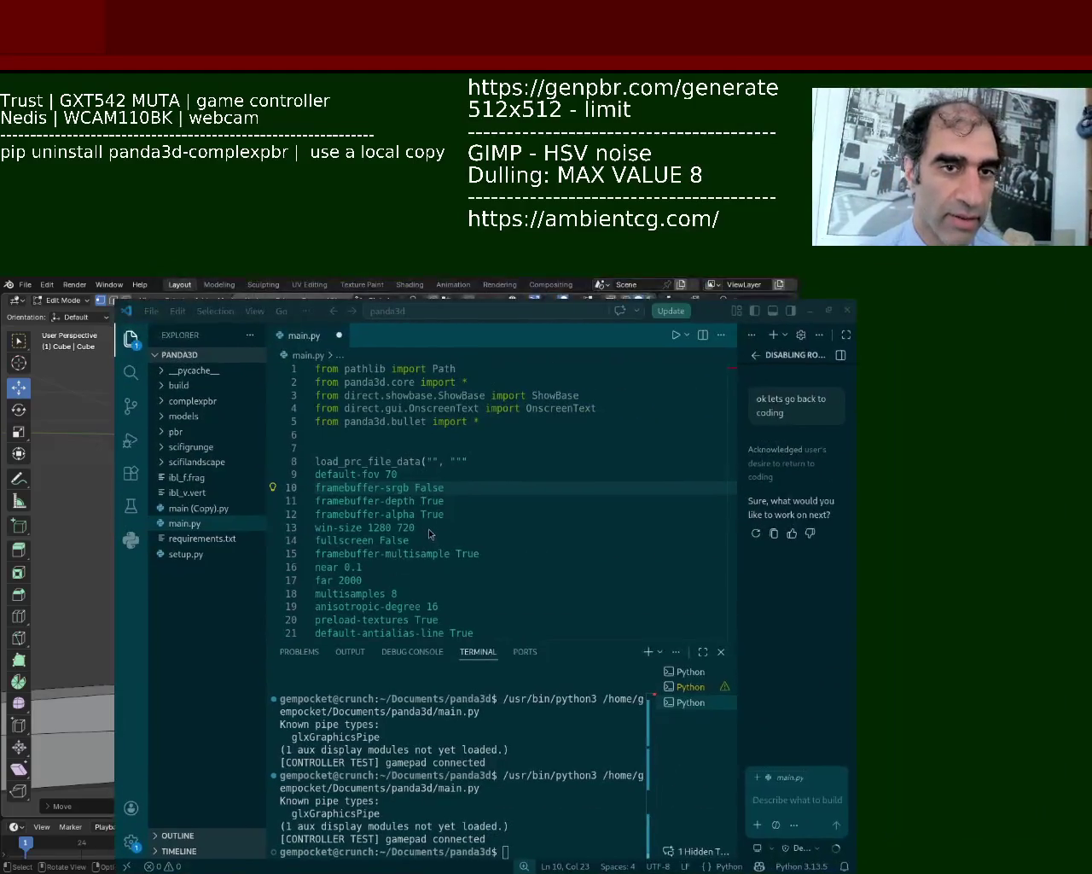
left_click(674, 334)
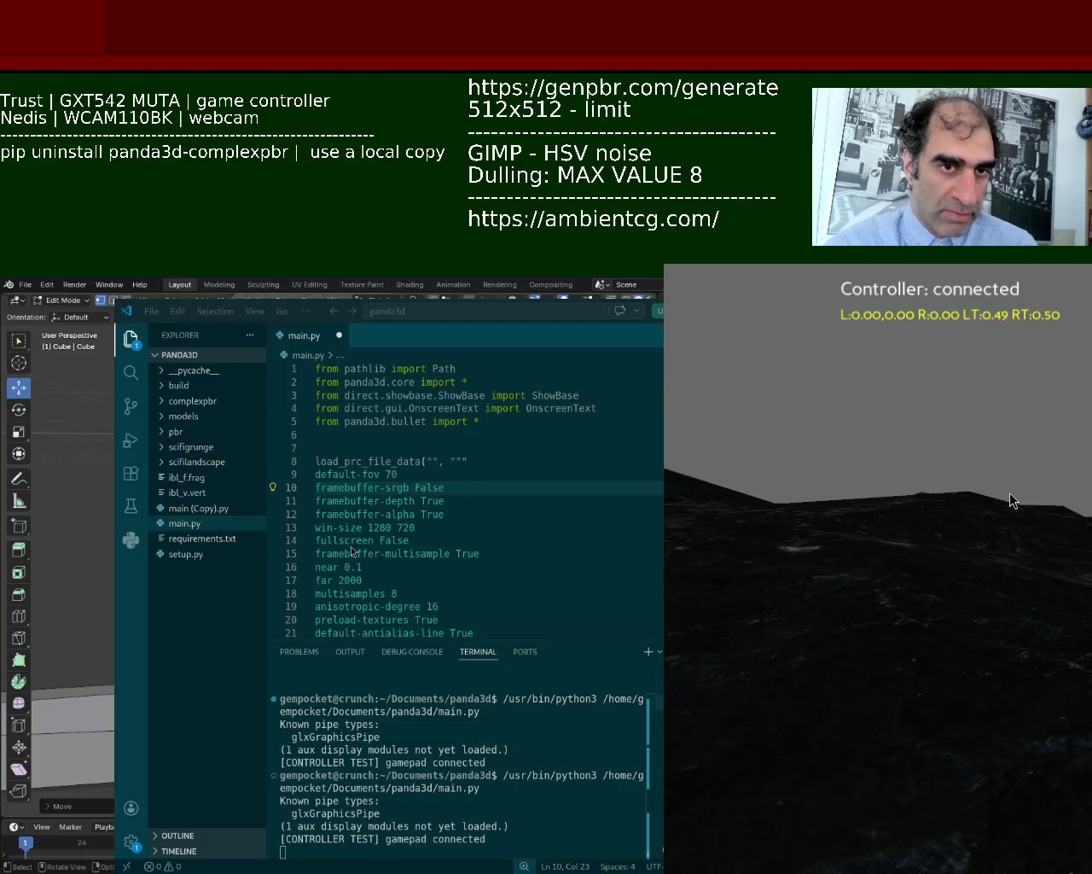
With the Panda3D test running, switch back to Blender.
key("alt+Tab")
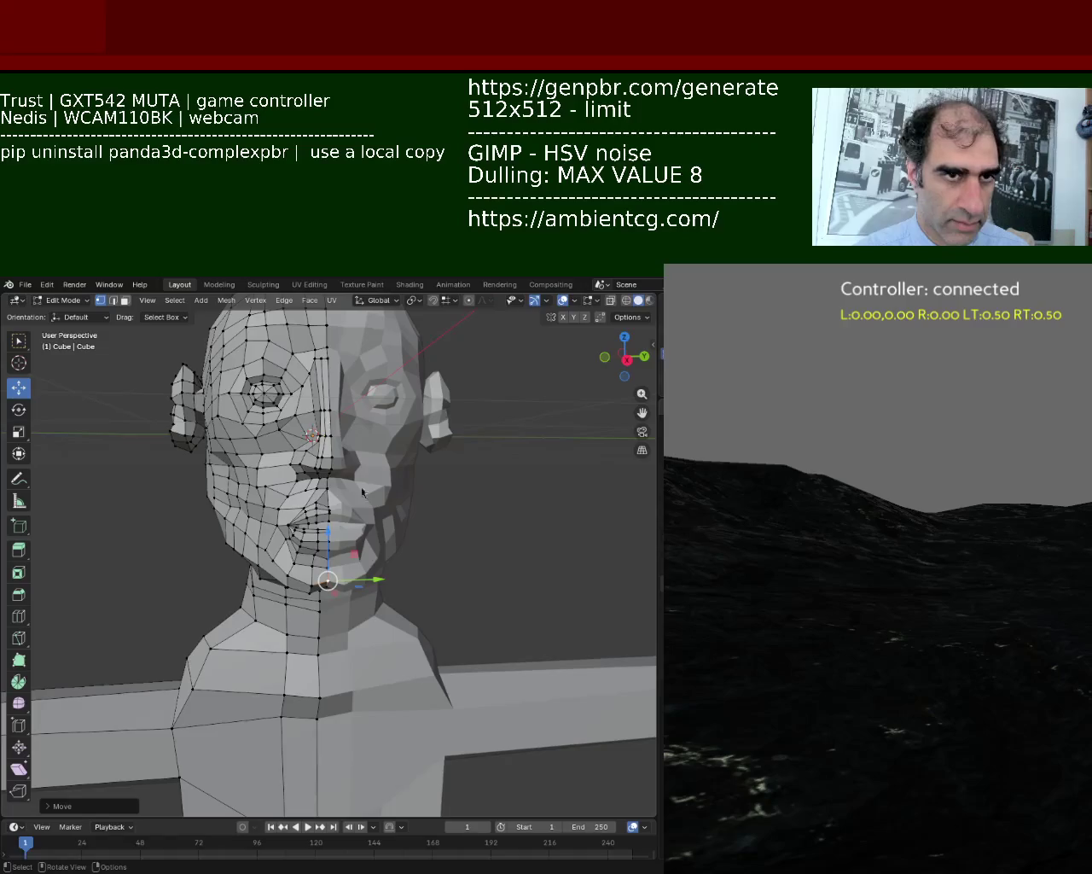
middle_click_drag(381, 467, 366, 574)
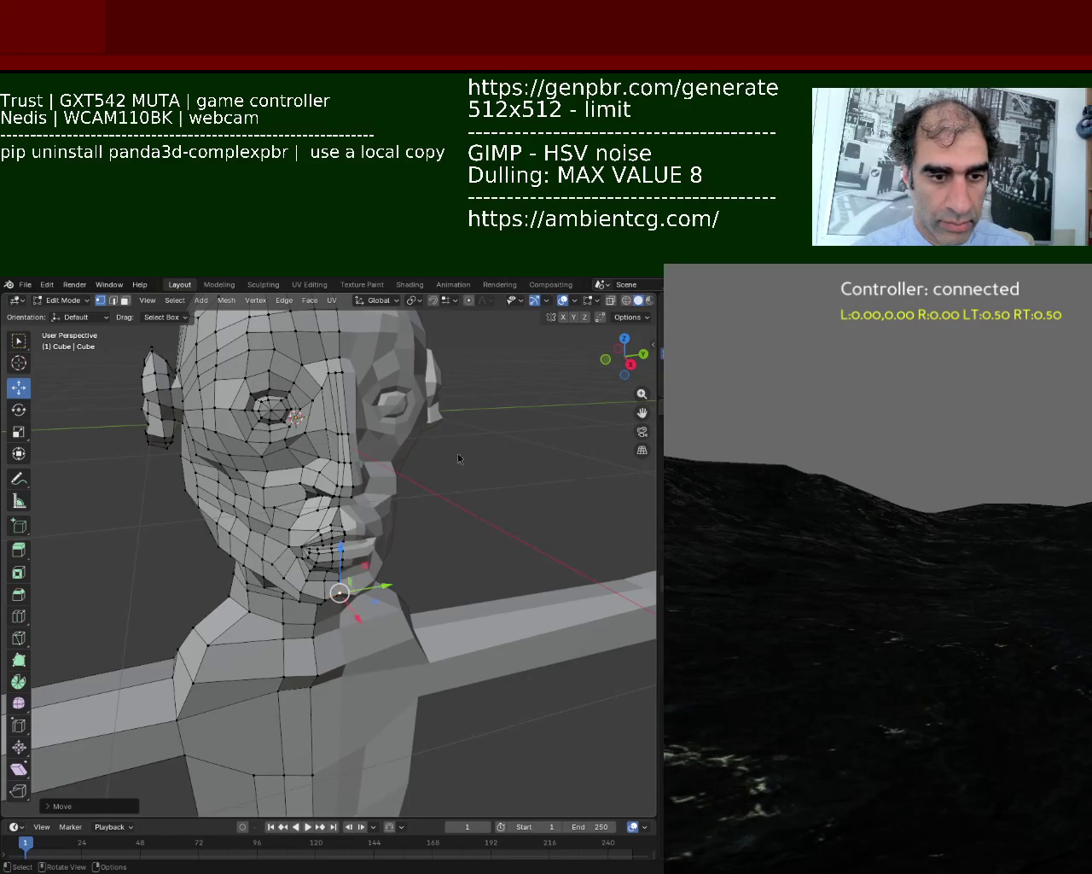
Nudge the selected chin vertices slightly from a front view.
middle_click_drag(435, 482, 423, 452)
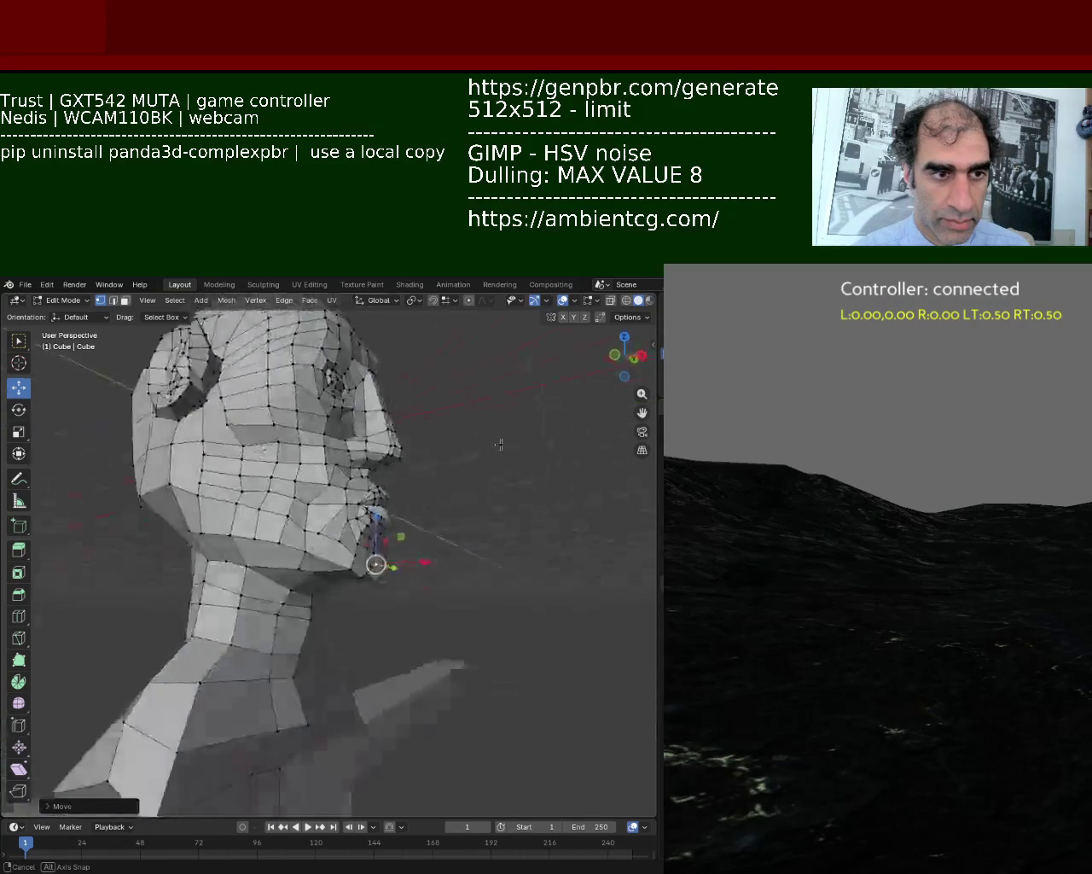
scroll(422, 452, "up", 3)
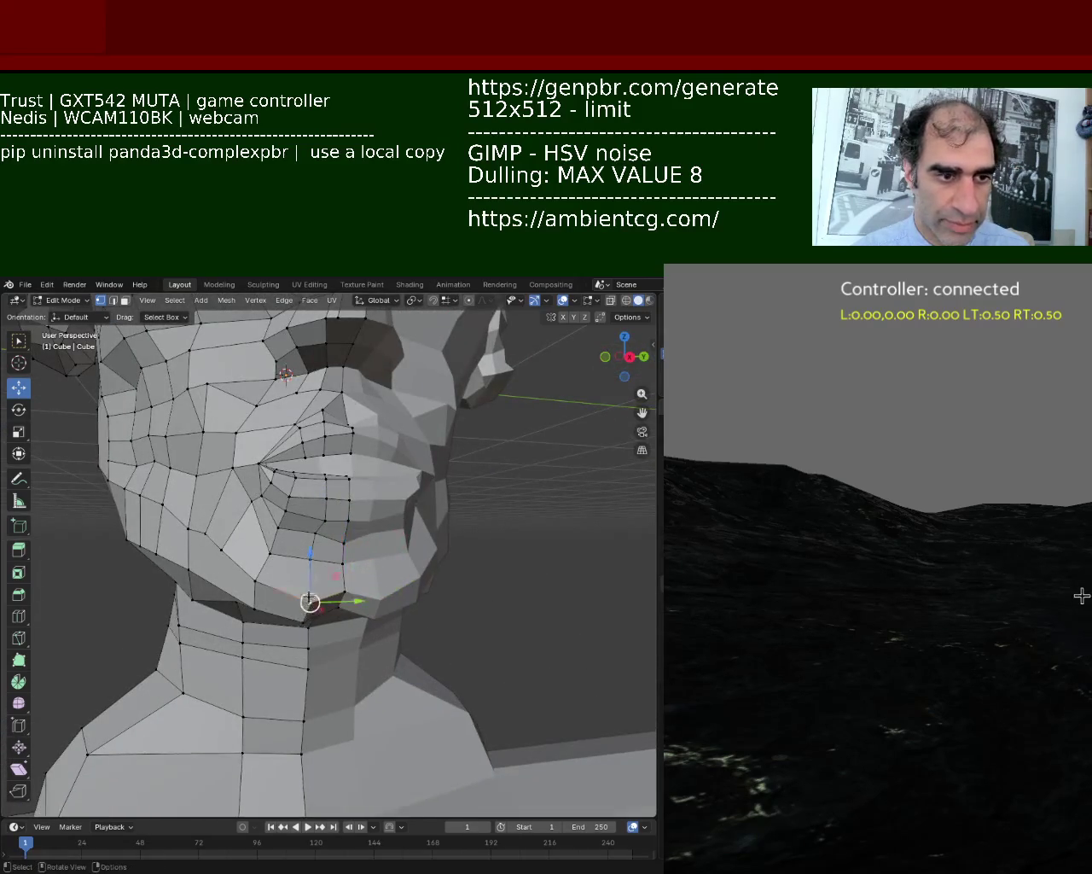
key("g")
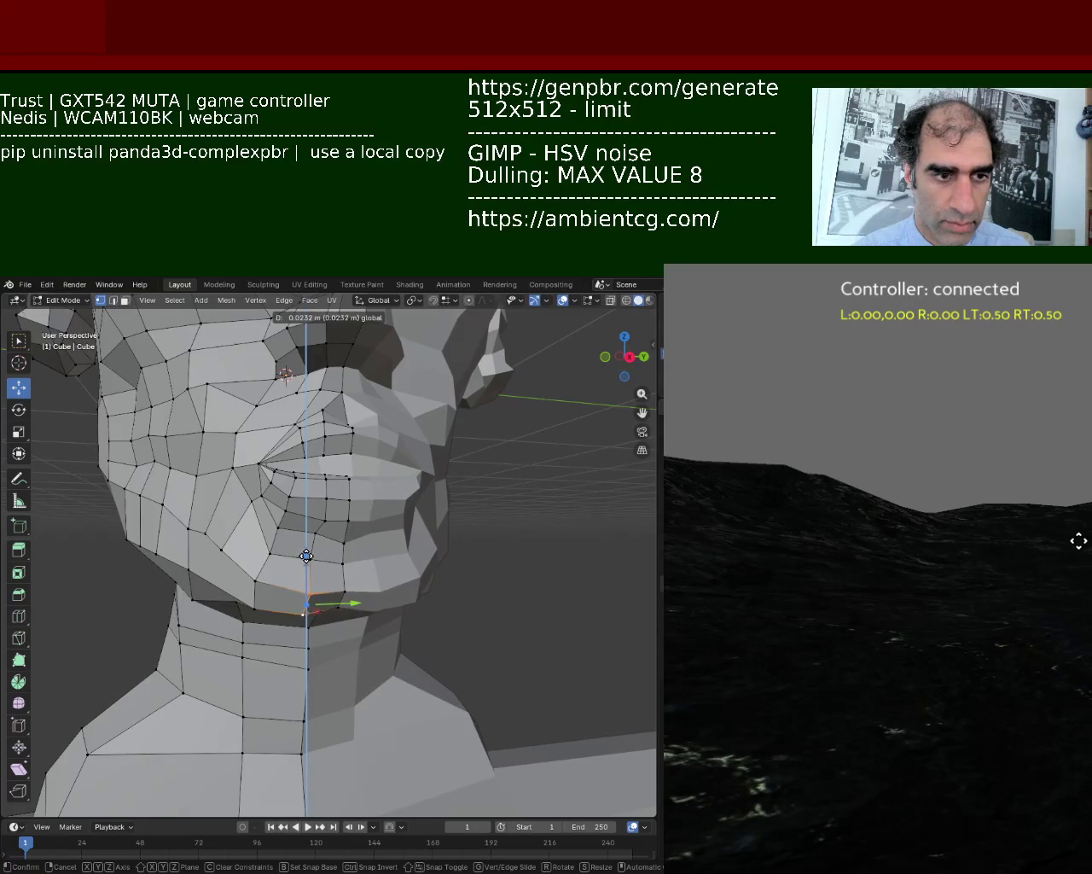
left_click(578, 541)
Move a cheek vertex from the profile view, then select vertices on the neck's lower edge.
mouse_move(578, 541)
middle_mouse_down()
mouse_move(526, 575)
mouse_move(337, 569)
mouse_move(322, 607)
mouse_move(349, 488)
mouse_move(355, 500)
middle_mouse_up()
left_click_drag(355, 478, 357, 505)
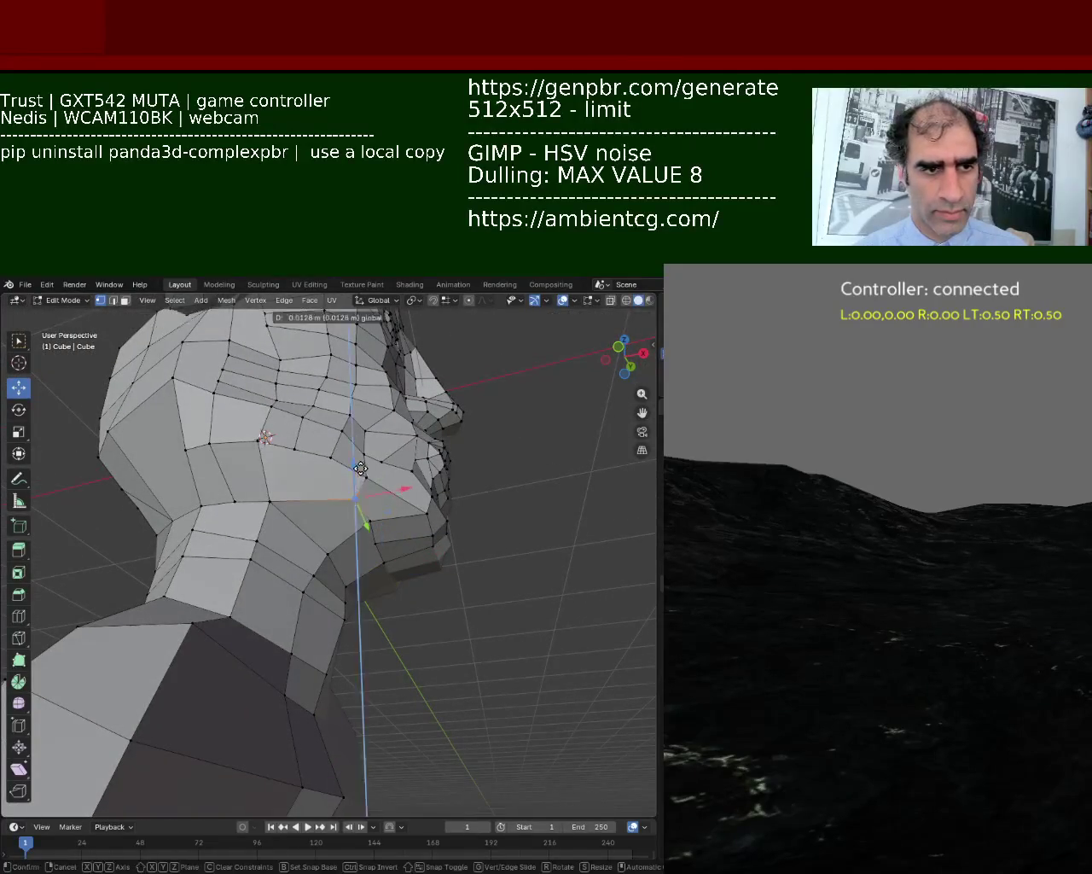
left_click(330, 457)
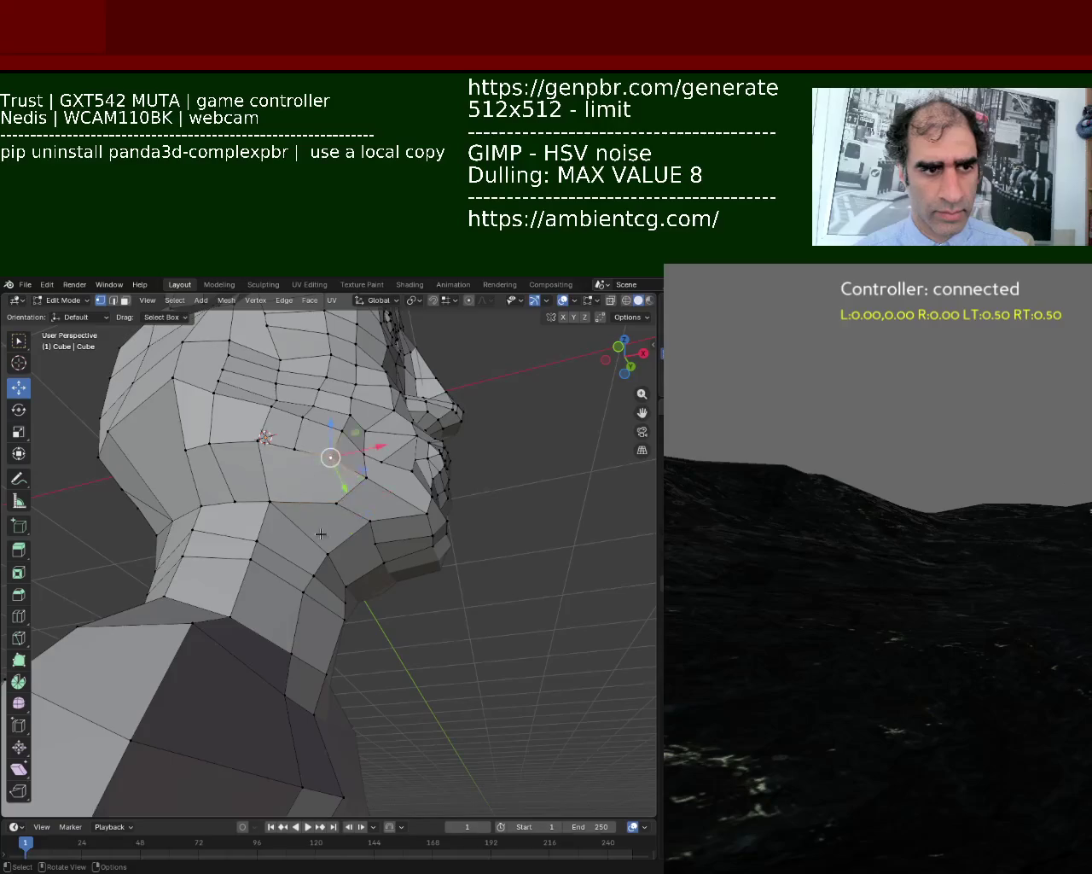
middle_click_drag(276, 490, 248, 626)
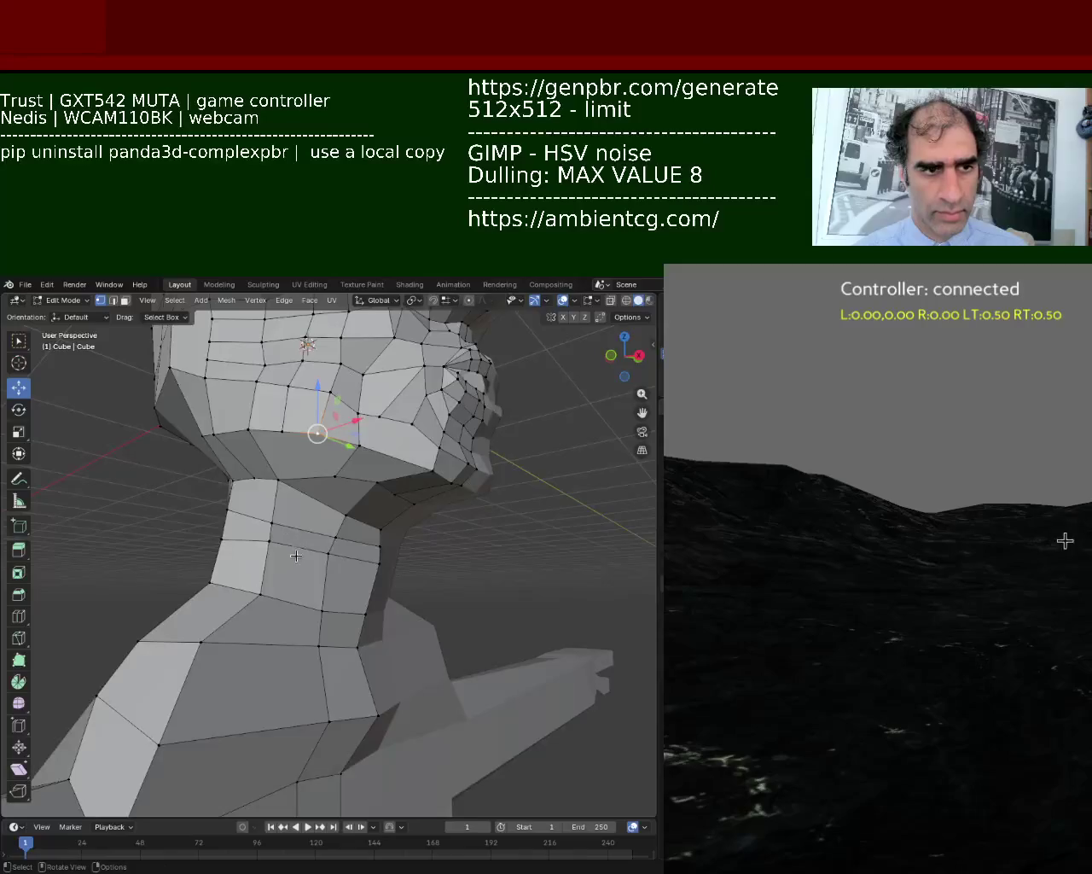
left_click(260, 595)
Select a vertical run of neck vertices and vertex-slide them along their edges.
left_click(291, 603, "shift")
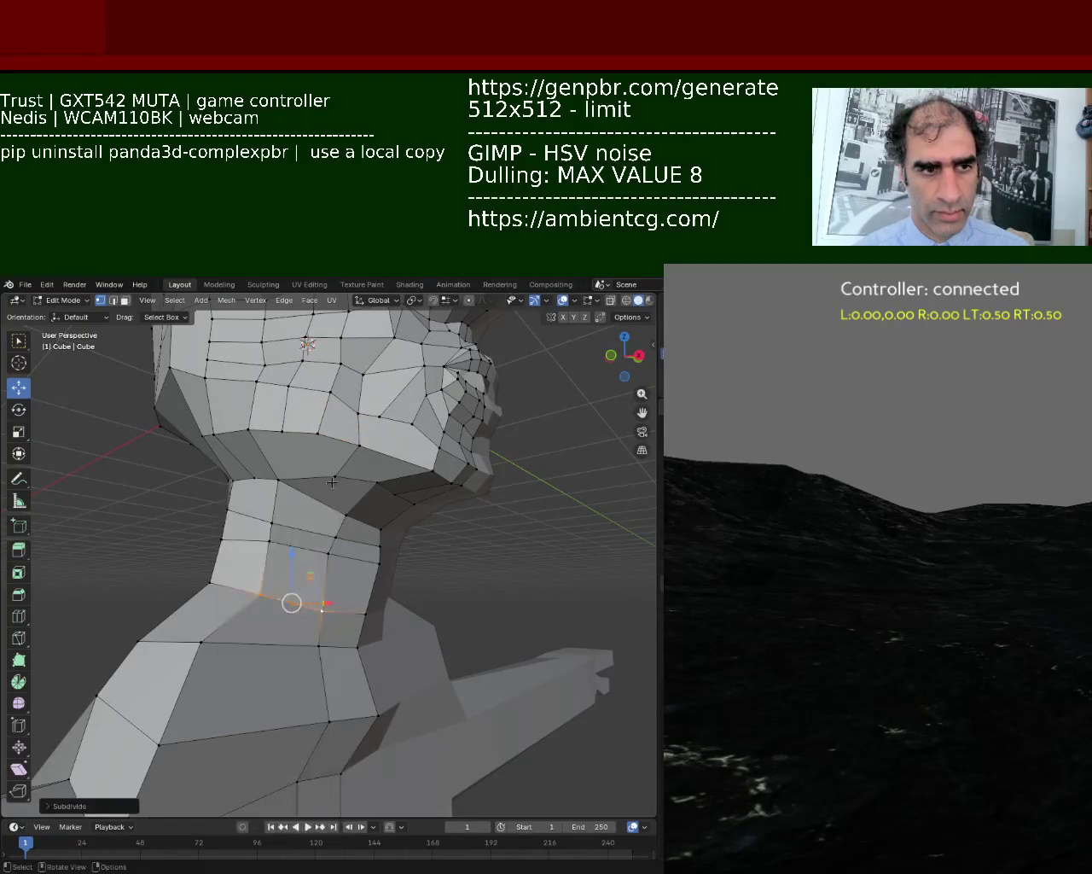
left_click(276, 605, "shift")
left_click(291, 603)
left_click(318, 529)
left_click(292, 602, "shift")
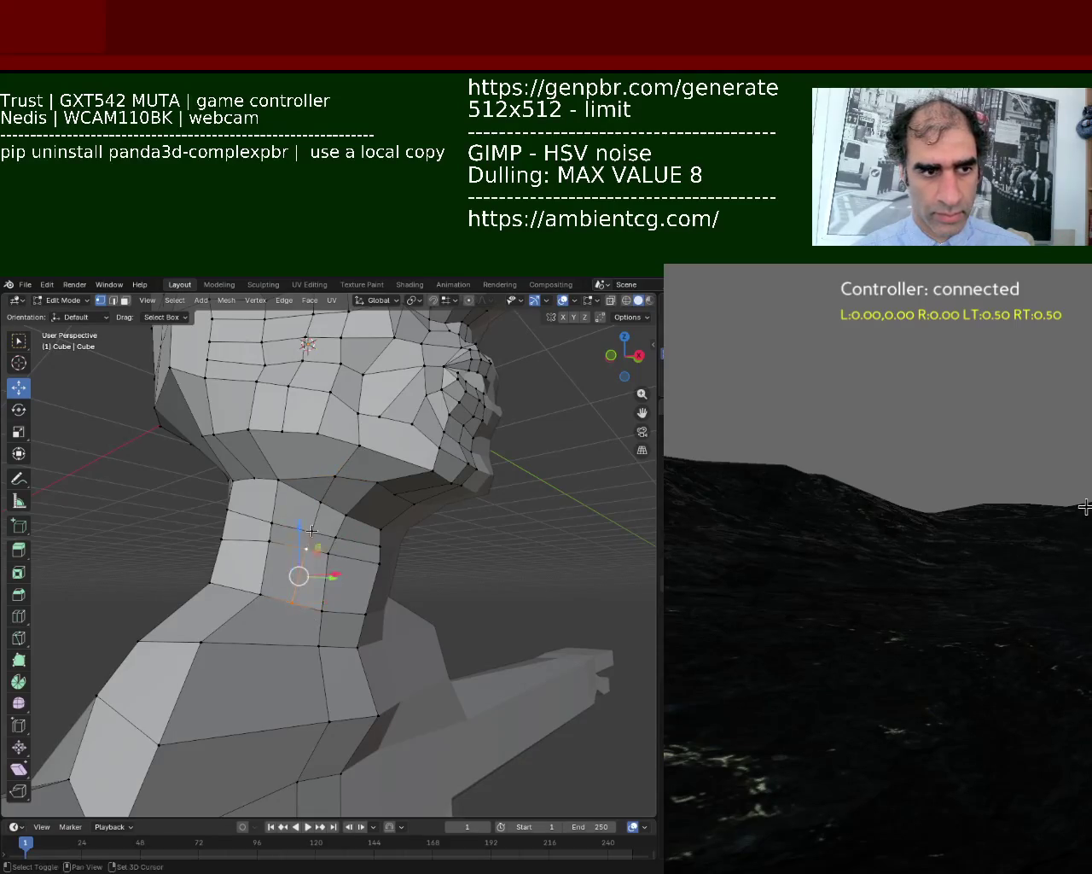
left_click(328, 553)
left_click(290, 599)
left_click(316, 535, "shift")
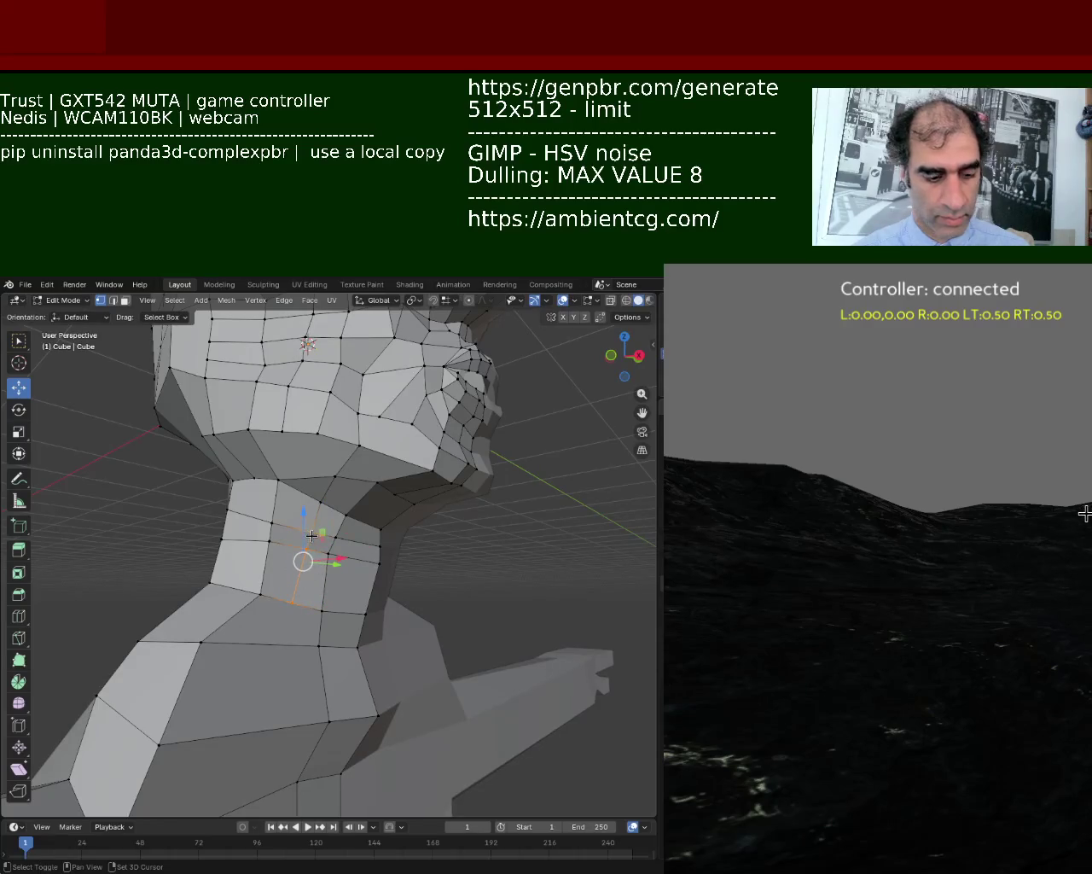
key("shift+v")
left_click(320, 538)
Vertex-slide a higher neck vertex and the chin-side vertex along their edges.
left_click(318, 505)
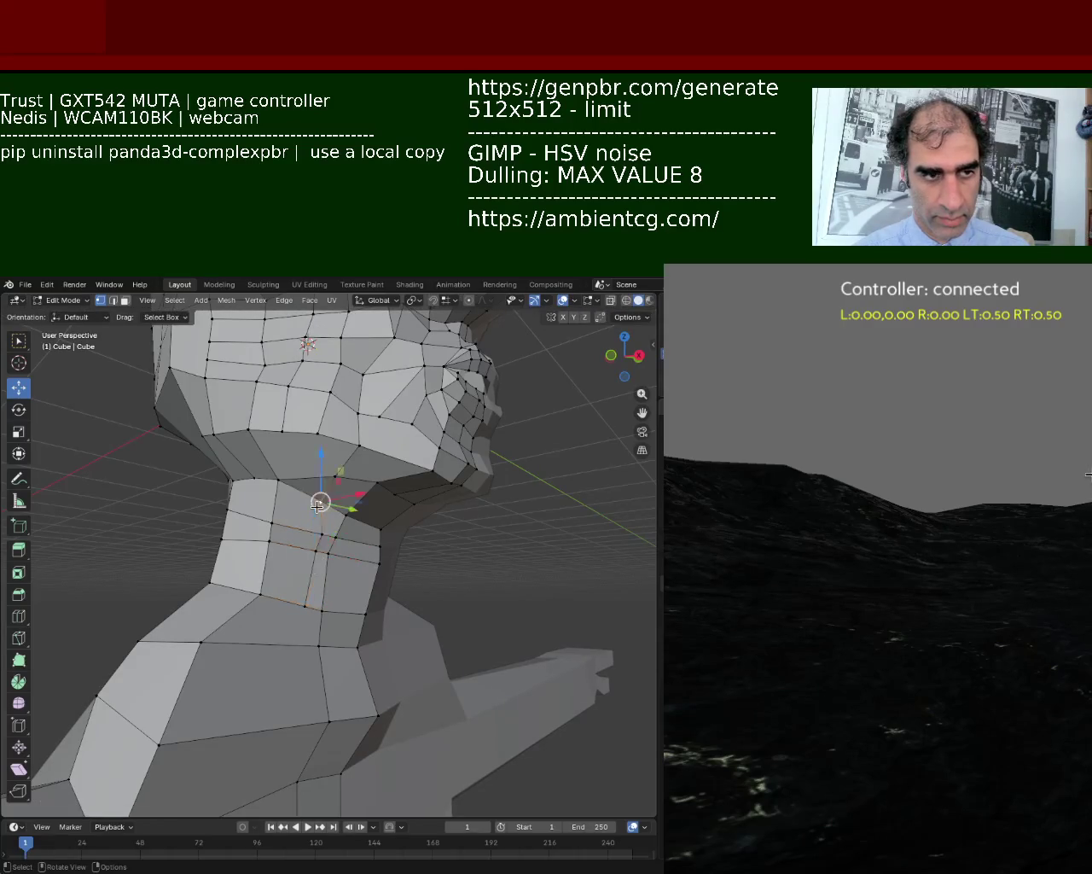
key("shift+v")
left_click(328, 520)
left_click(341, 491)
key("shift+v")
left_click(314, 447)
Slide two lower neck vertices together, then the neck vertex just below the jaw.
left_click(260, 590)
left_click(269, 524, "shift")
key("shift+v")
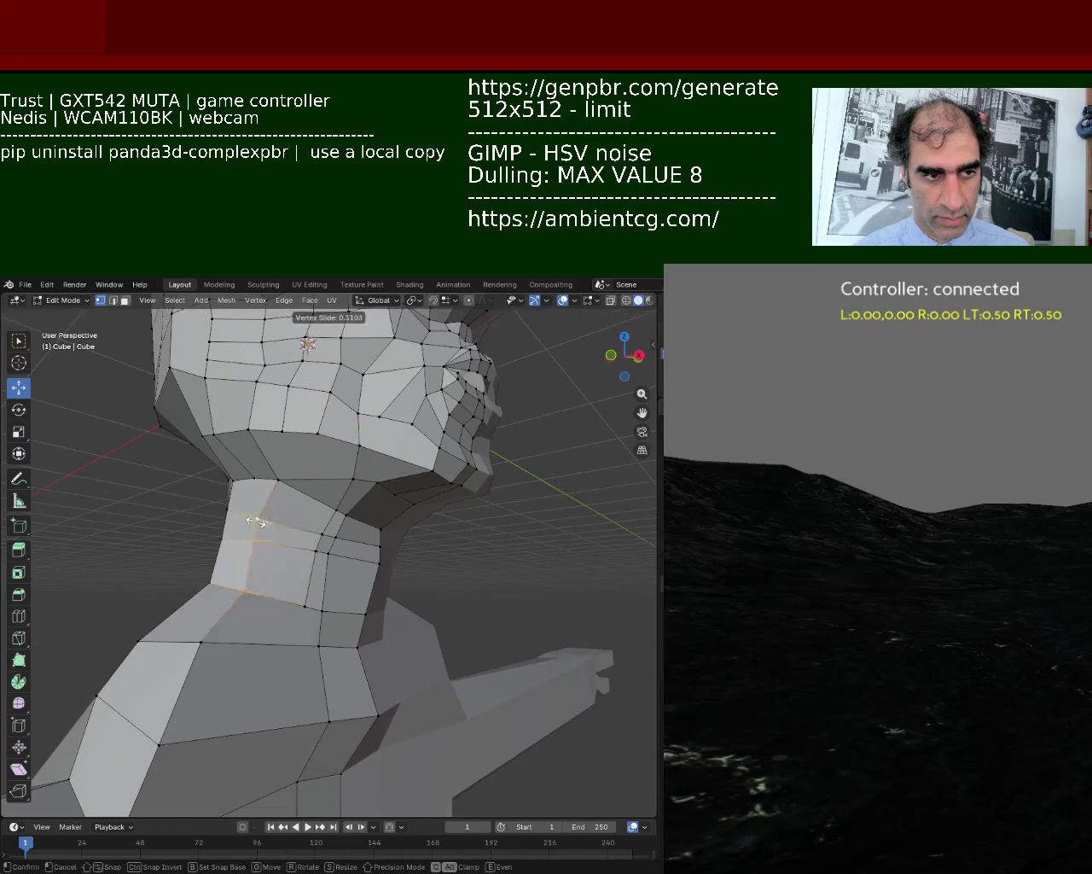
left_click(281, 482)
left_click(280, 482)
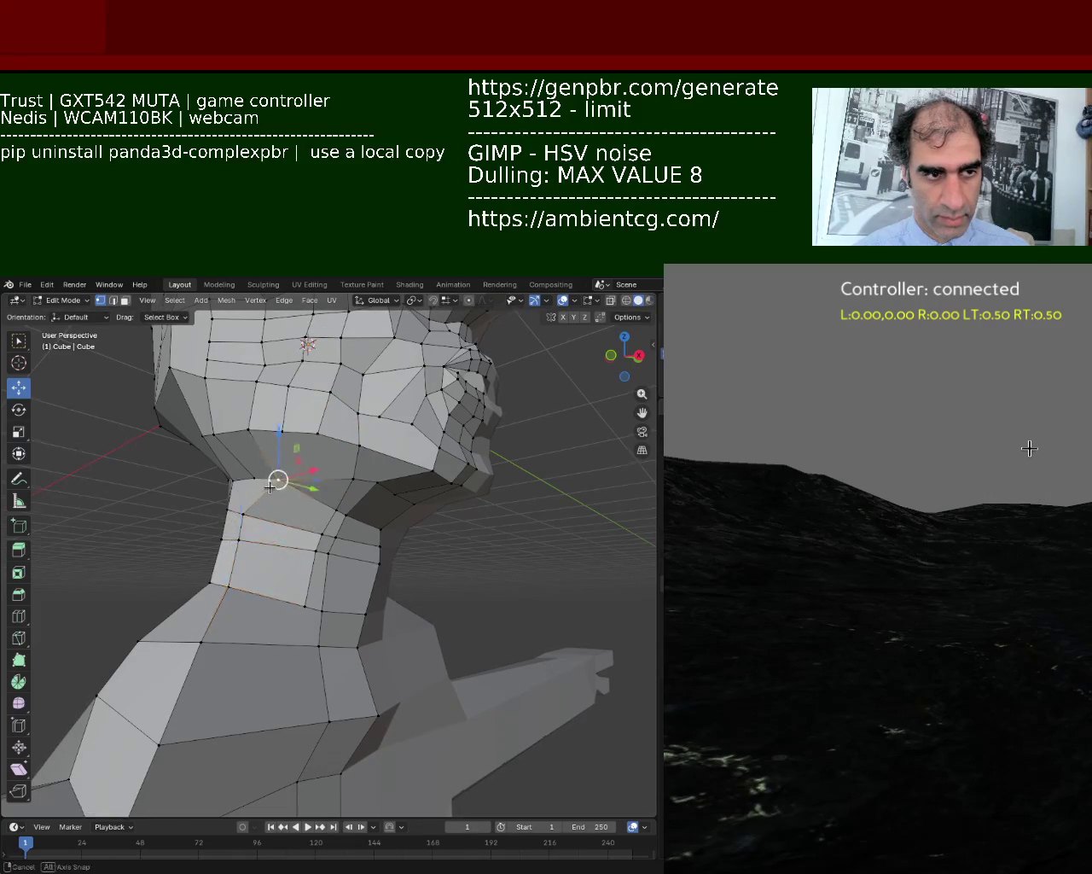
middle_click_drag(281, 482, 338, 486)
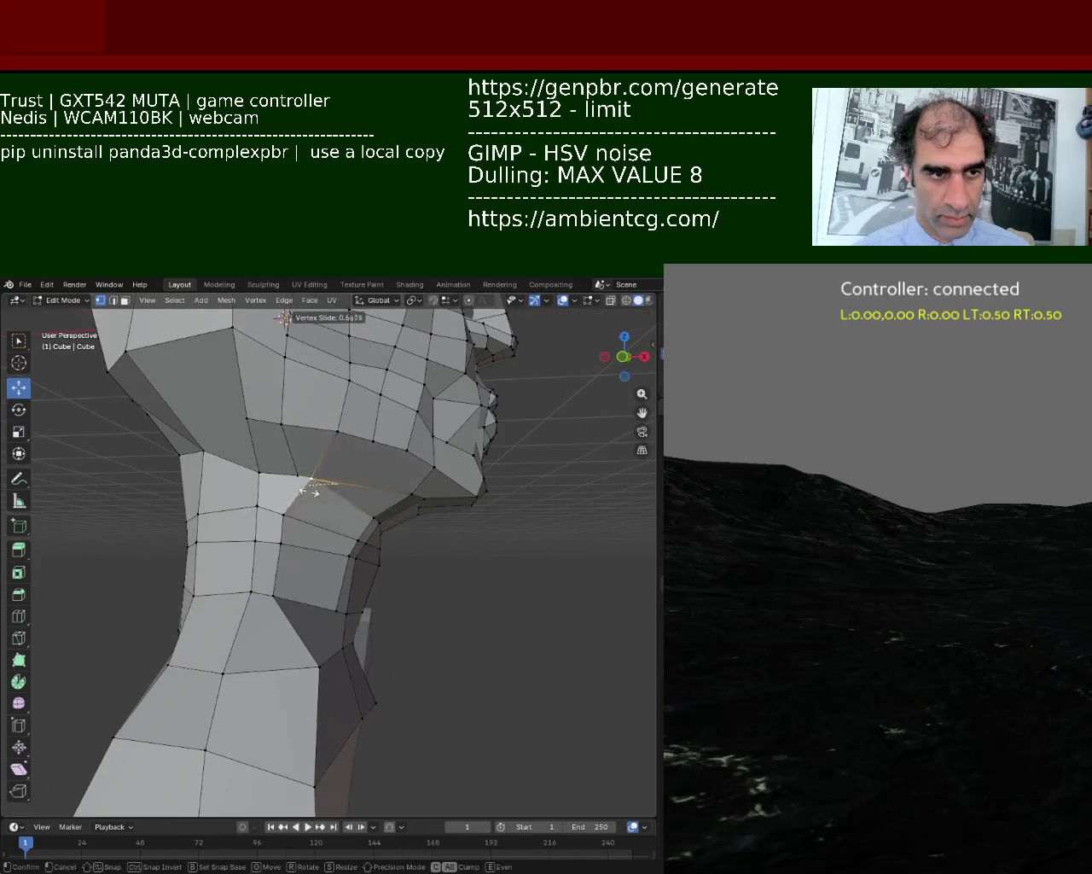
left_click(293, 476)
key("shift+v")
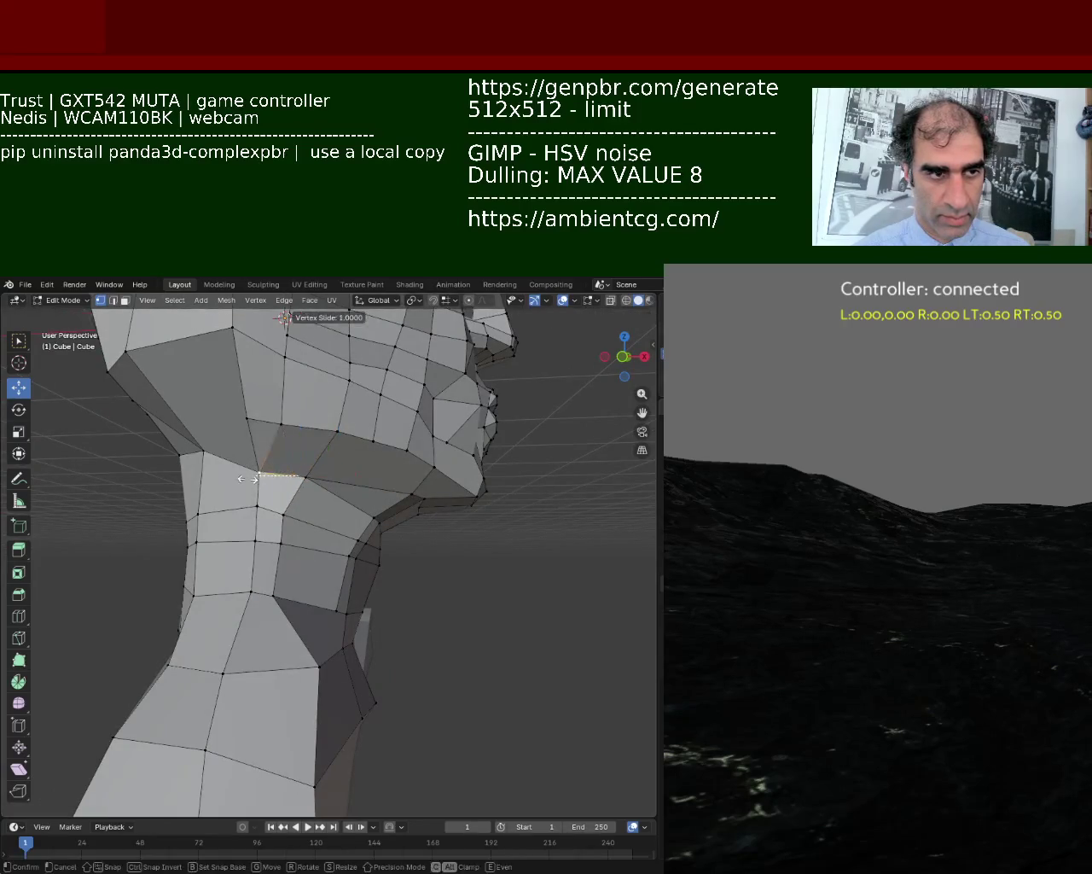
left_click(267, 483)
Select the two faces under the jaw and orbit around the head to check the neck.
mouse_move(266, 483)
middle_mouse_down()
mouse_move(357, 505)
mouse_move(327, 453)
mouse_move(261, 531)
mouse_move(246, 571)
mouse_move(190, 508)
mouse_move(190, 543)
mouse_move(353, 497)
mouse_move(332, 496)
mouse_move(358, 540)
middle_mouse_up()
scroll(332, 496, "down", 2)
left_click(359, 539)
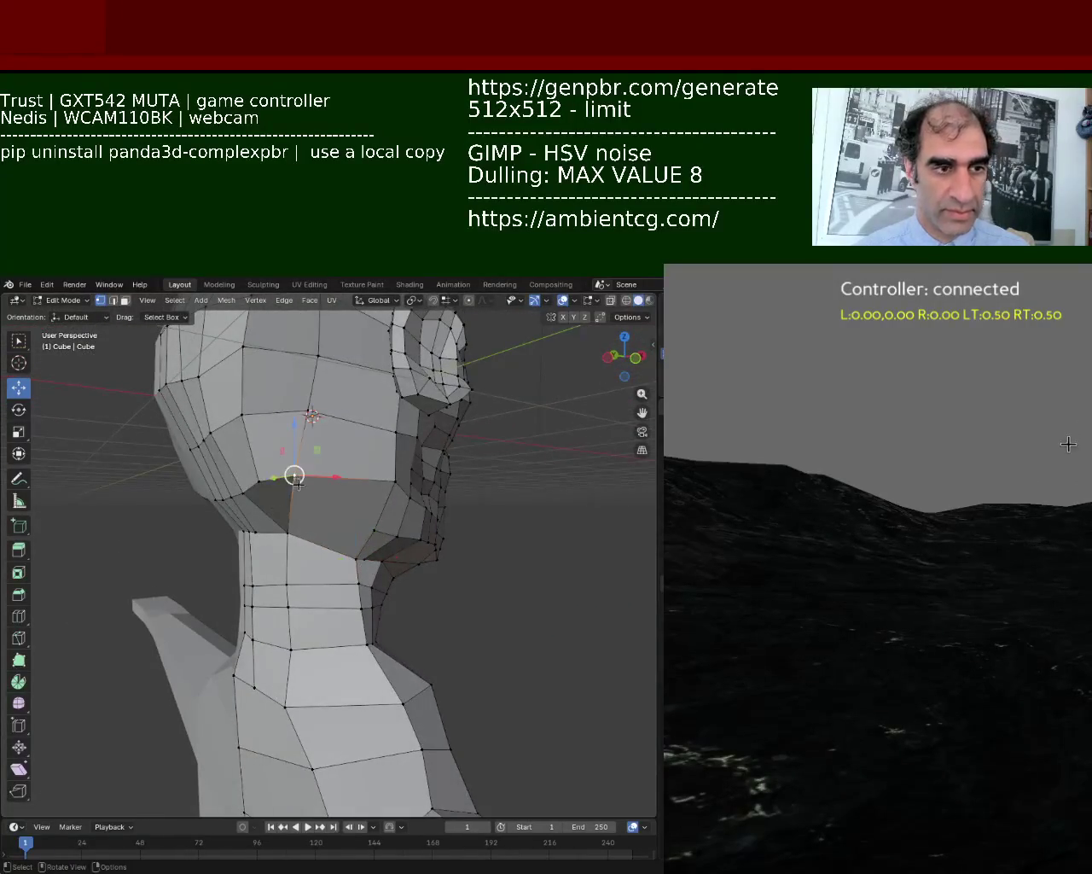
right_click(350, 534)
key("Escape")
left_click(363, 535, "shift")
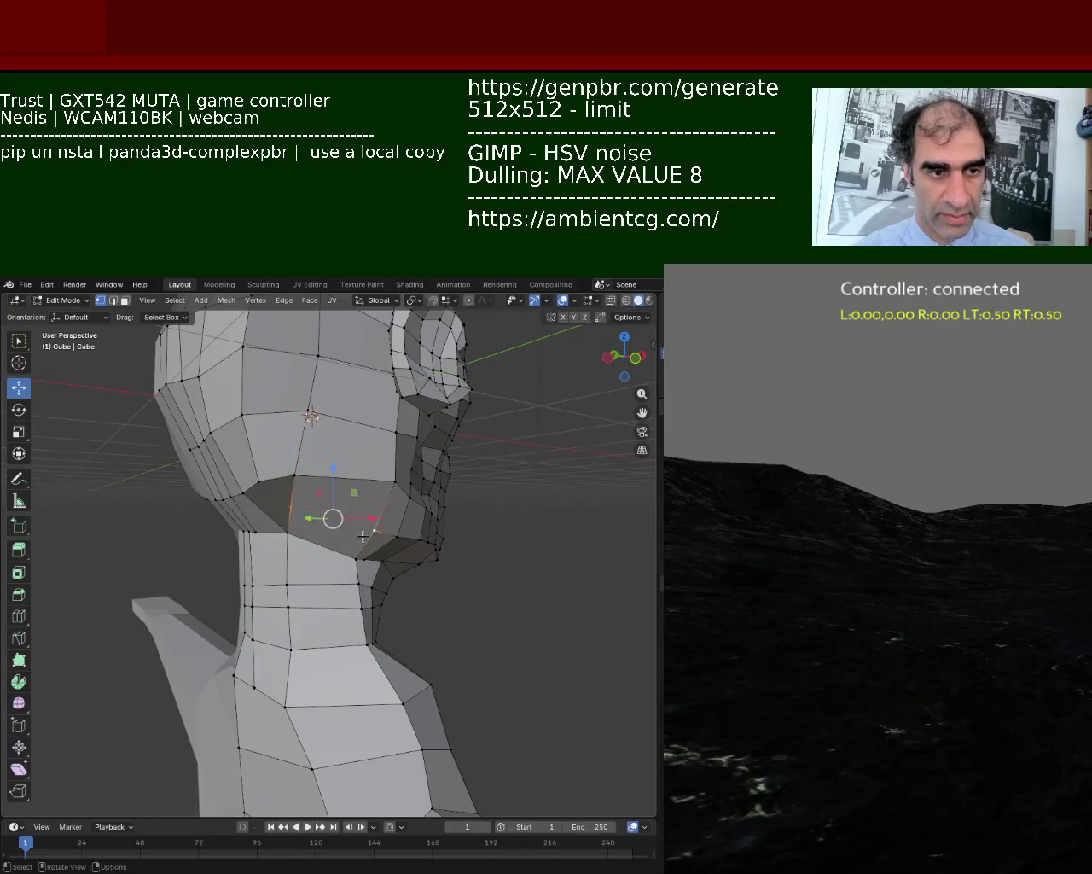
middle_click_drag(315, 496, 329, 458)
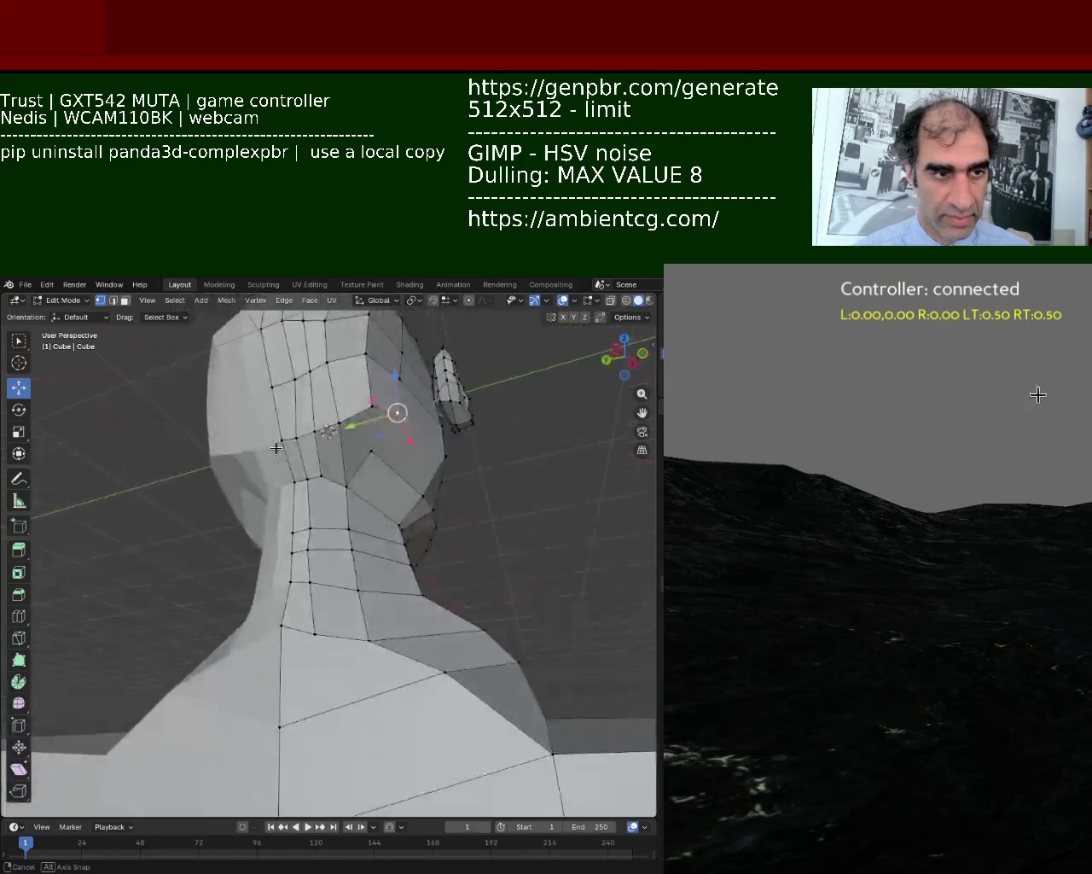
mouse_move(387, 409)
middle_mouse_down()
mouse_move(313, 444)
mouse_move(329, 426)
mouse_move(1086, 352)
middle_mouse_up()
mouse_move(359, 377)
middle_mouse_down()
mouse_move(138, 483)
mouse_move(242, 465)
mouse_move(213, 472)
mouse_move(269, 495)
mouse_move(202, 424)
middle_mouse_up()
In wireframe, box-select the ear geometry and move it down slightly.
key("shift+z")
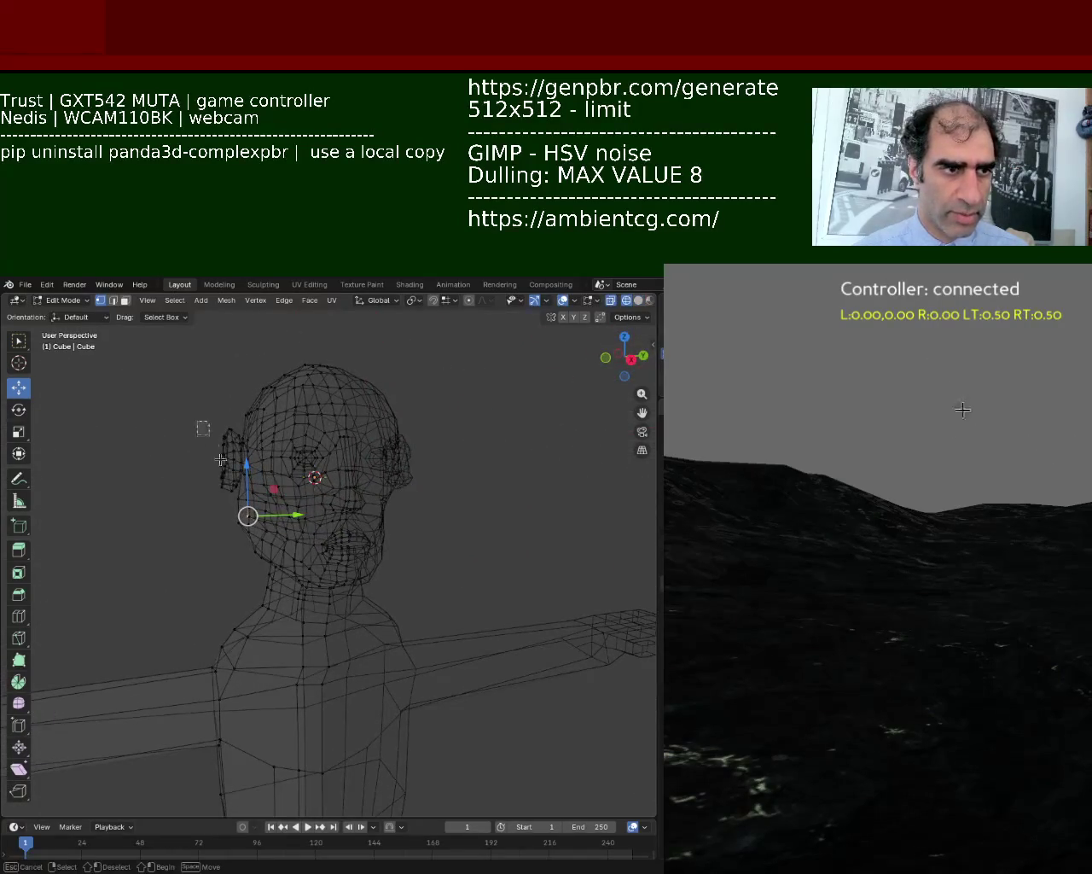
left_click_drag(197, 421, 248, 516)
middle_click_drag(247, 516, 212, 500)
middle_click_drag(245, 492, 260, 476)
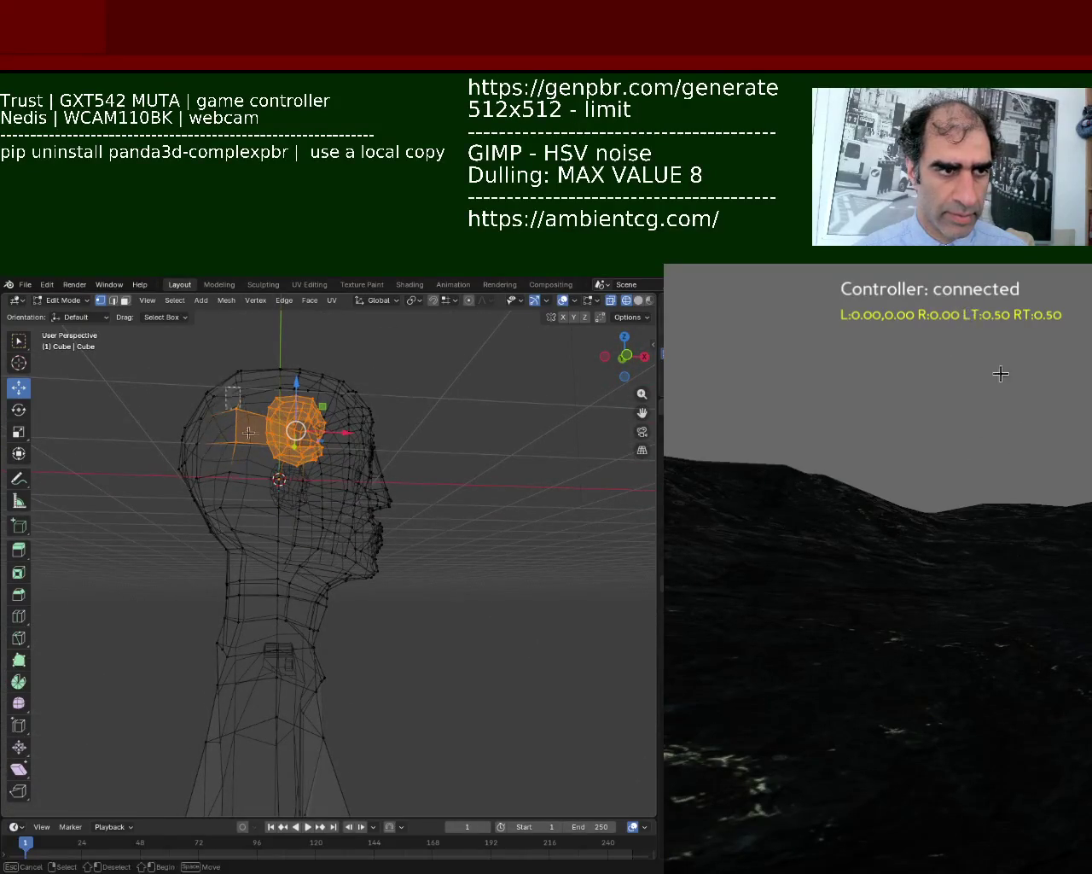
mouse_move(260, 475)
middle_mouse_down()
mouse_move(245, 418)
mouse_move(232, 424)
middle_mouse_up()
left_click_drag(222, 421, 226, 442)
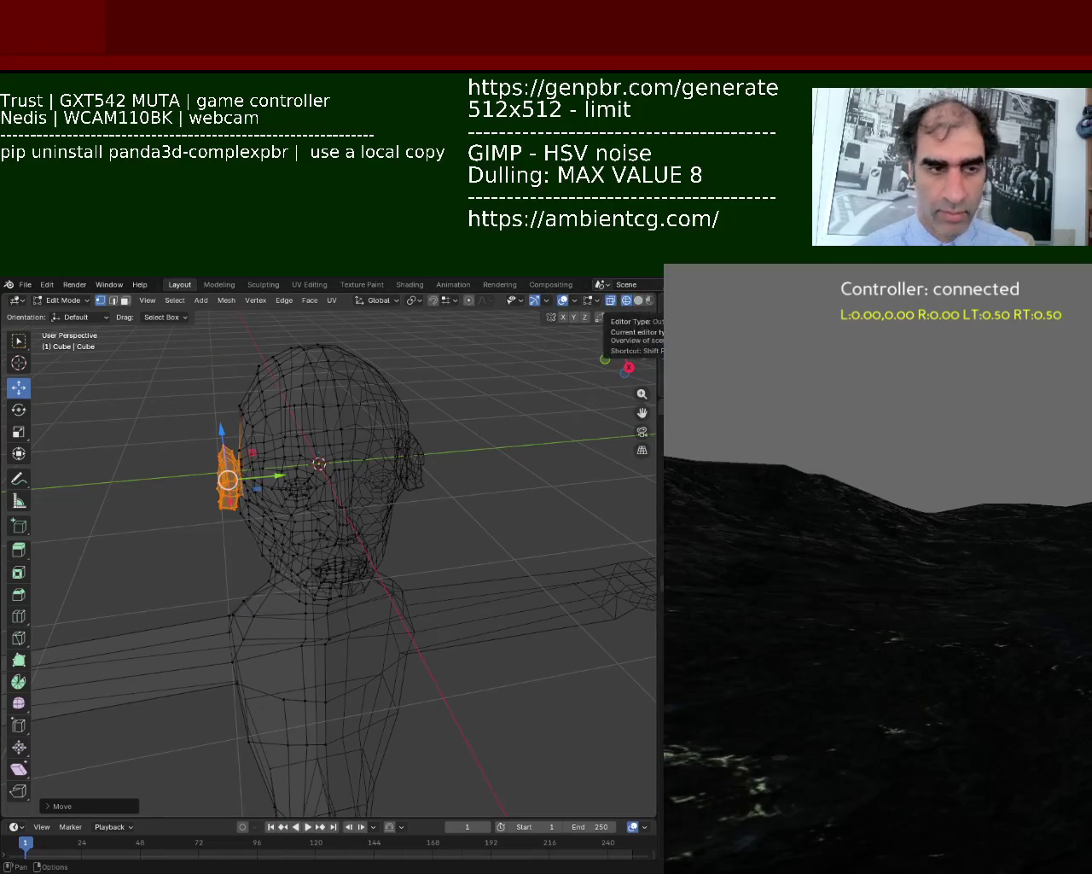
In Right Orthographic view, raise the ear level with the opposite ear, then restore solid shading.
key("KP_1")
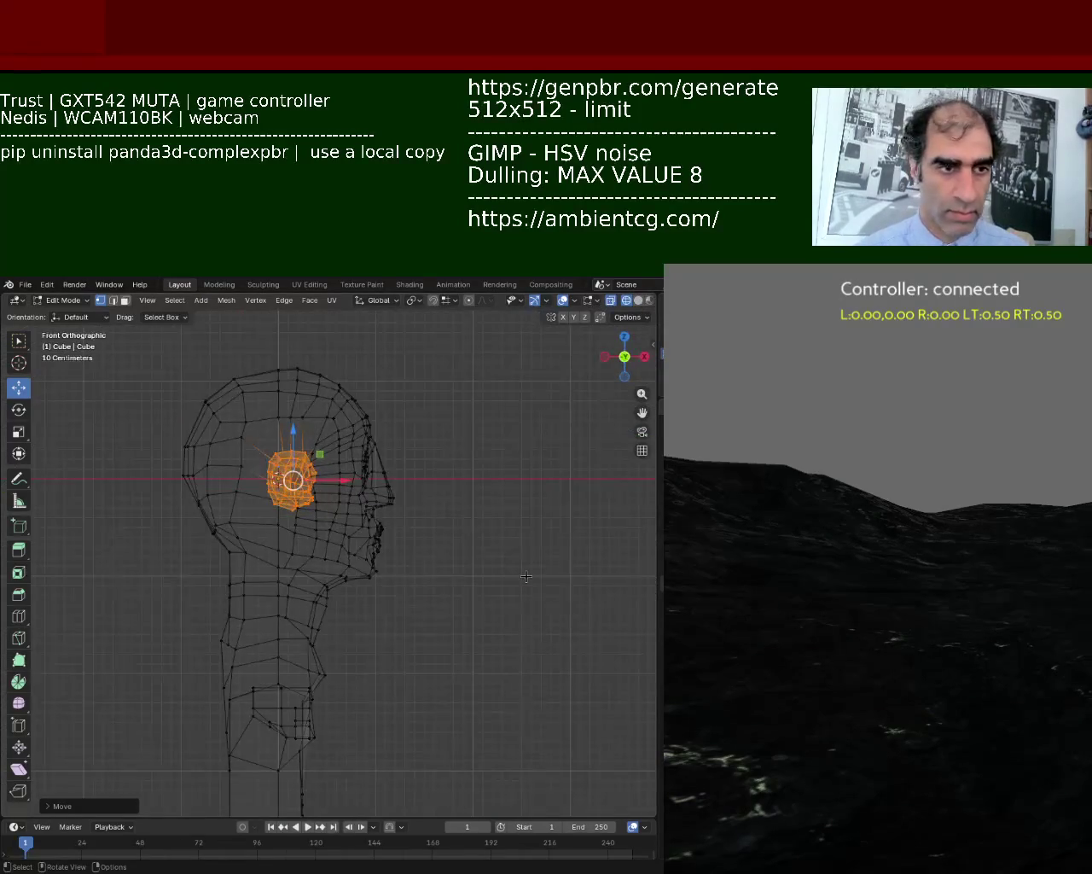
key("KP_3")
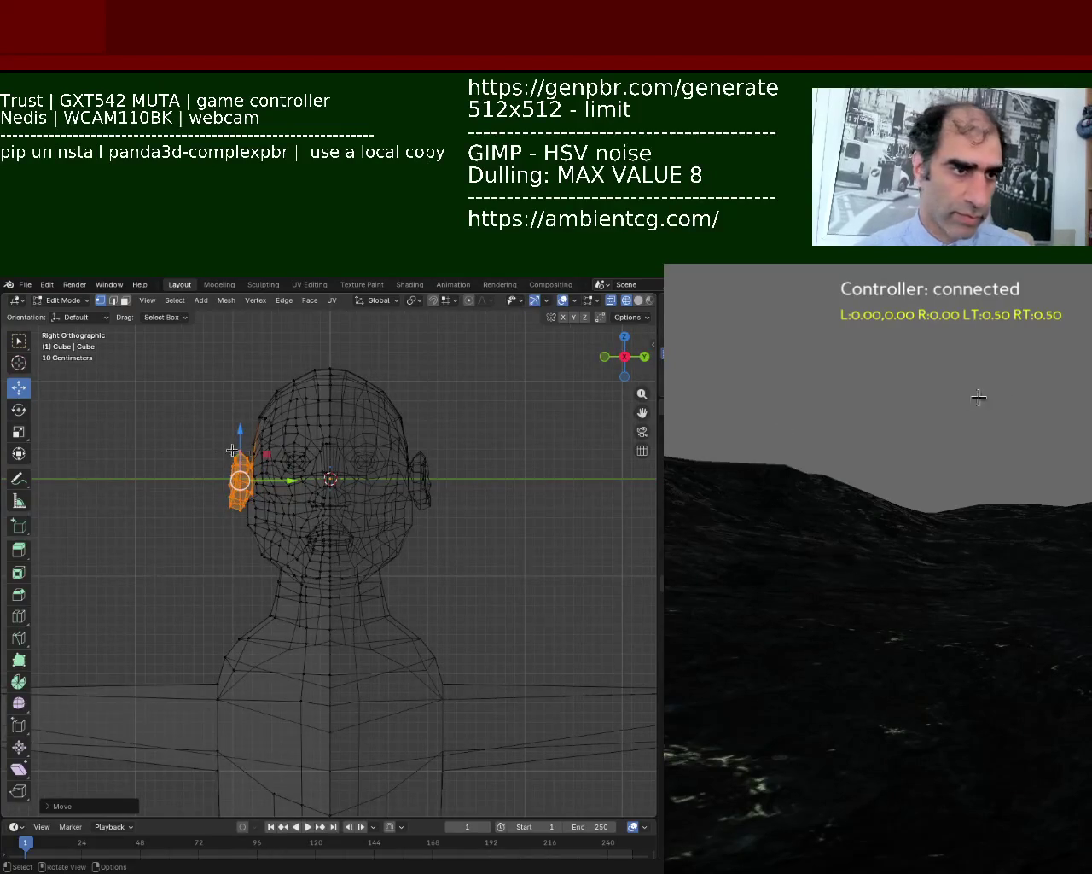
left_click_drag(240, 428, 239, 415)
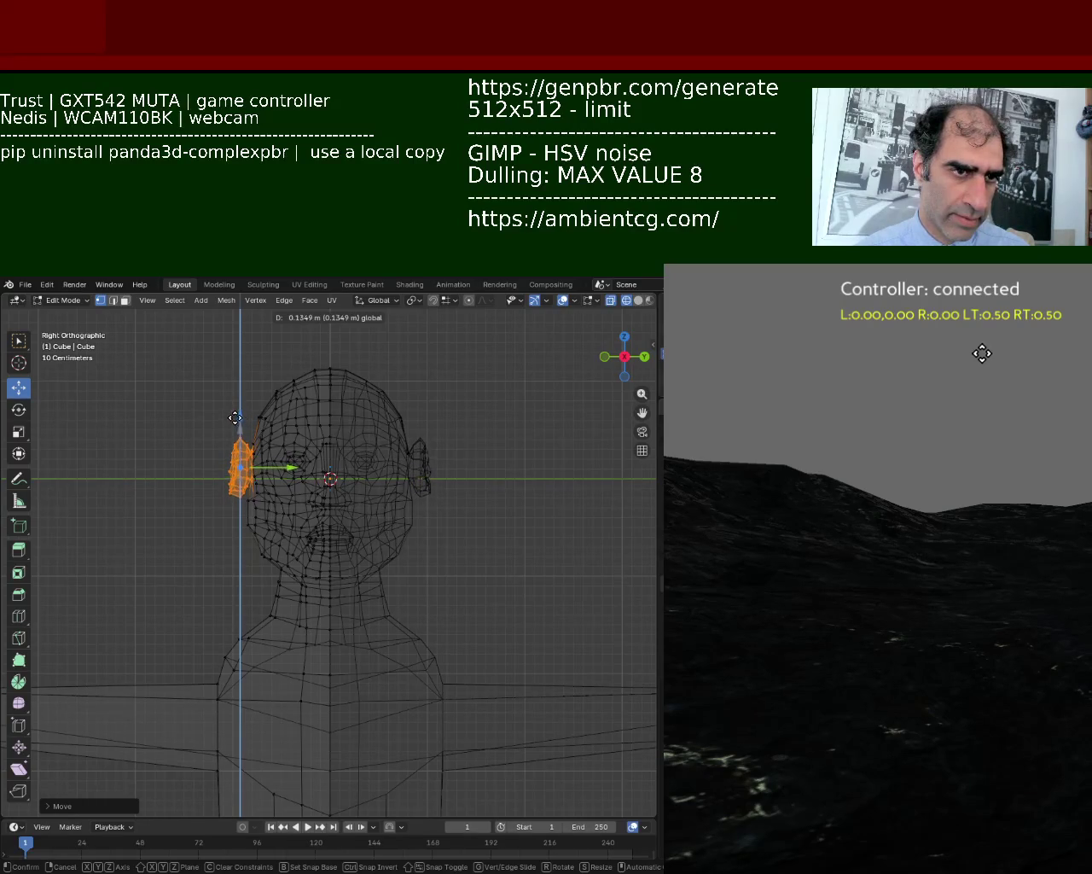
left_click_drag(238, 416, 238, 415)
left_click(127, 485)
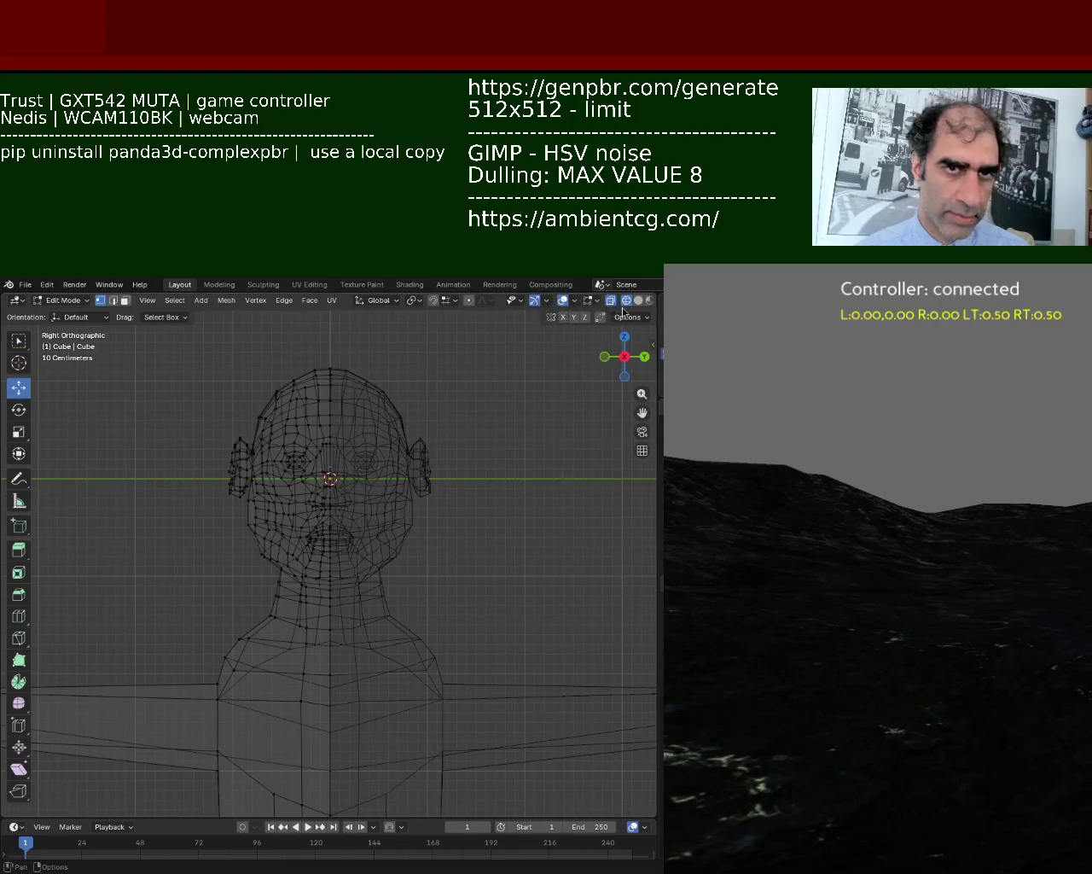
left_click(638, 300)
mouse_move(636, 358)
middle_mouse_down()
mouse_move(343, 466)
mouse_move(290, 458)
mouse_move(214, 512)
mouse_move(308, 492)
mouse_move(410, 551)
middle_mouse_up()
scroll(214, 512, "up", 2)
Move the first jaw vertex below the ear along the Y axis.
left_click(386, 528)
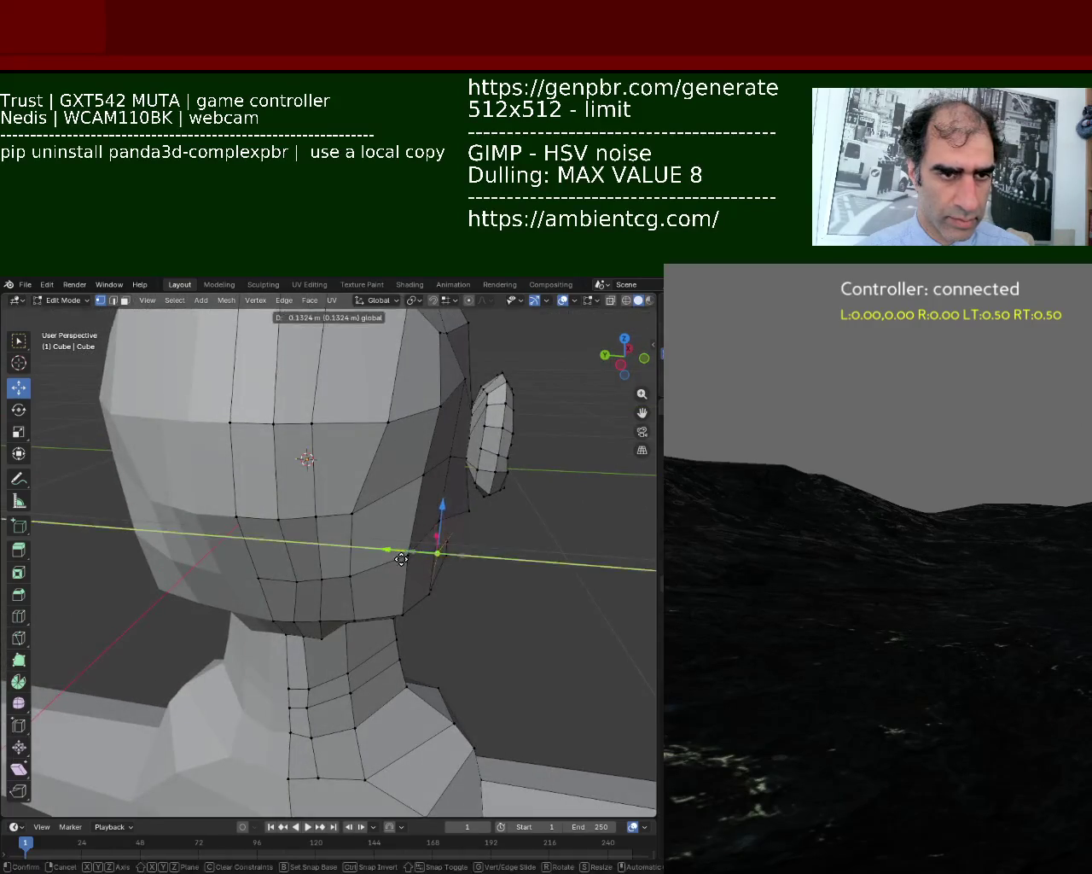
left_click_drag(410, 551, 435, 508)
key("g")
key("y")
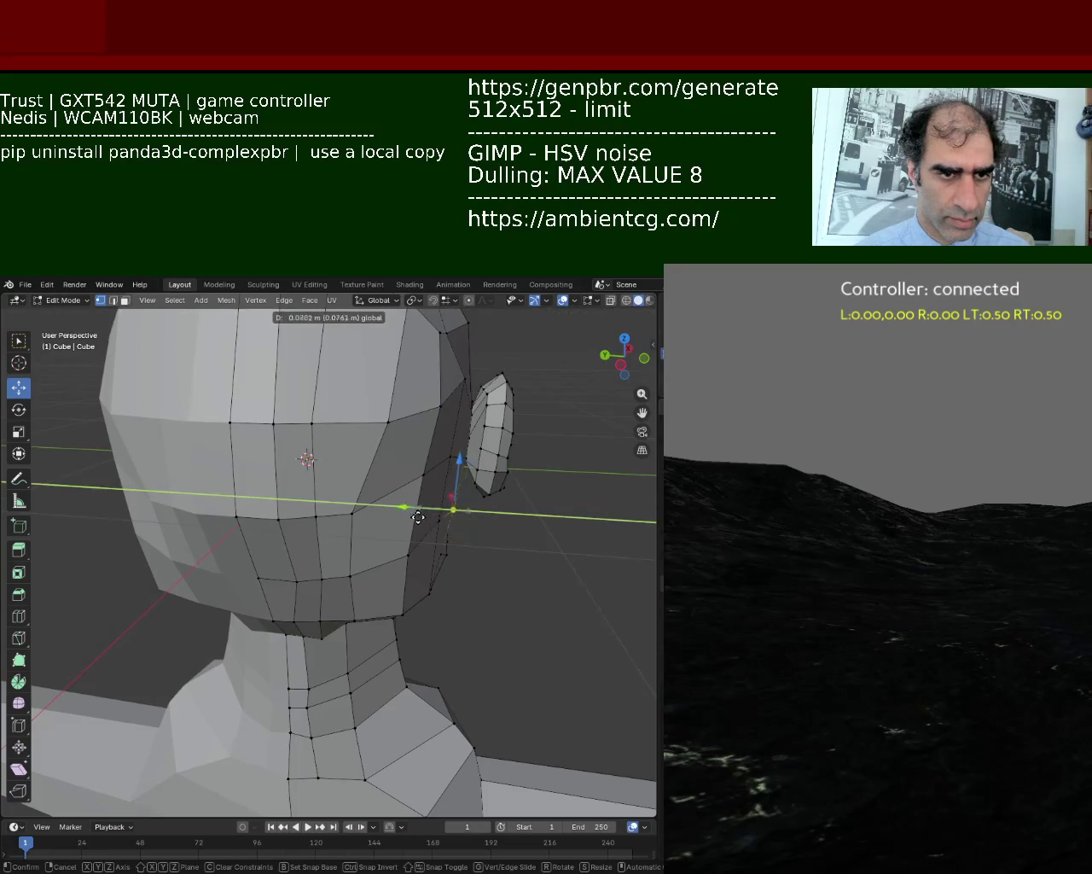
left_click(410, 518)
Shift a second jaw vertex along Y and pick the next jawline vertices.
left_click(408, 554)
key("g")
key("y")
left_click(367, 567)
left_click(384, 540)
left_click(424, 593)
mouse_move(424, 593)
middle_mouse_down()
mouse_move(317, 510)
mouse_move(356, 504)
middle_mouse_up()
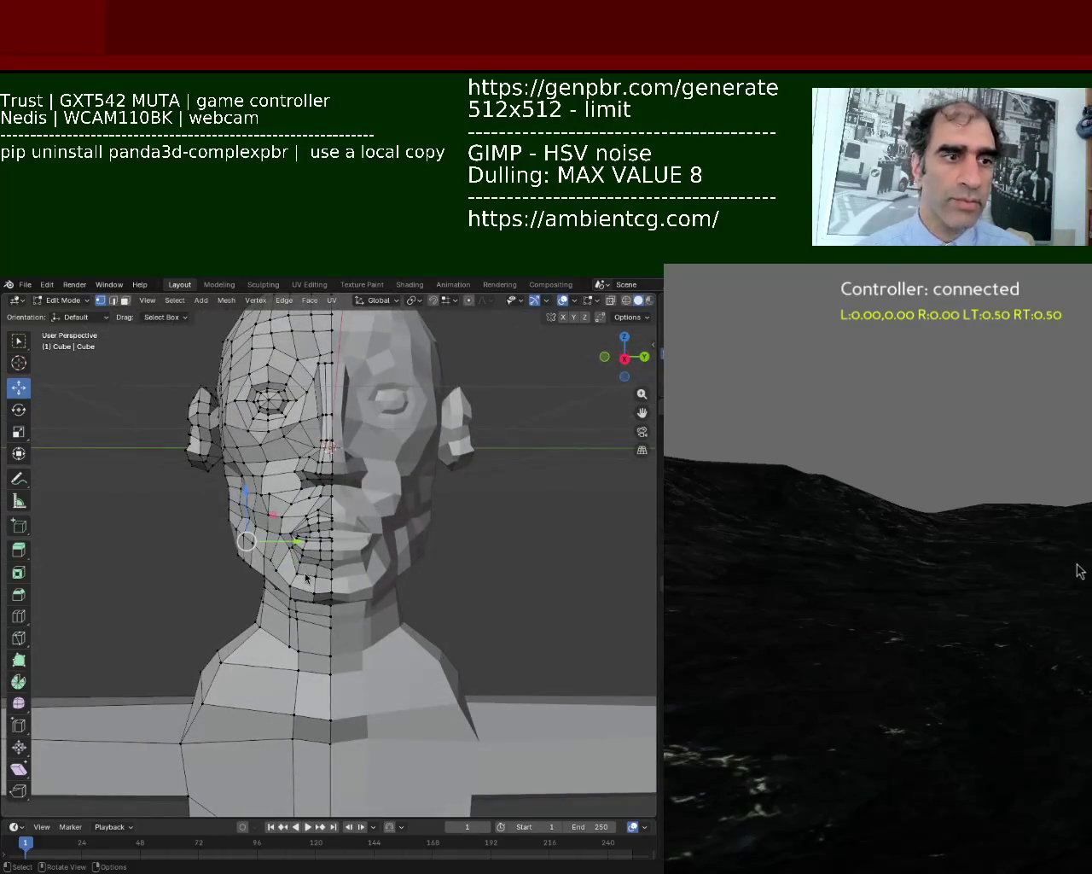
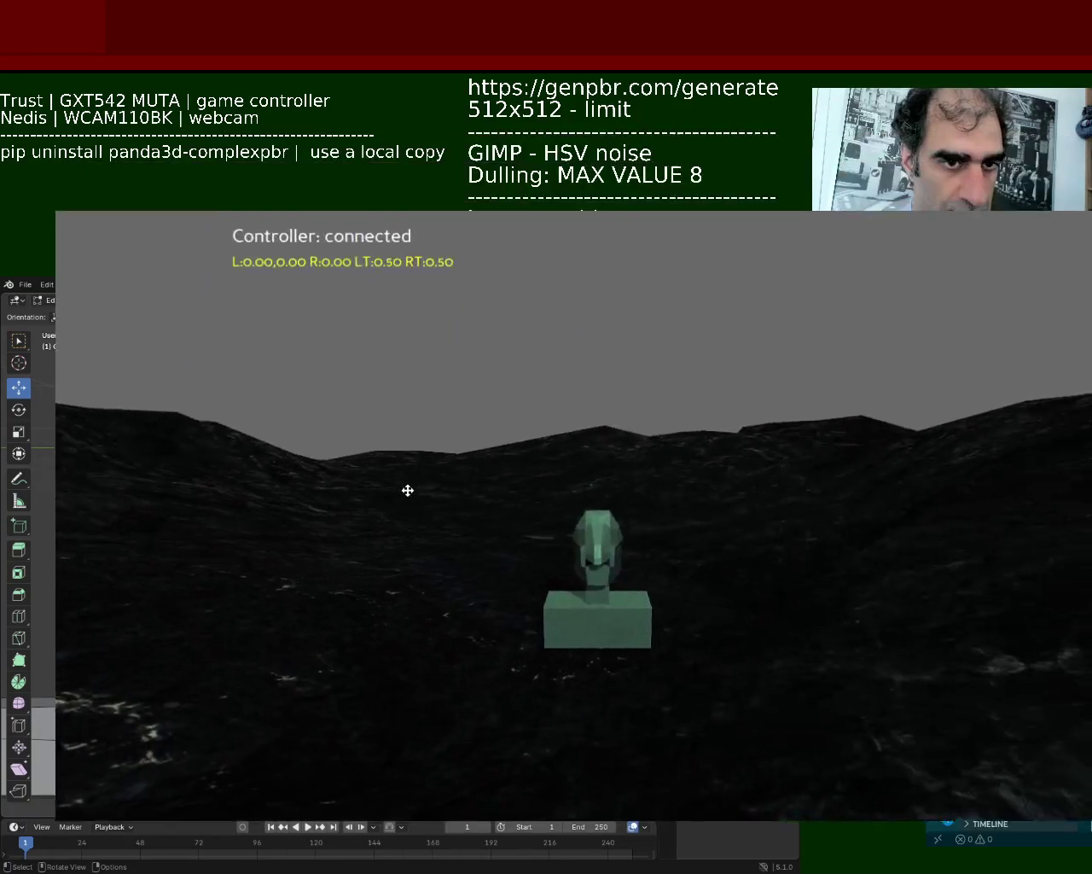
Move the game window to watch the bot beside the rock, then close the game with Escape.
mouse_move(406, 491)
left_mouse_down()
mouse_move(321, 531)
mouse_move(287, 581)
left_mouse_up()
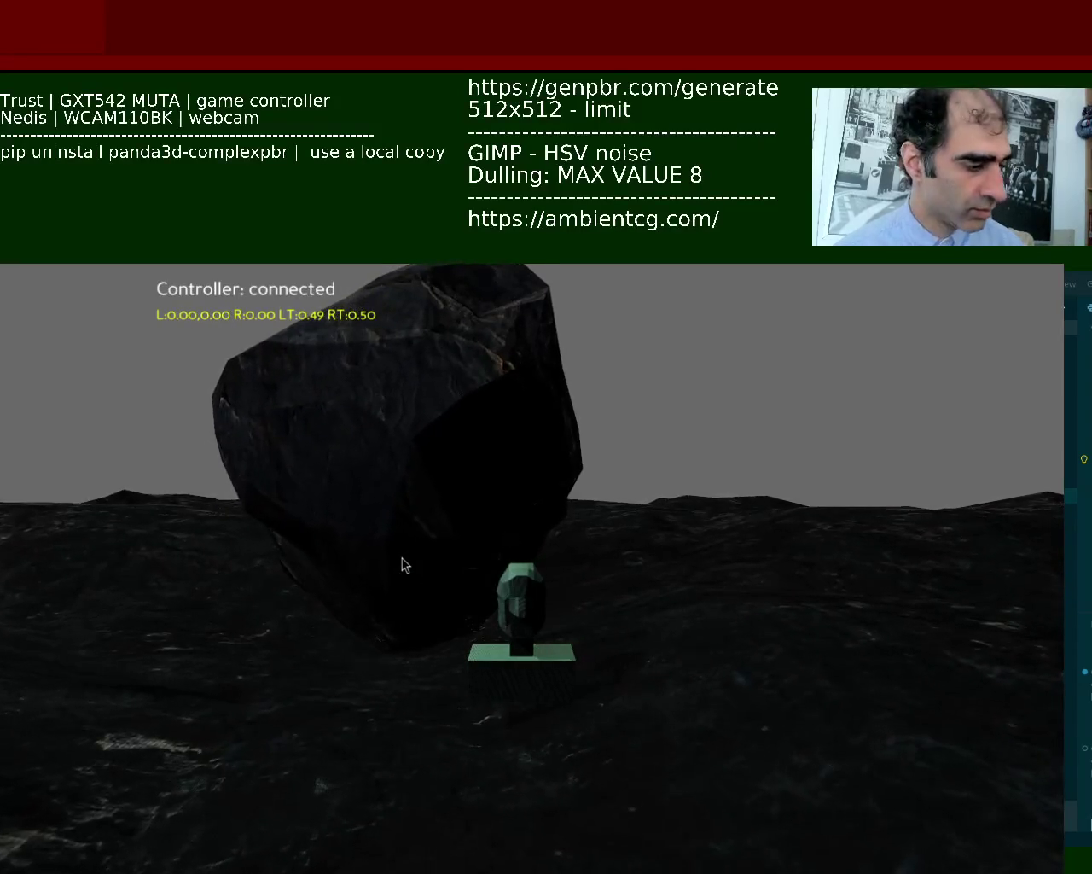
key("Escape")
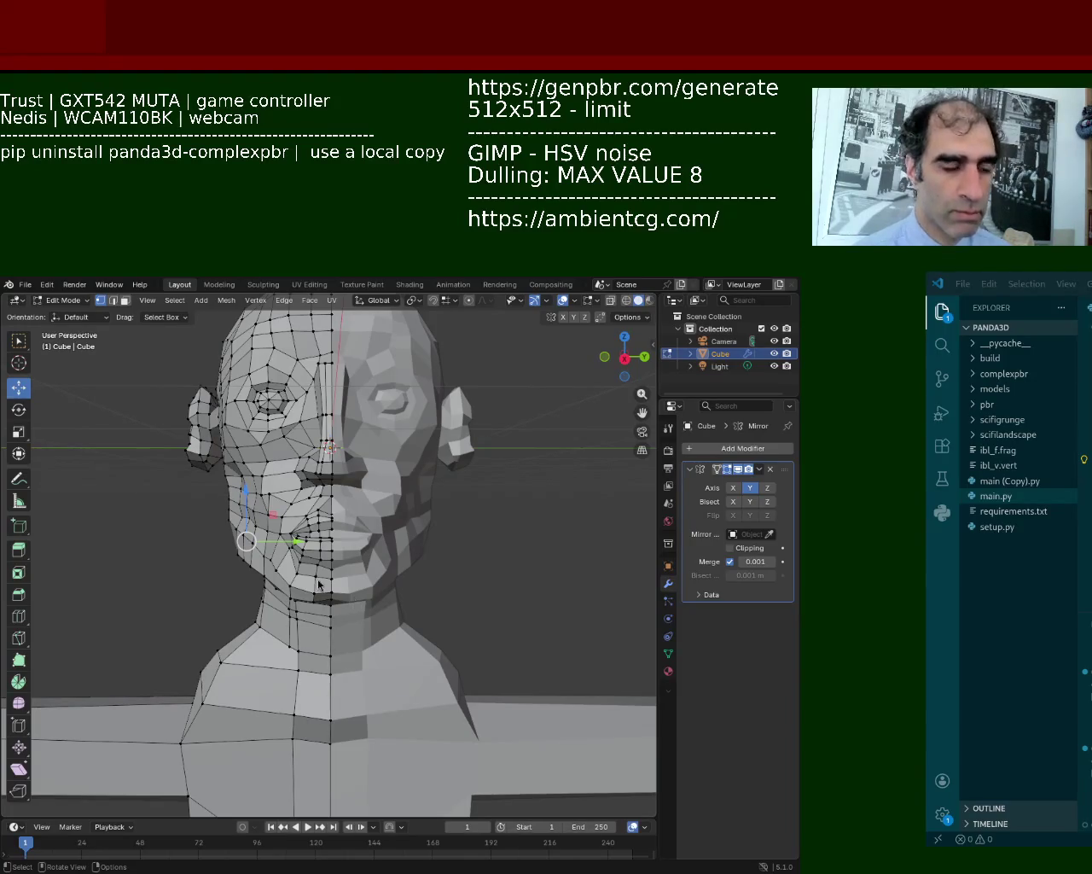
Orbit and zoom around the low-poly head to a near-front view of the face.
middle_click_drag(407, 469, 455, 646)
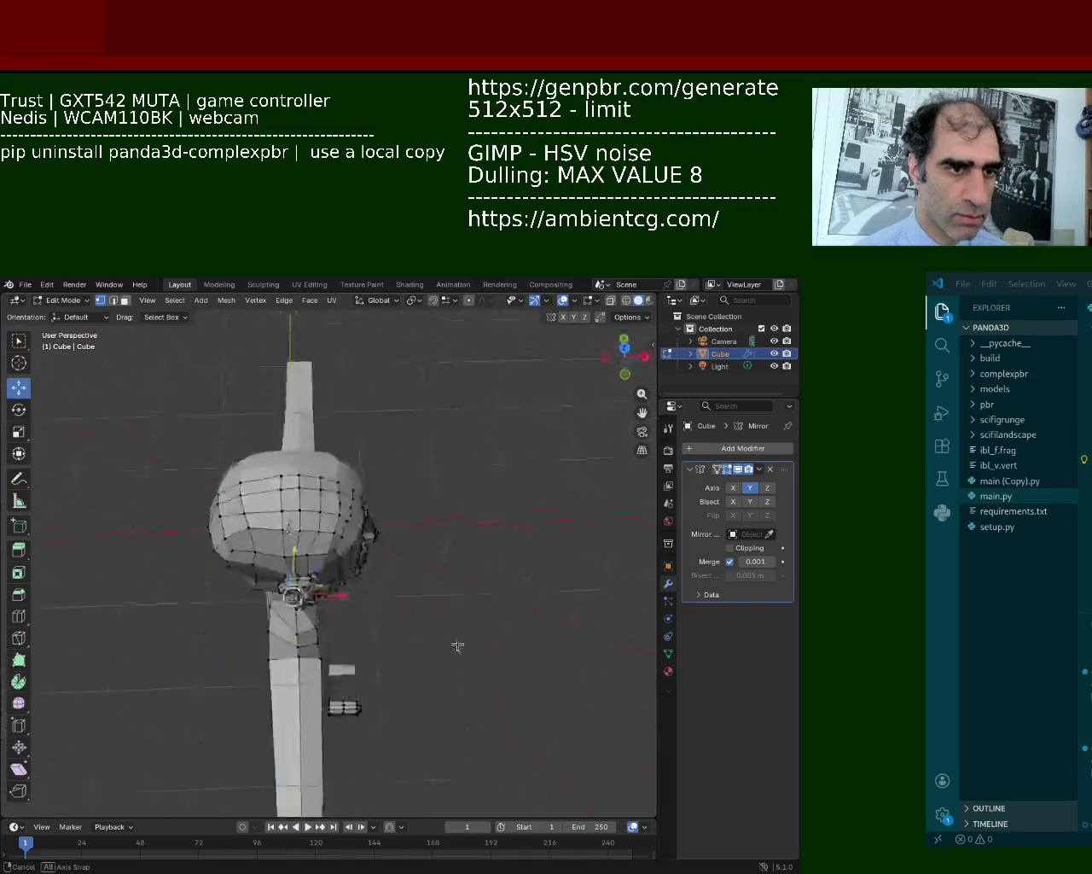
mouse_move(298, 527)
middle_mouse_down()
mouse_move(315, 460)
mouse_move(236, 503)
mouse_move(367, 458)
middle_mouse_up()
scroll(337, 476, "down", 4)
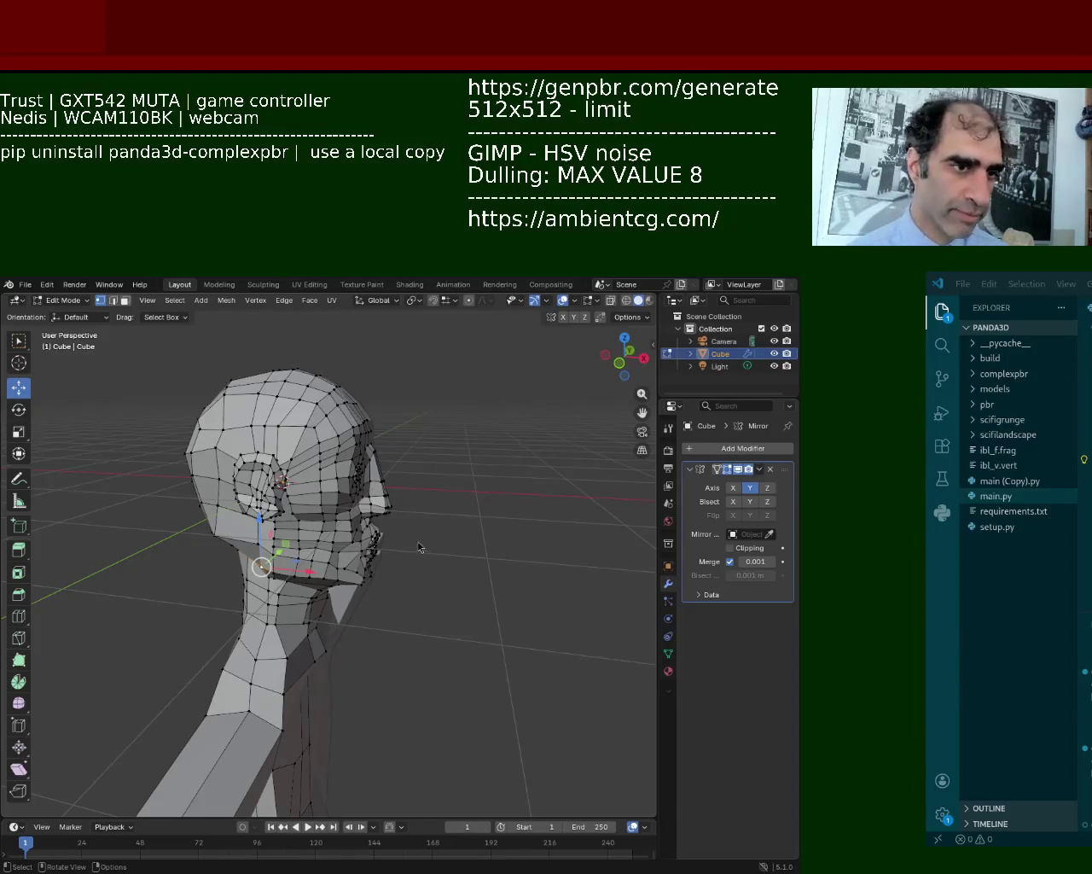
mouse_move(333, 531)
middle_mouse_down()
mouse_move(276, 520)
mouse_move(358, 521)
middle_mouse_up()
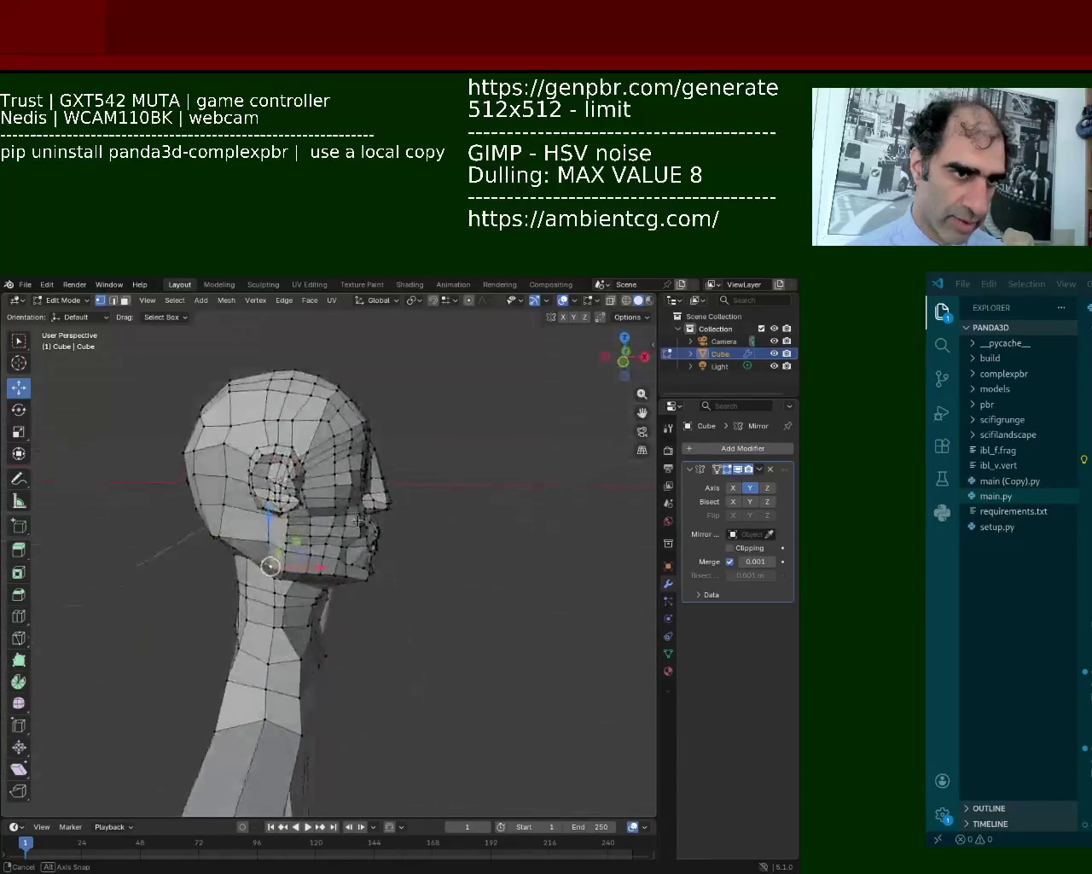
middle_click_drag(357, 522, 376, 412)
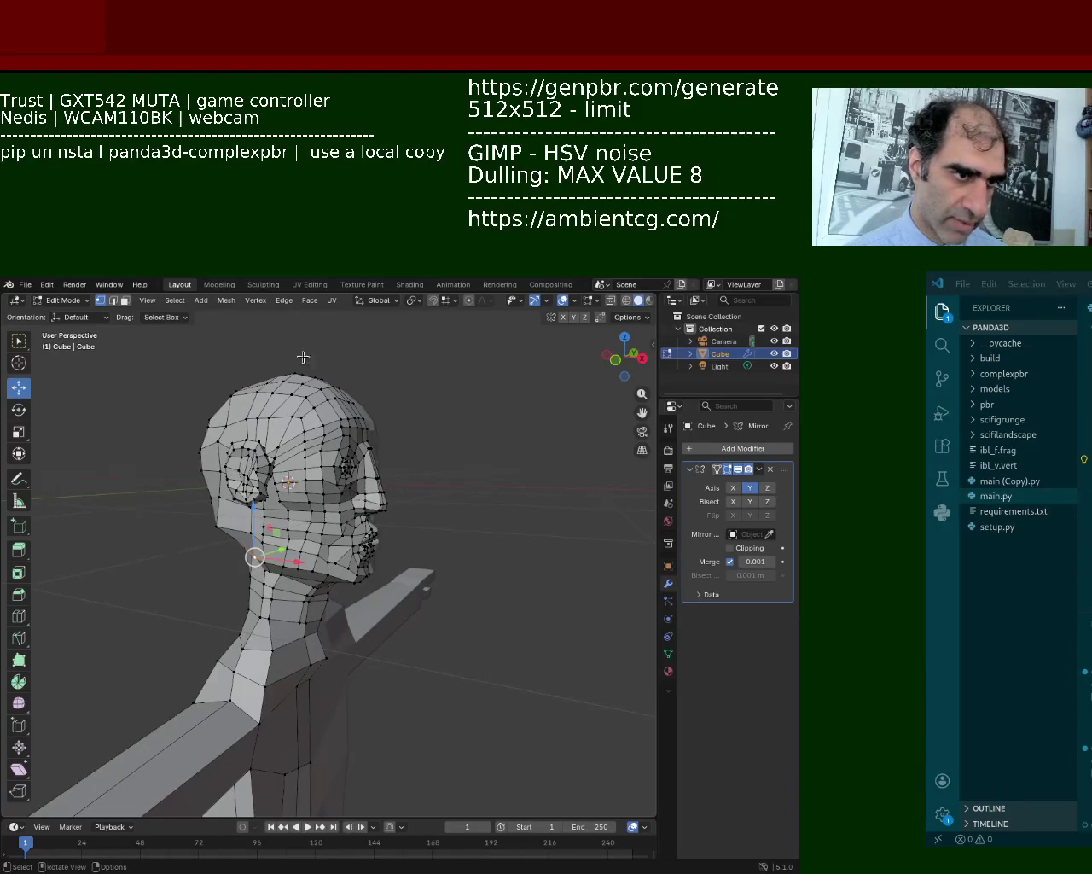
mouse_move(286, 348)
middle_mouse_down()
mouse_move(292, 394)
mouse_move(268, 495)
mouse_move(342, 500)
middle_mouse_up()
scroll(292, 393, "up", 5)
Raise a face vertex along the Z axis, then orbit in closer to check it.
key("g")
key("z")
left_click(267, 485)
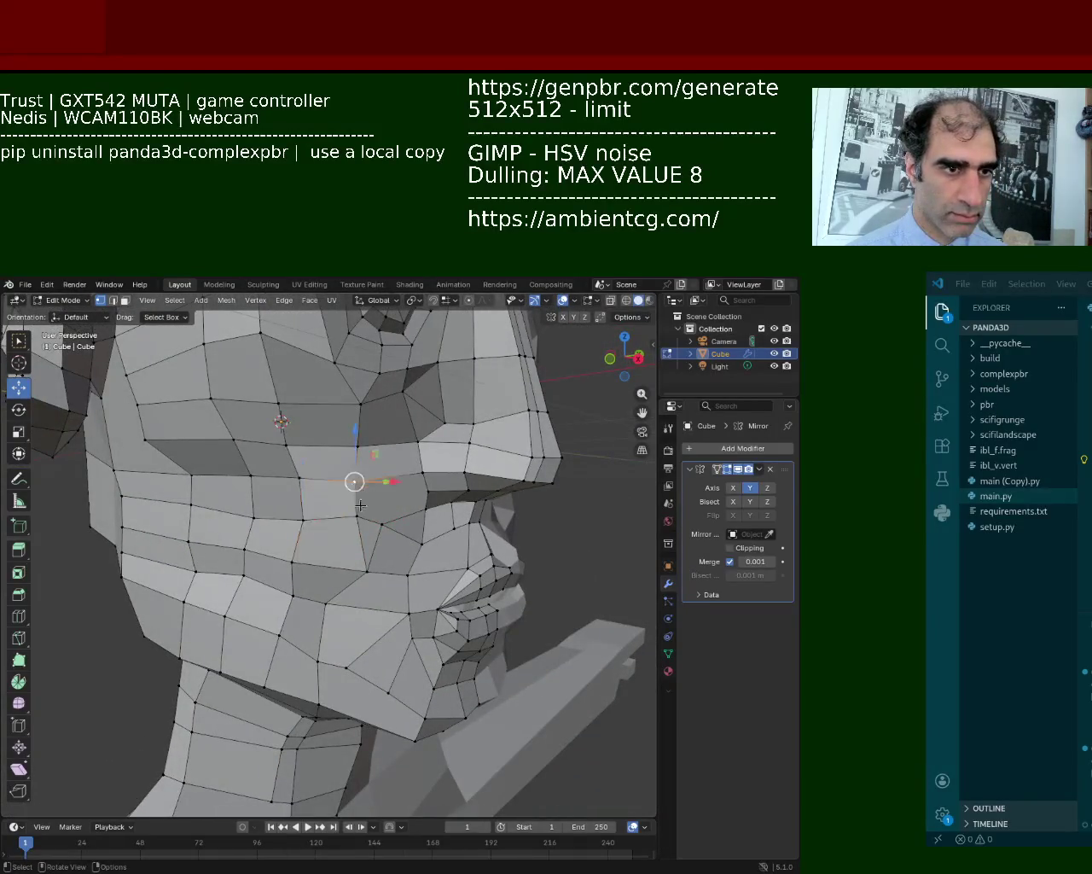
left_click_drag(354, 463, 354, 461)
mouse_move(354, 461)
middle_mouse_down()
mouse_move(305, 452)
mouse_move(285, 511)
mouse_move(230, 387)
middle_mouse_up()
scroll(335, 461, "up", 3)
scroll(230, 387, "up", 5)
mouse_move(298, 355)
middle_mouse_down()
mouse_move(285, 429)
mouse_move(319, 465)
mouse_move(353, 469)
mouse_move(368, 407)
mouse_move(329, 427)
mouse_move(245, 423)
mouse_move(239, 438)
mouse_move(419, 638)
mouse_move(415, 583)
mouse_move(443, 486)
mouse_move(482, 609)
mouse_move(445, 564)
middle_mouse_up()
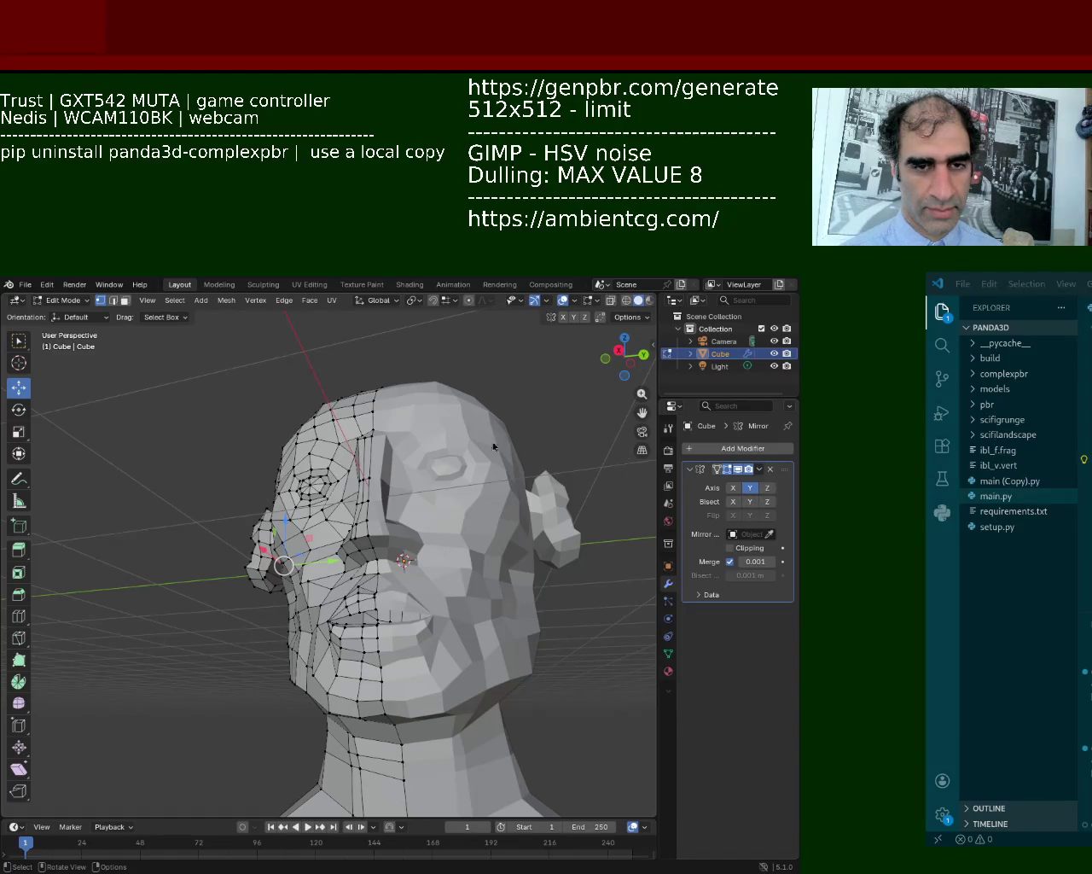
Raise a face vertex along the Z axis.
mouse_move(458, 506)
middle_mouse_down()
mouse_move(451, 470)
mouse_move(415, 594)
middle_mouse_up()
scroll(448, 443, "up", 3)
left_click(415, 595)
key("g")
key("z")
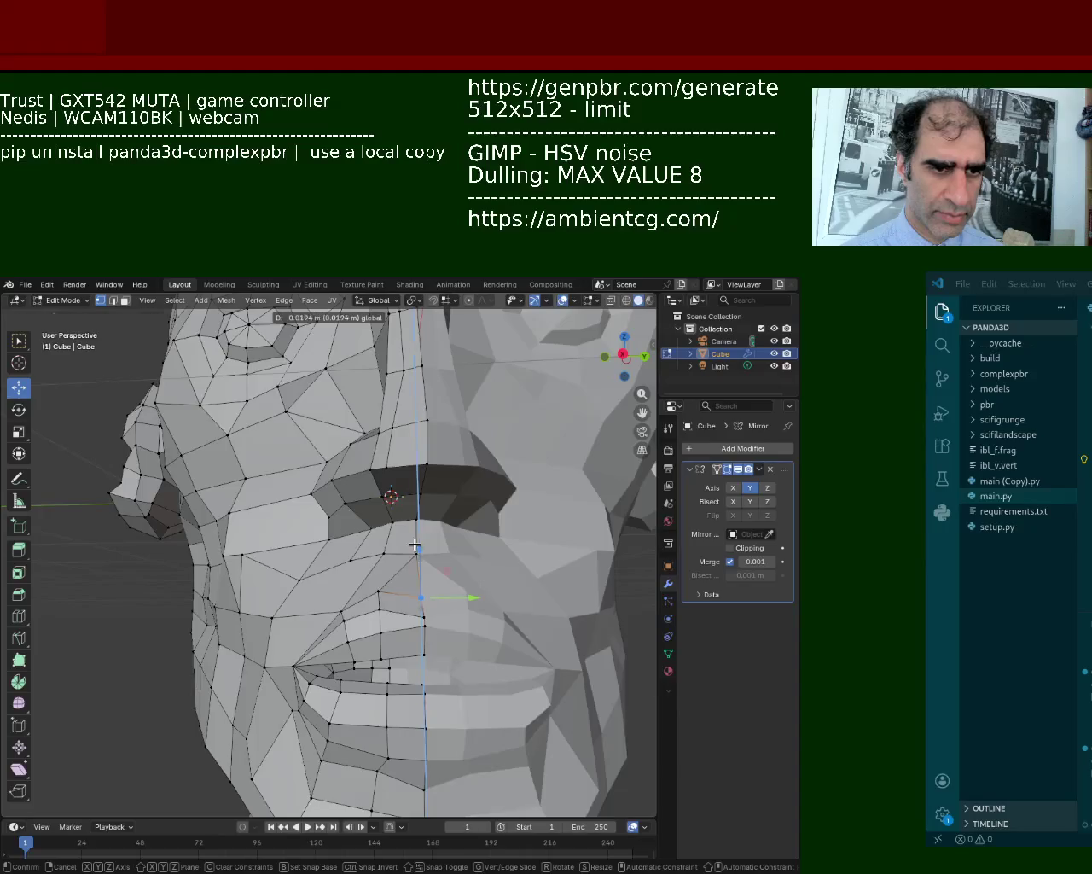
left_click(415, 545)
Shift a cheek vertex near the mouth along the X axis.
scroll(419, 592, "down", 4)
scroll(419, 592, "down", 3)
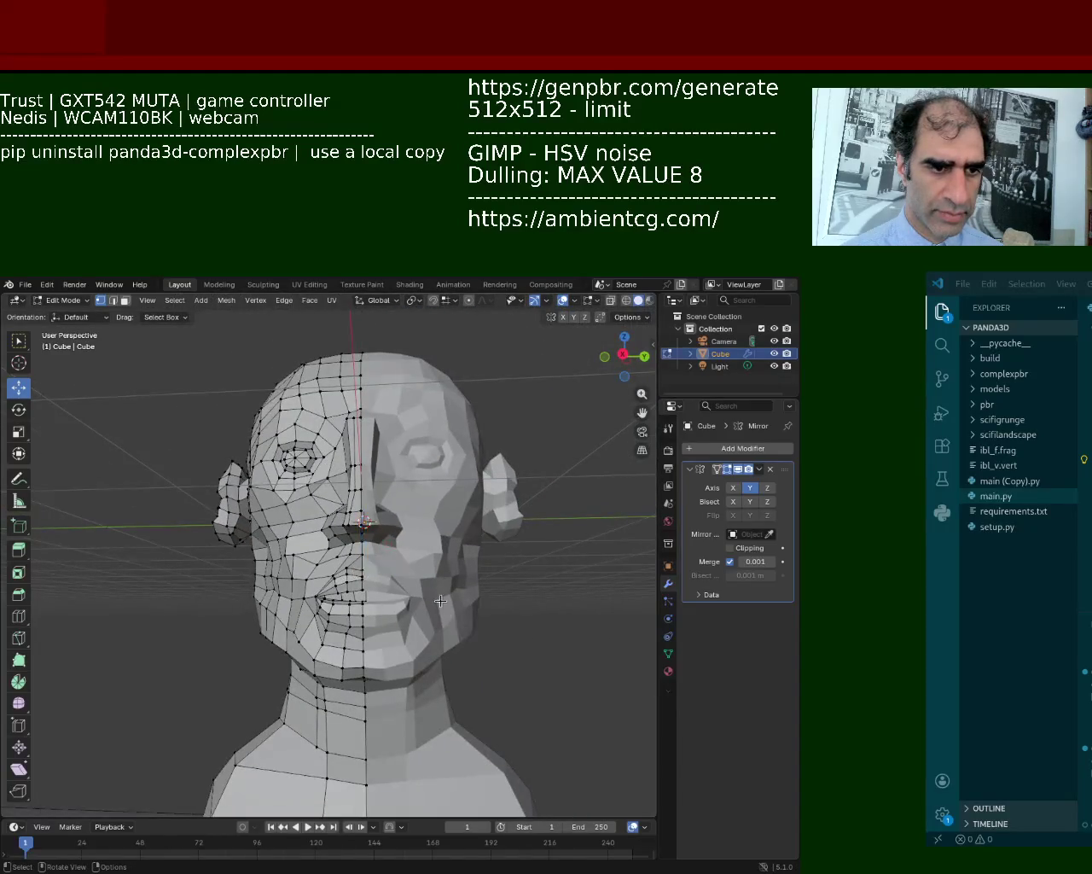
middle_click_drag(441, 601, 392, 533)
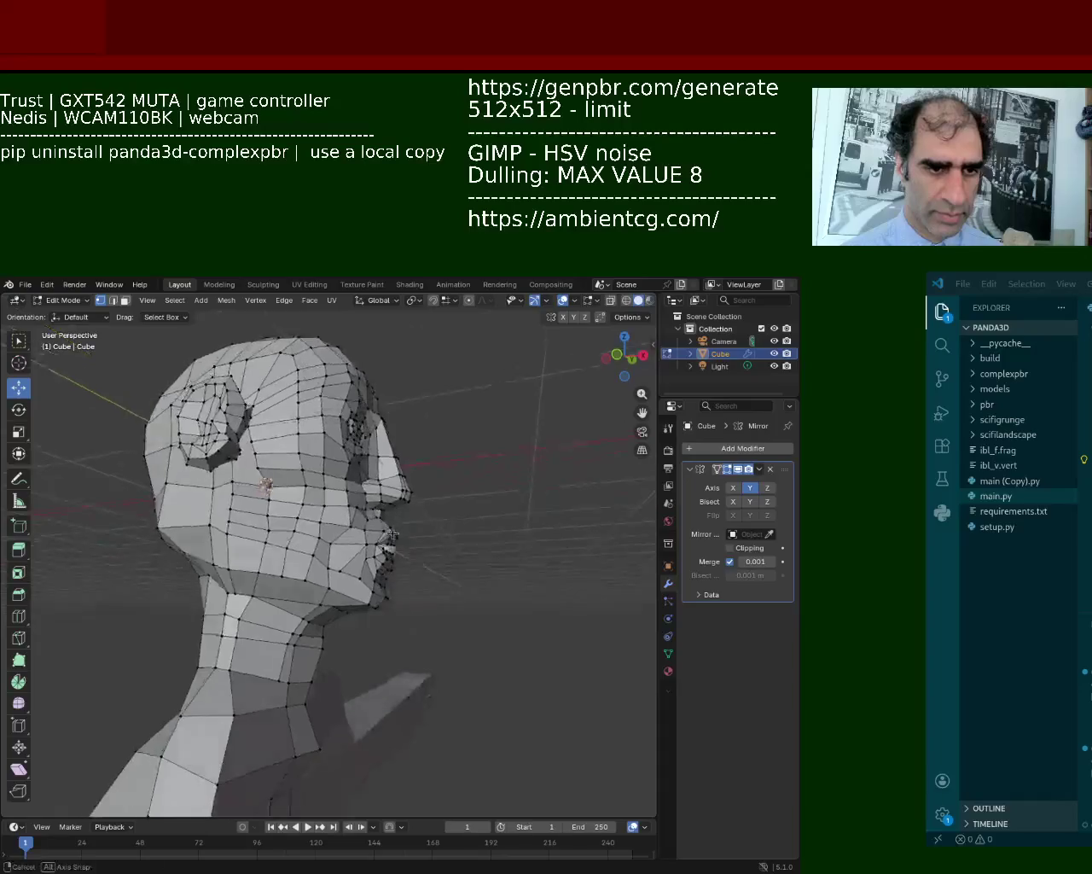
scroll(393, 533, "up", 4)
scroll(394, 536, "up", 2)
left_click(408, 543)
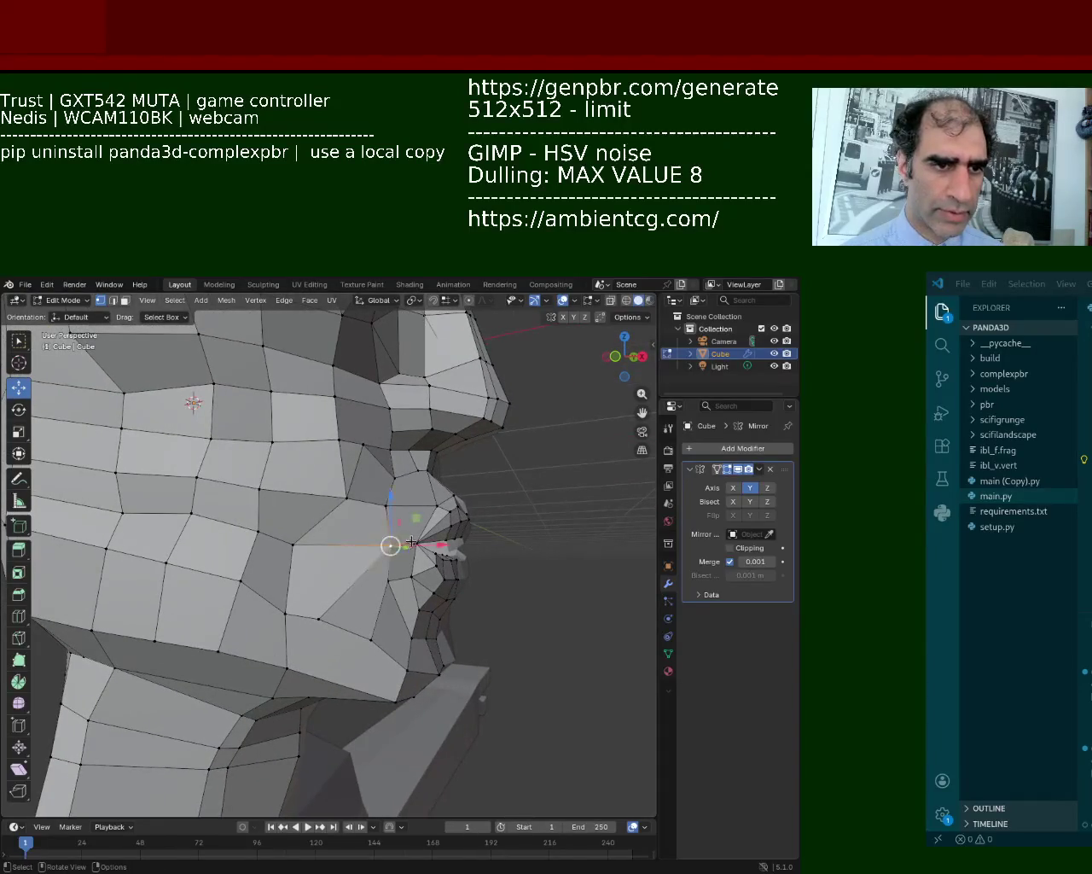
key("g")
key("x")
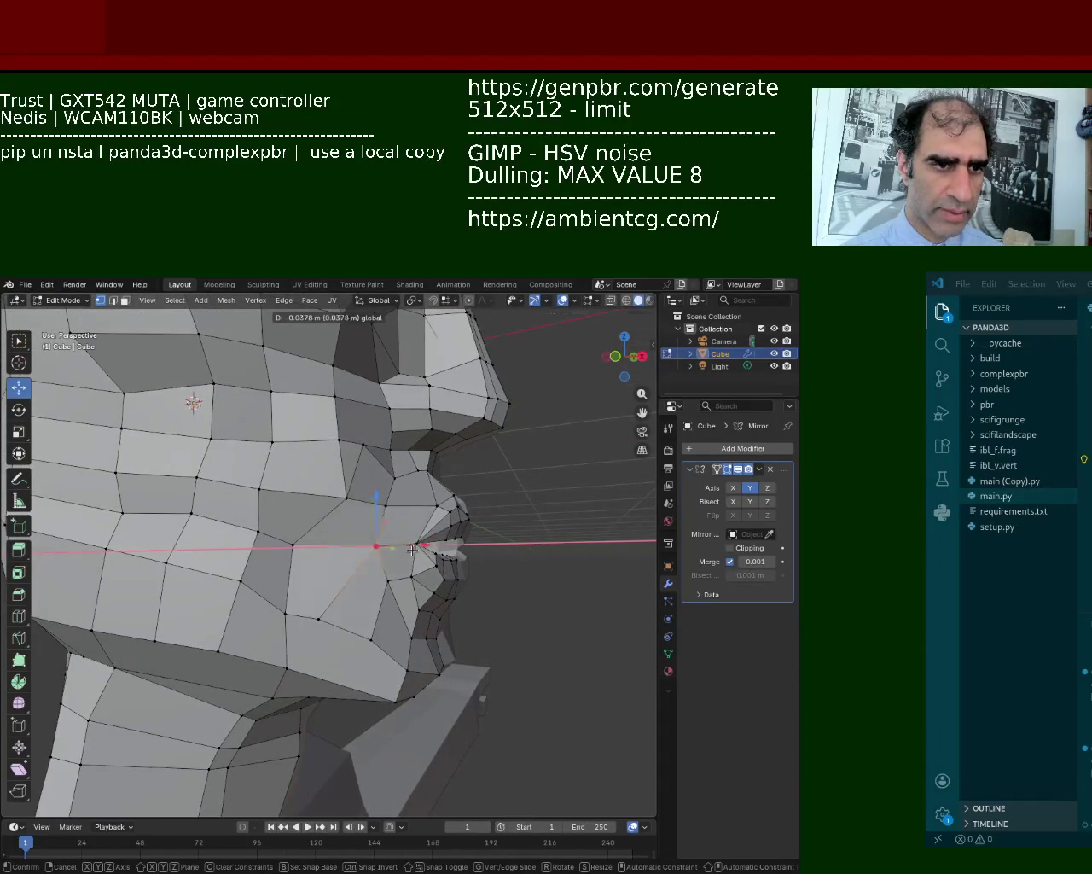
left_click(413, 551)
Raise one mouth vertex and lower another beside it vertically.
mouse_move(413, 550)
middle_mouse_down()
mouse_move(368, 484)
mouse_move(441, 530)
mouse_move(405, 531)
middle_mouse_up()
left_click_drag(413, 493, 415, 465)
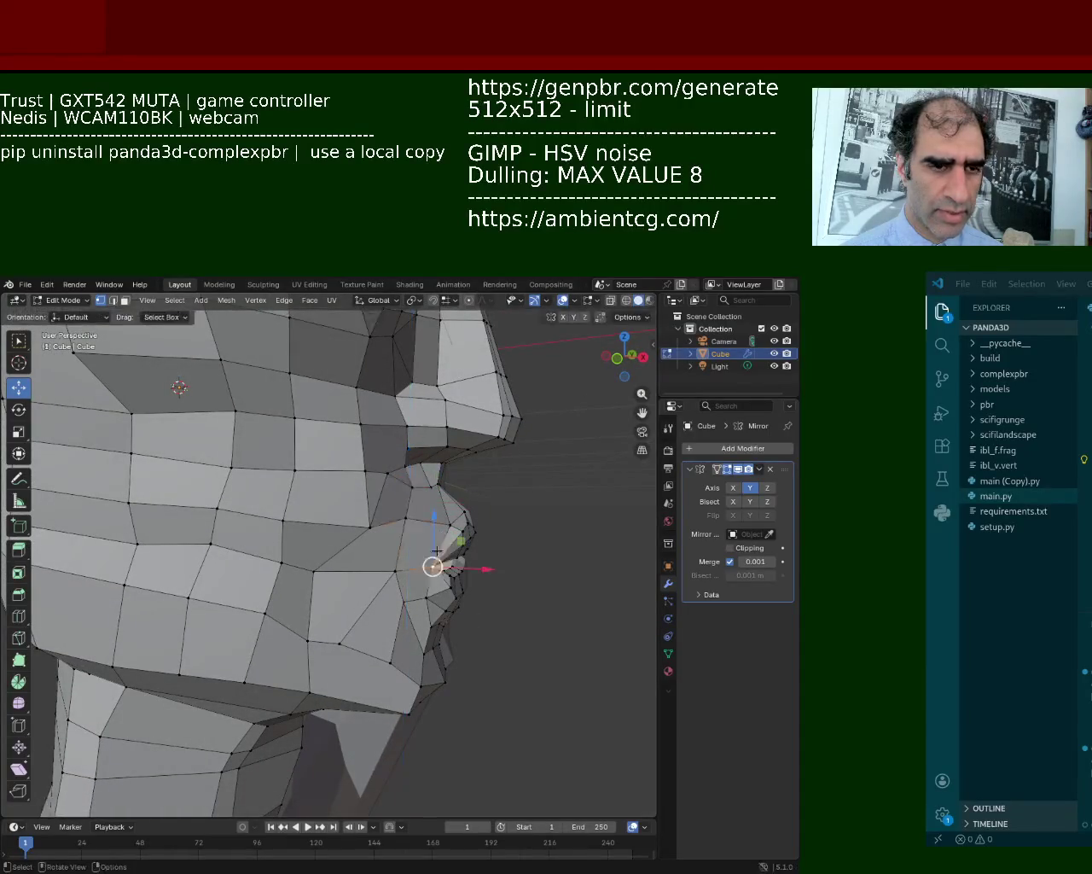
mouse_move(405, 517)
middle_mouse_down()
mouse_move(358, 580)
mouse_move(322, 604)
mouse_move(341, 623)
middle_mouse_up()
left_click(341, 640)
left_click_drag(340, 604, 339, 627)
Push a lip vertex along the Y axis from a side profile.
mouse_move(401, 588)
middle_mouse_down()
mouse_move(438, 464)
mouse_move(446, 487)
mouse_move(419, 512)
mouse_move(259, 535)
middle_mouse_up()
left_click_drag(258, 535, 264, 535)
key("g")
key("y")
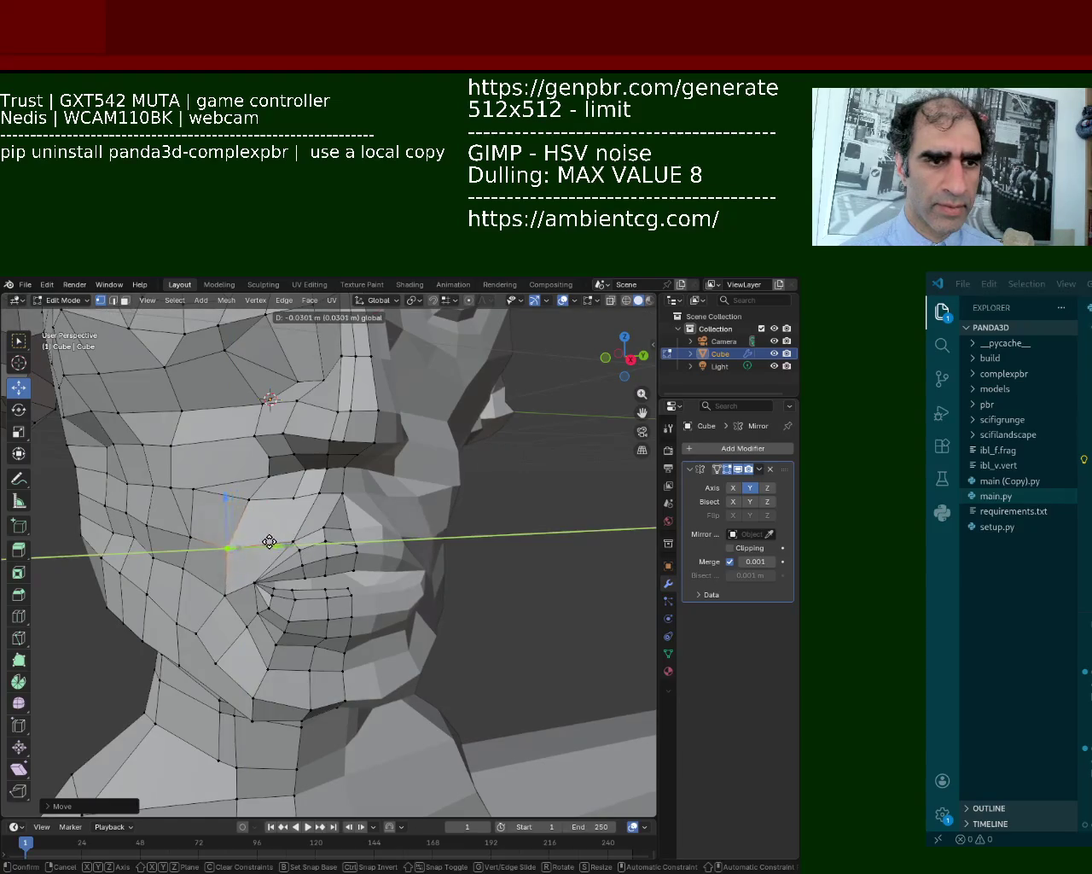
left_click(273, 542)
Nudge the mouth-corner vertex slightly down, then zoom out to check the whole face.
middle_click_drag(341, 503, 309, 489)
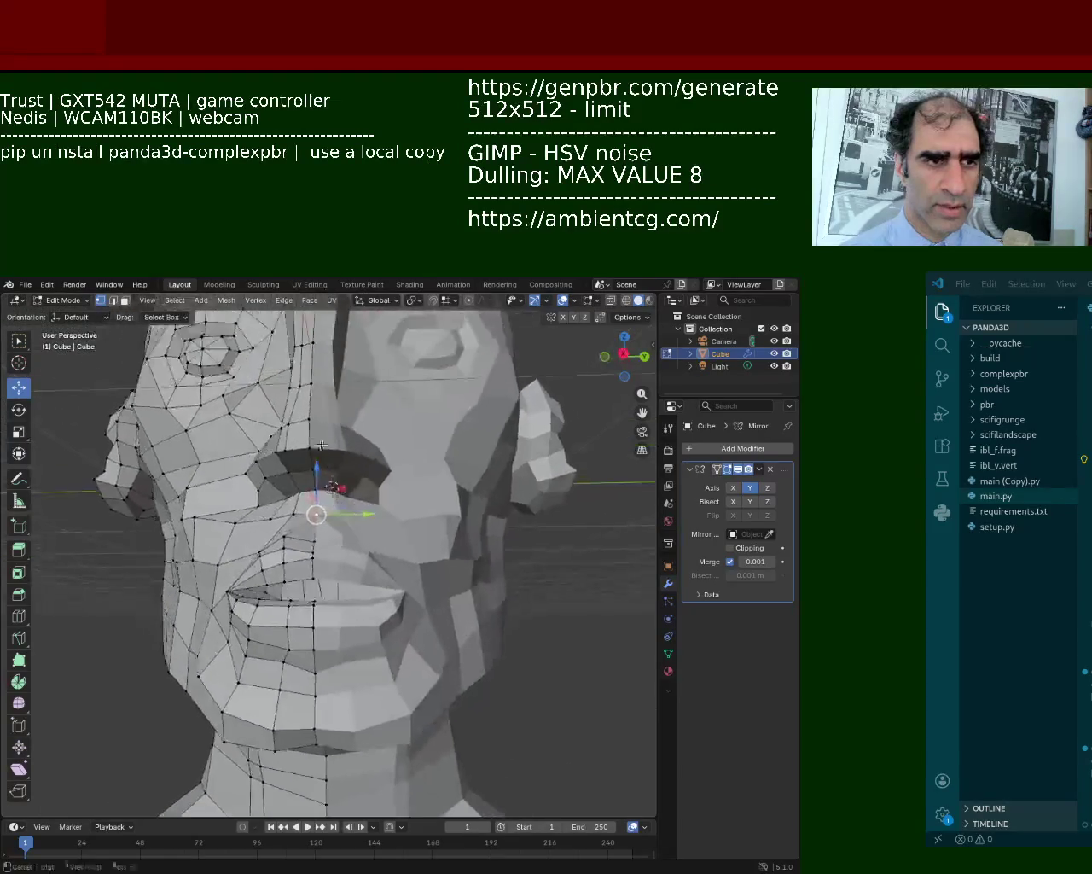
scroll(309, 489, "up", 3)
scroll(316, 457, "up", 2)
middle_click_drag(316, 465, 351, 418)
scroll(444, 444, "up", 2)
scroll(518, 483, "up", 3)
middle_click_drag(517, 484, 390, 462, "shift")
left_click_drag(418, 469, 363, 429)
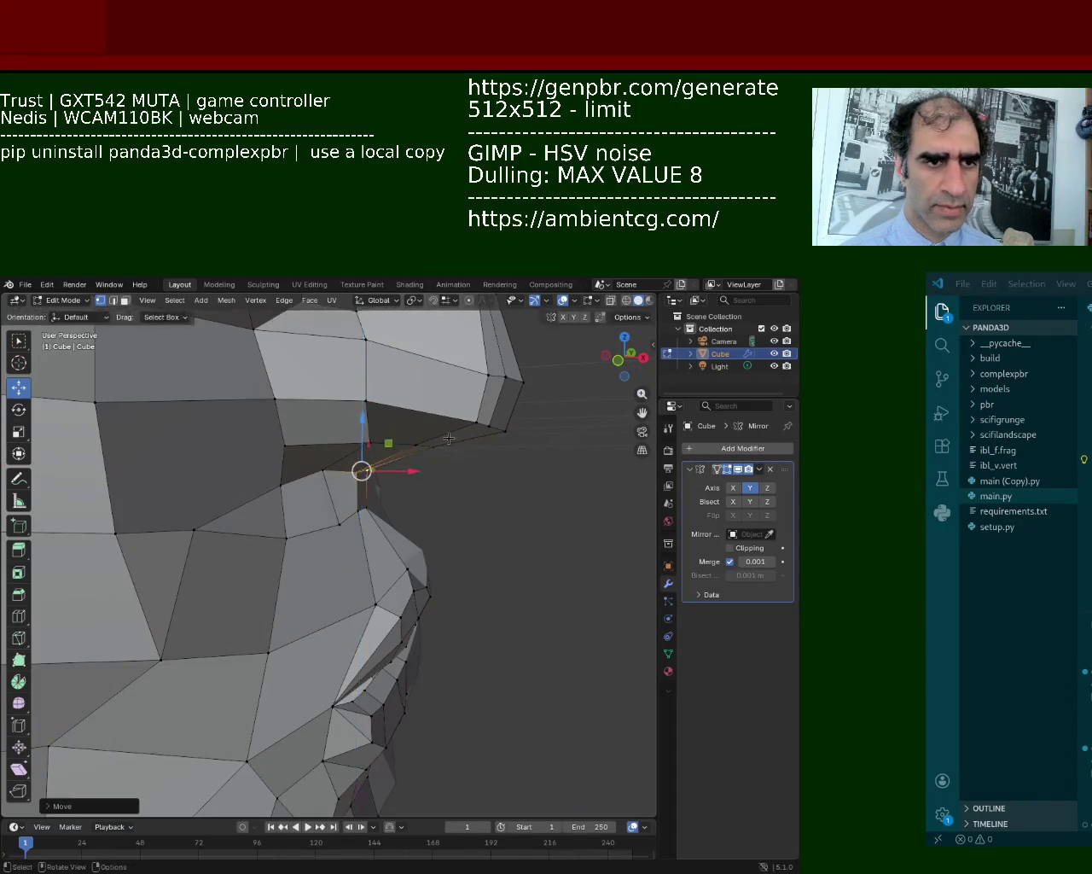
scroll(363, 443, "down", 4)
mouse_move(358, 460)
middle_mouse_down()
mouse_move(316, 476)
mouse_move(349, 465)
mouse_move(513, 520)
mouse_move(500, 495)
mouse_move(390, 458)
mouse_move(386, 467)
mouse_move(364, 436)
mouse_move(306, 495)
middle_mouse_up()
scroll(365, 436, "up", 3)
scroll(364, 435, "up", 3)
Shift a vertex near the nose bridge along the X axis.
left_click(296, 493)
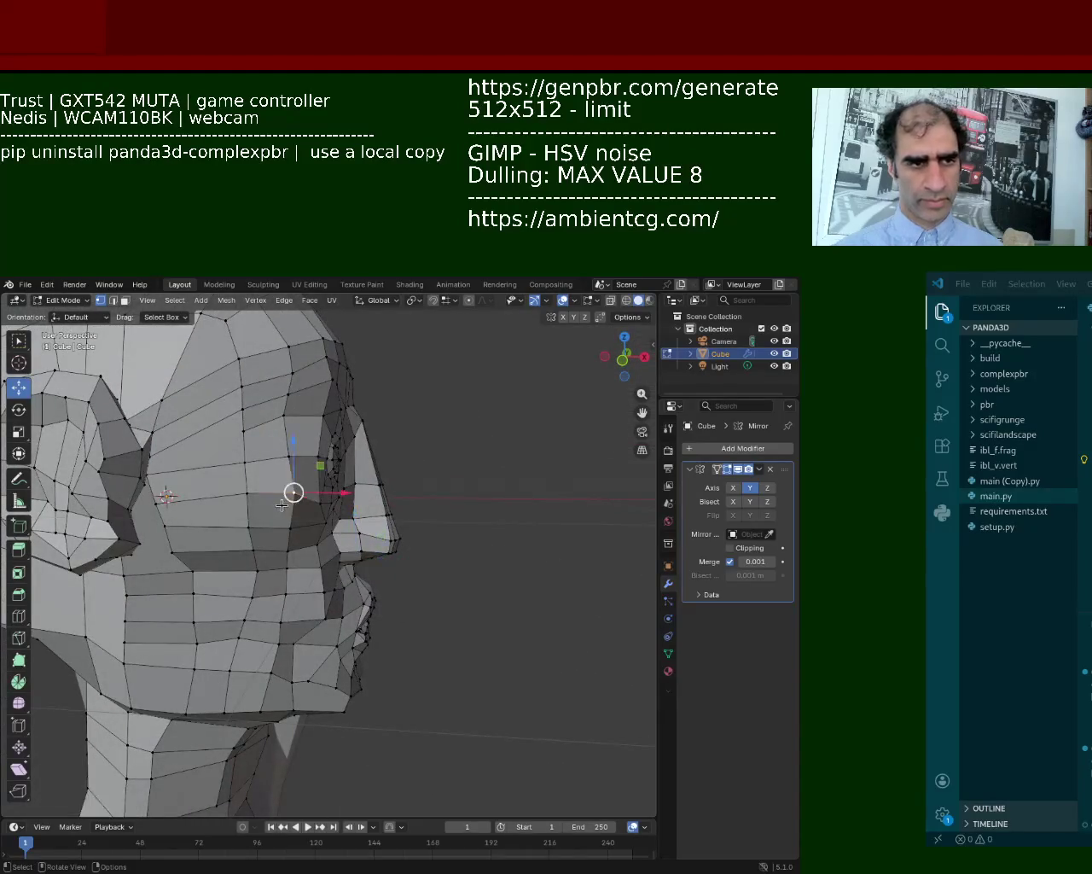
left_click(324, 521)
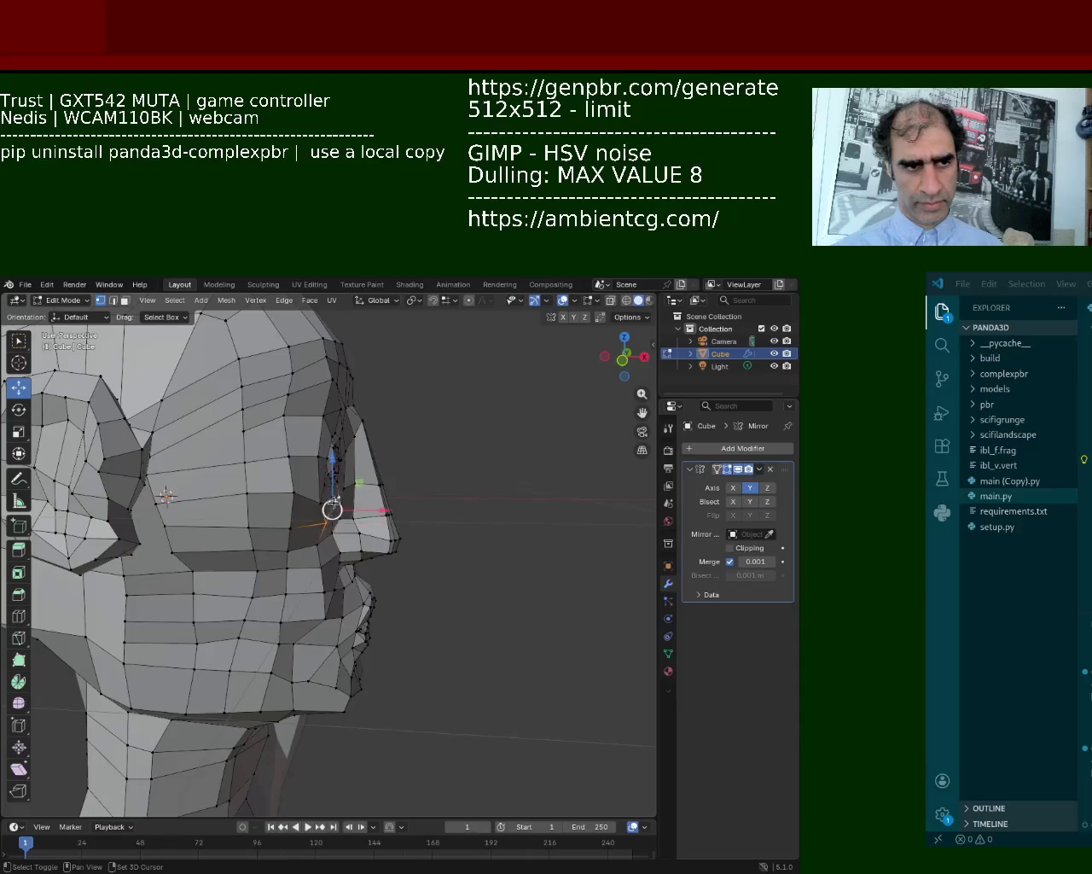
key("g")
key("x")
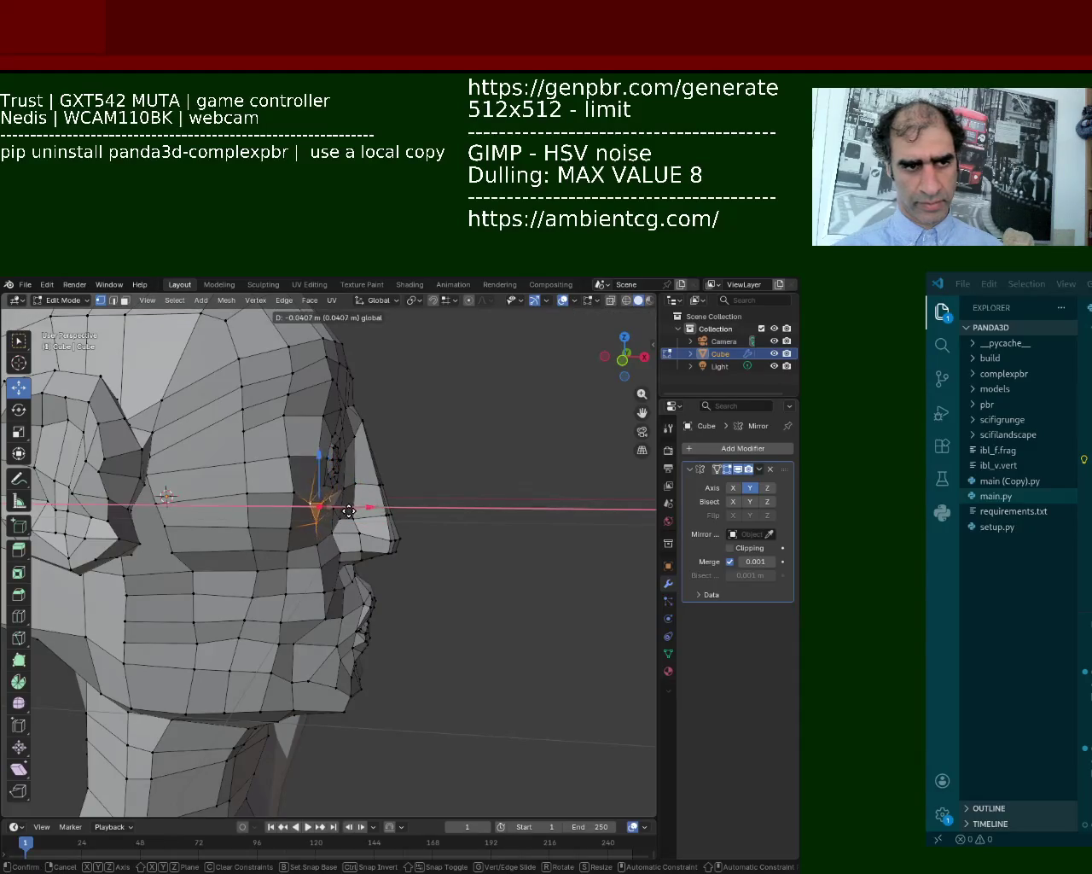
left_click(353, 510)
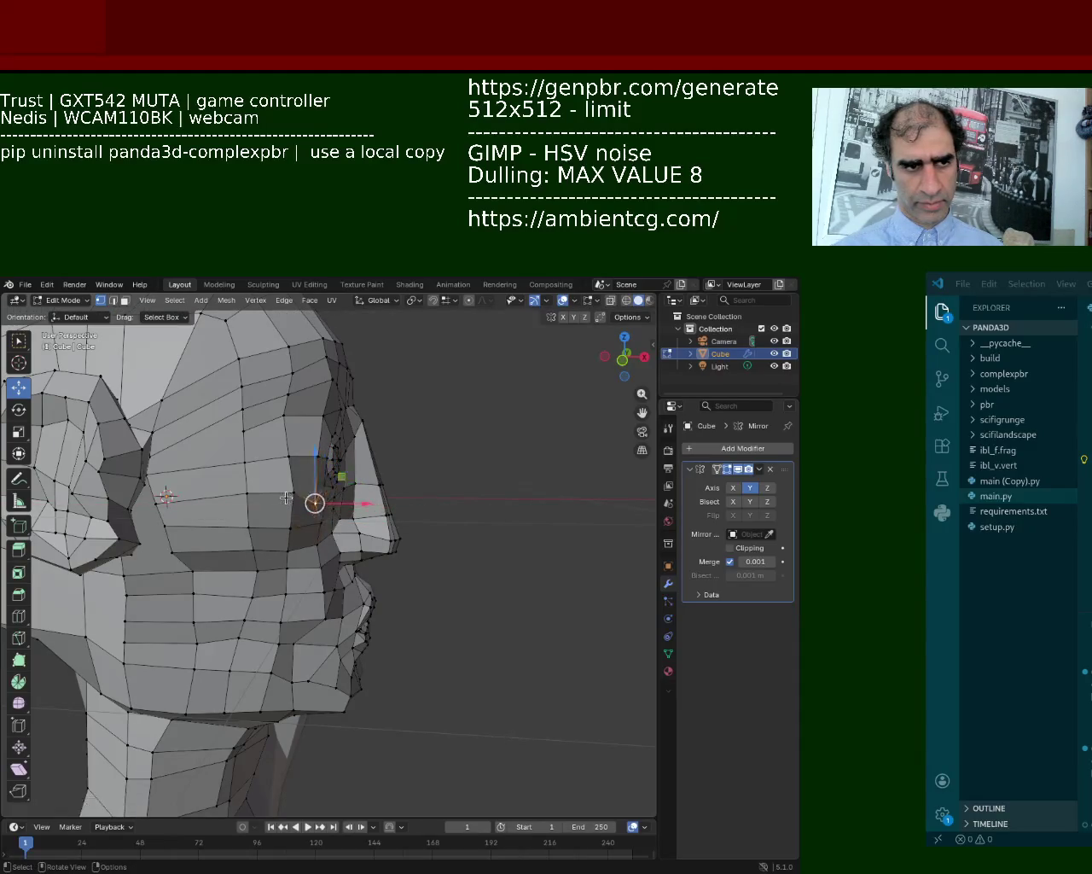
Push three brow vertices along the X axis, one after another.
key("g")
key("x")
key("g")
key("x")
left_click(294, 456)
left_click(284, 415)
key("g")
key("x")
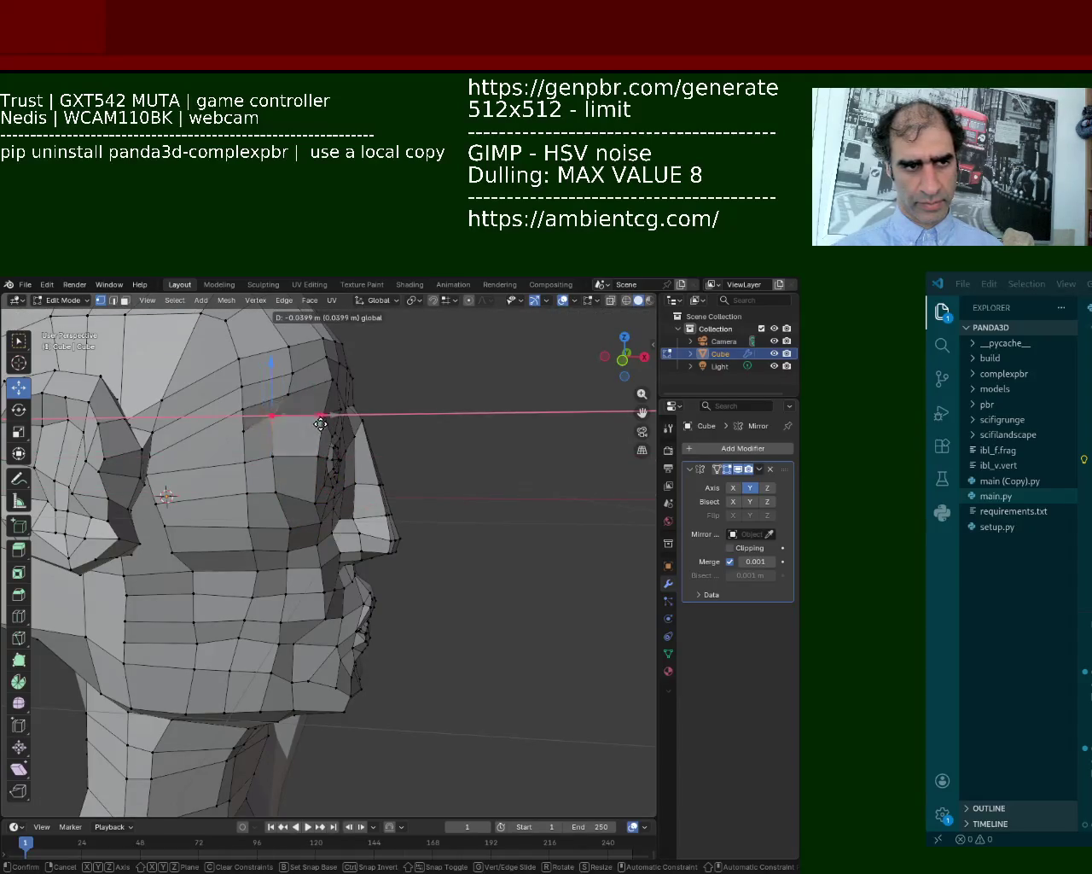
left_click(312, 423)
left_click(281, 381)
key("g")
key("x")
left_click(317, 393)
middle_click_drag(317, 392, 382, 390)
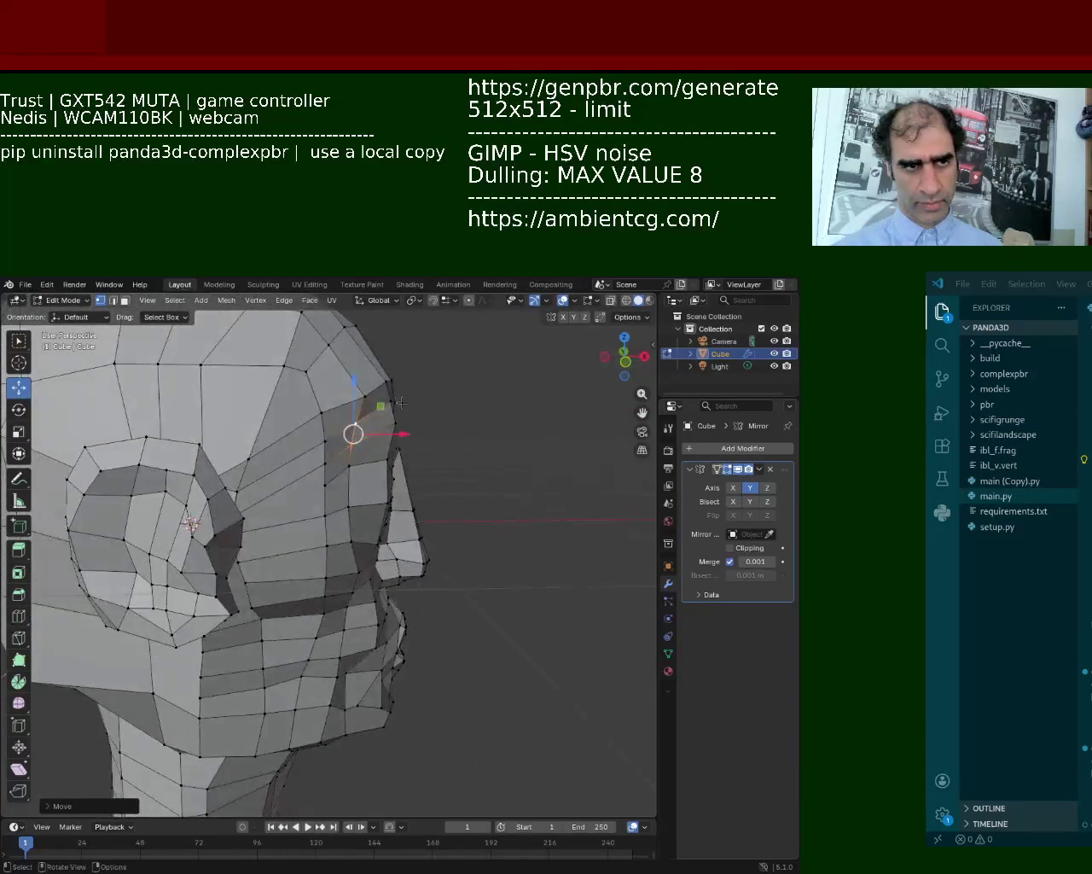
Move two more vertices on and just below the brow along X.
left_click(384, 377)
key("g")
key("x")
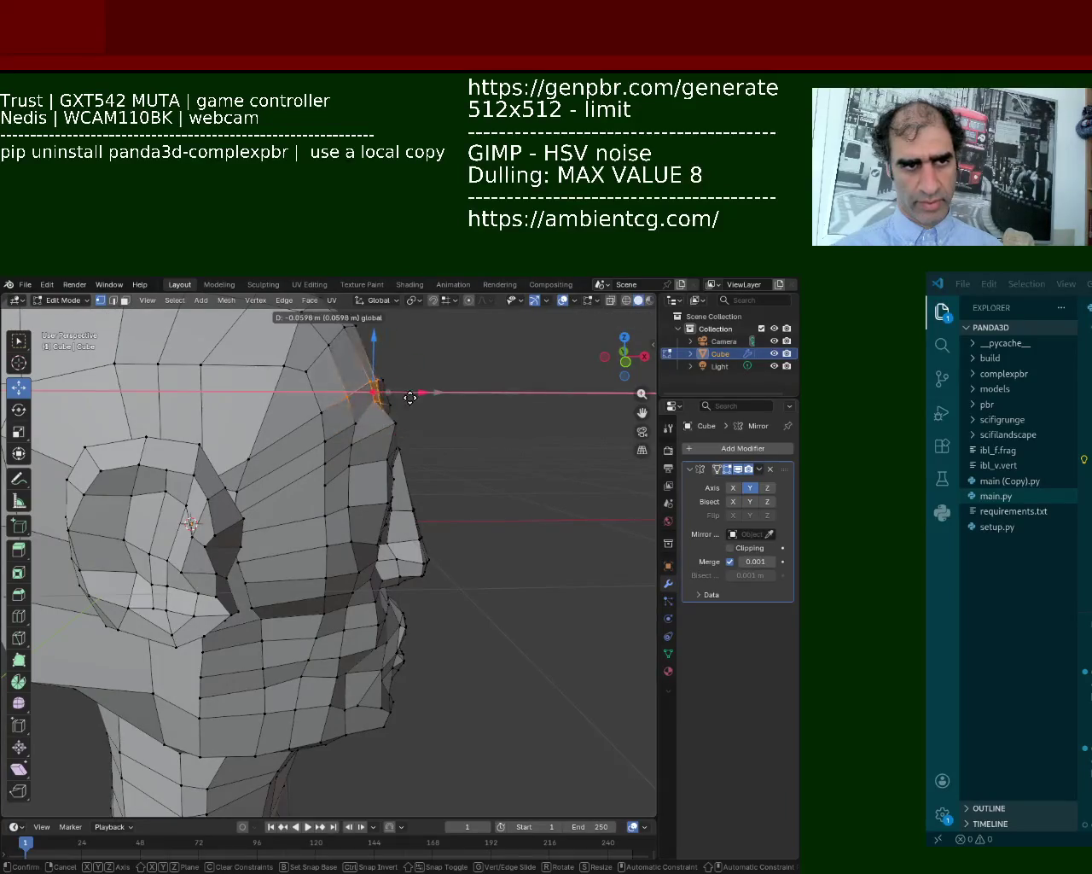
left_click(415, 395)
left_click(395, 420)
key("g")
key("x")
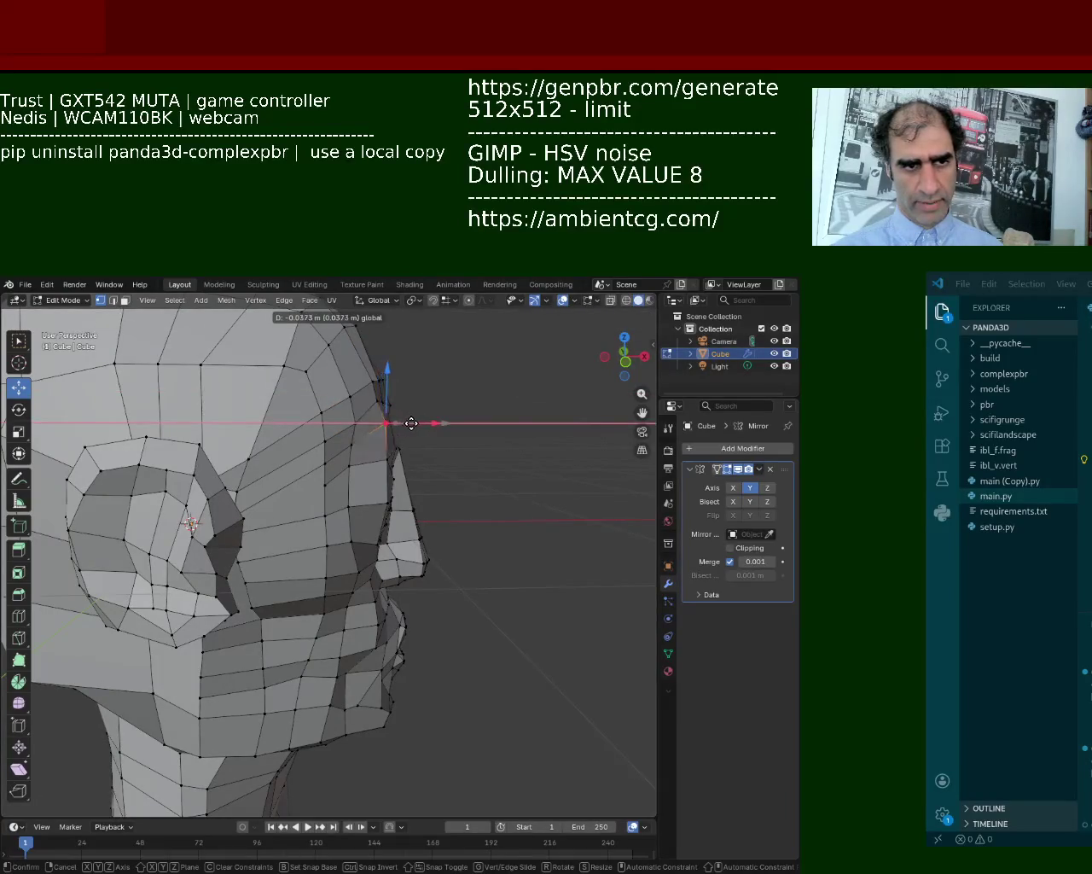
left_click(405, 422)
Shift the vertices beside the nose and mouth along the X axis.
middle_click_drag(405, 422, 412, 459)
key("g")
key("x")
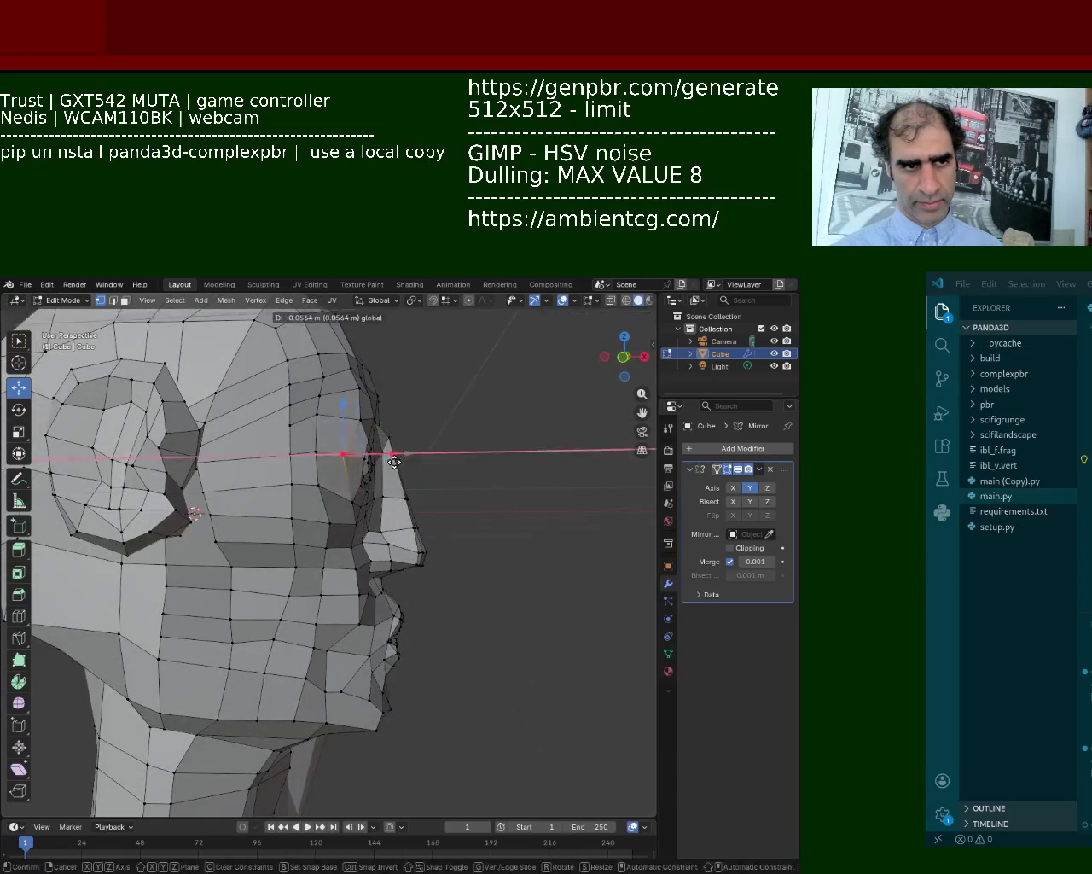
left_click(350, 508)
left_click(352, 501)
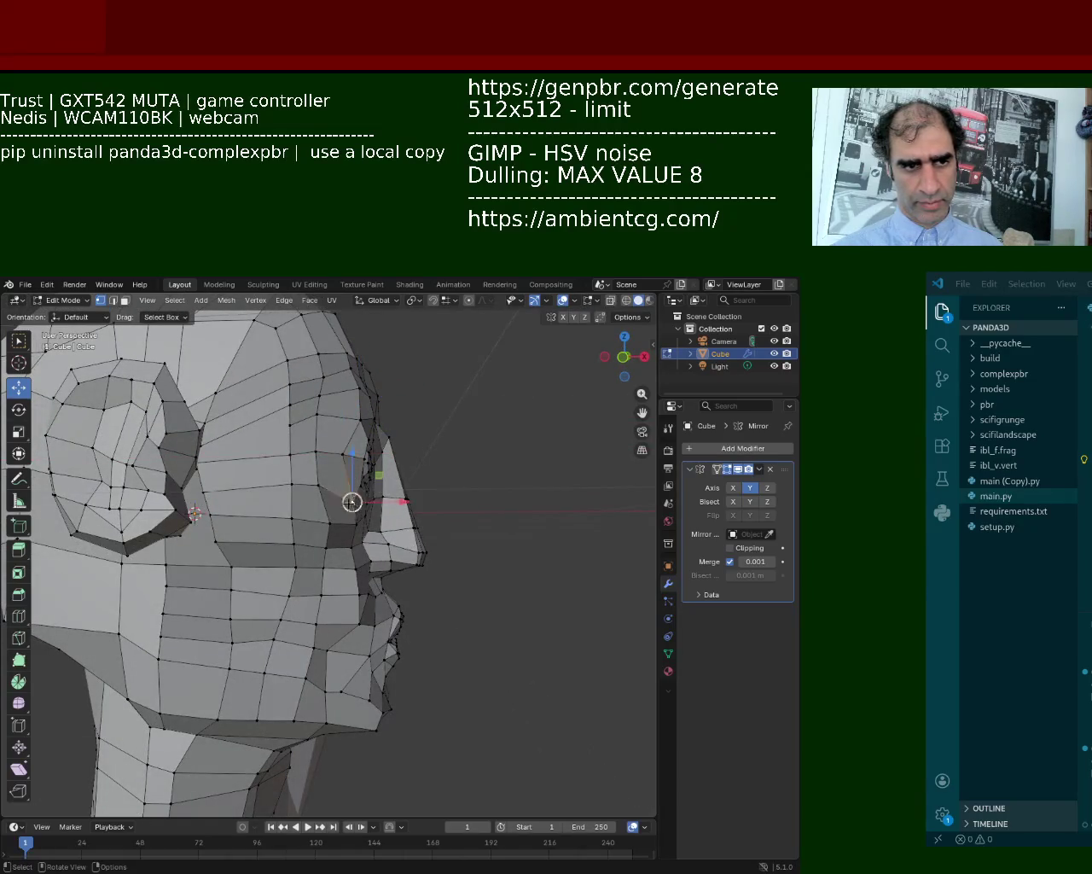
key("g")
key("x")
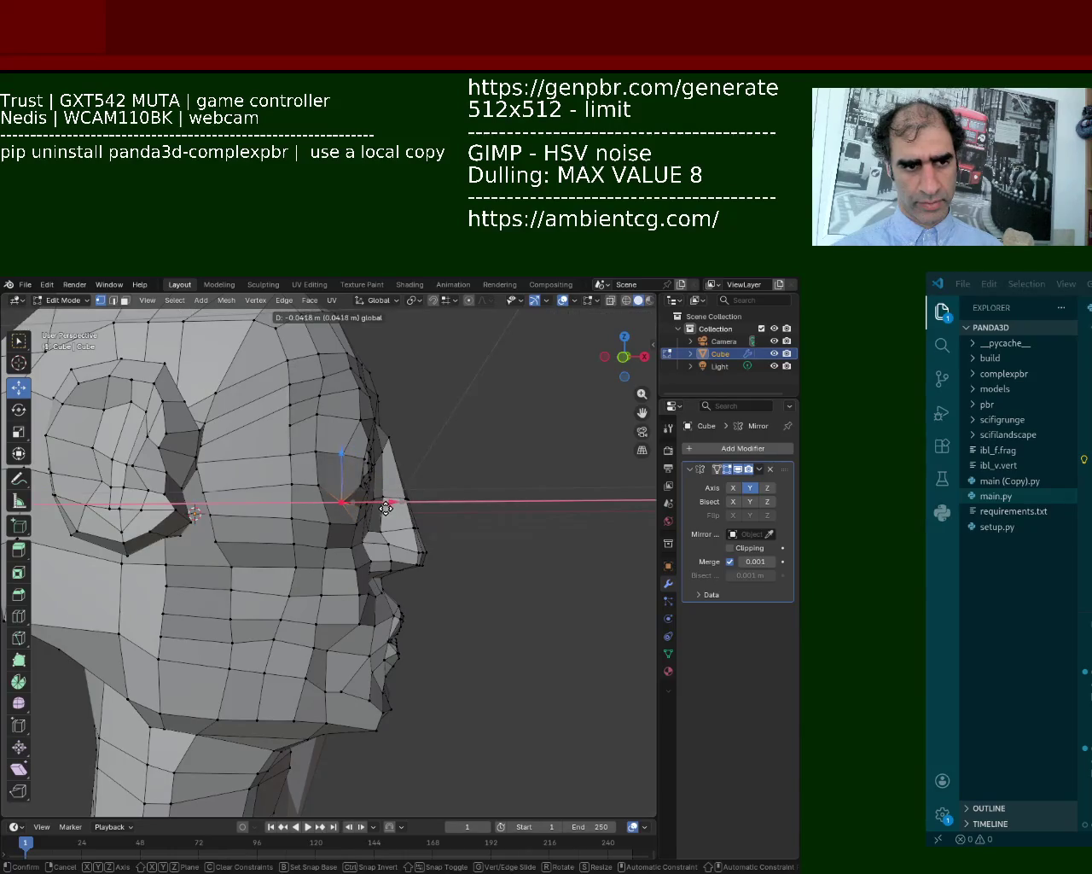
left_click(388, 505)
Move two lower mouth vertices along the X axis.
left_click(357, 621)
key("g")
key("x")
left_click(401, 620)
left_click(393, 621)
left_click(392, 621)
key("g")
key("x")
left_click(388, 622)
mouse_move(388, 623)
middle_mouse_down()
mouse_move(418, 577)
mouse_move(270, 566)
mouse_move(389, 598)
mouse_move(383, 588)
middle_mouse_up()
scroll(389, 598, "up", 3)
Move two more lip vertices outward along X.
left_click(405, 588)
key("g")
key("x")
left_click(406, 543)
left_click(404, 543)
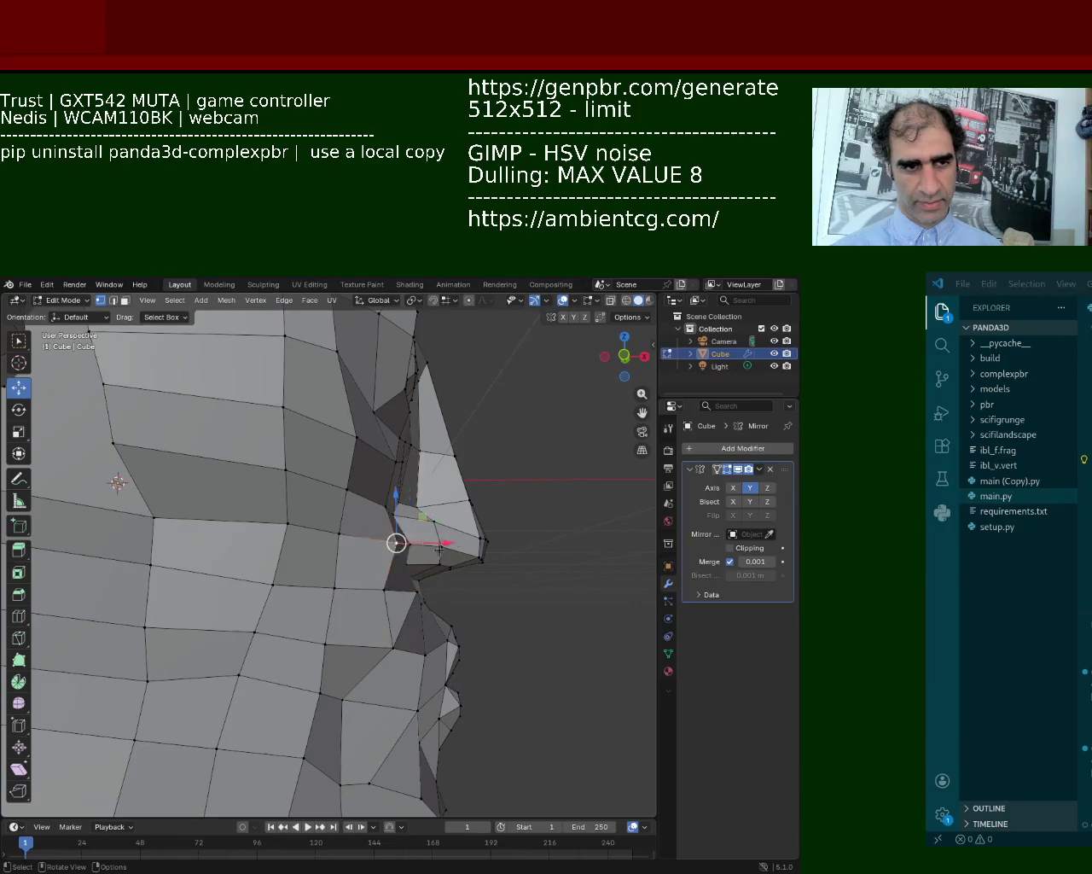
key("g")
key("x")
left_click(439, 553)
Move a chin vertex with the X axis locked out (Shift+X).
left_click(390, 646)
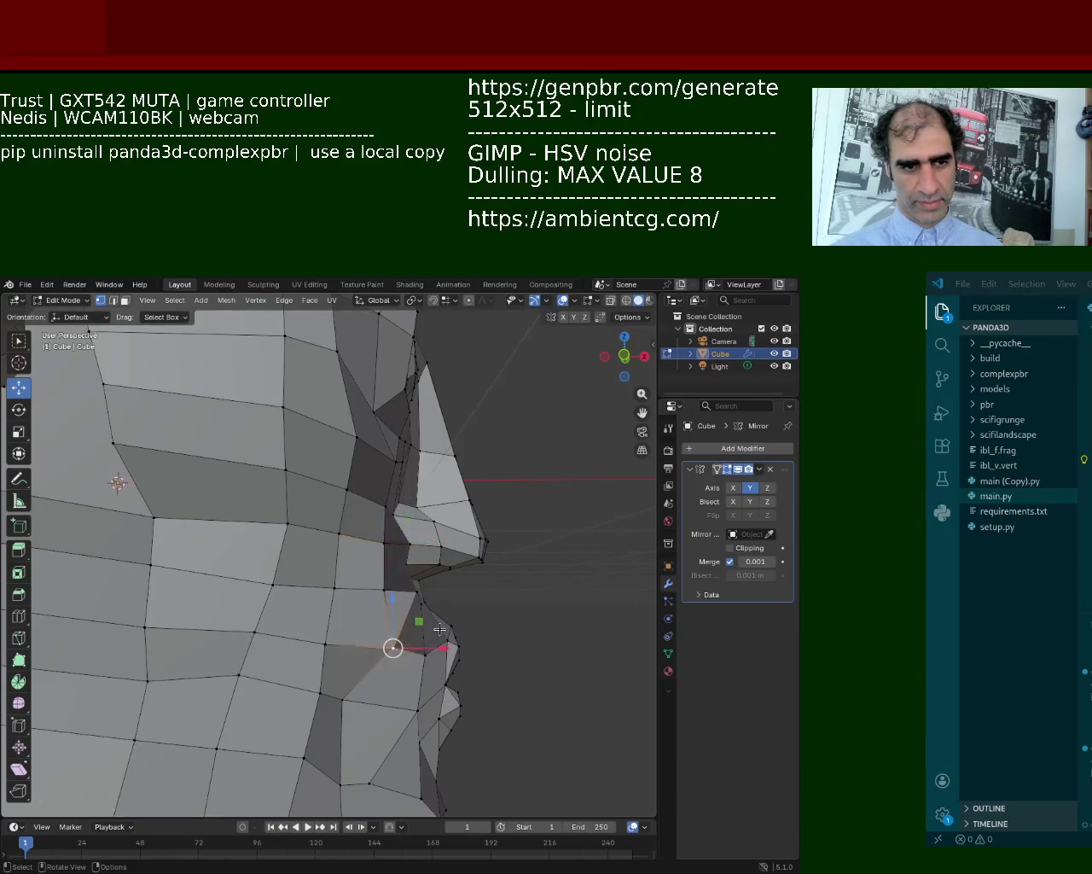
mouse_move(422, 632)
middle_mouse_down()
mouse_move(294, 547)
mouse_move(316, 597)
middle_mouse_up()
key("g")
key("shift+x")
left_click(332, 546)
Cancel a stray X move and nudge a cheek vertex slightly.
scroll(307, 572, "up", 3)
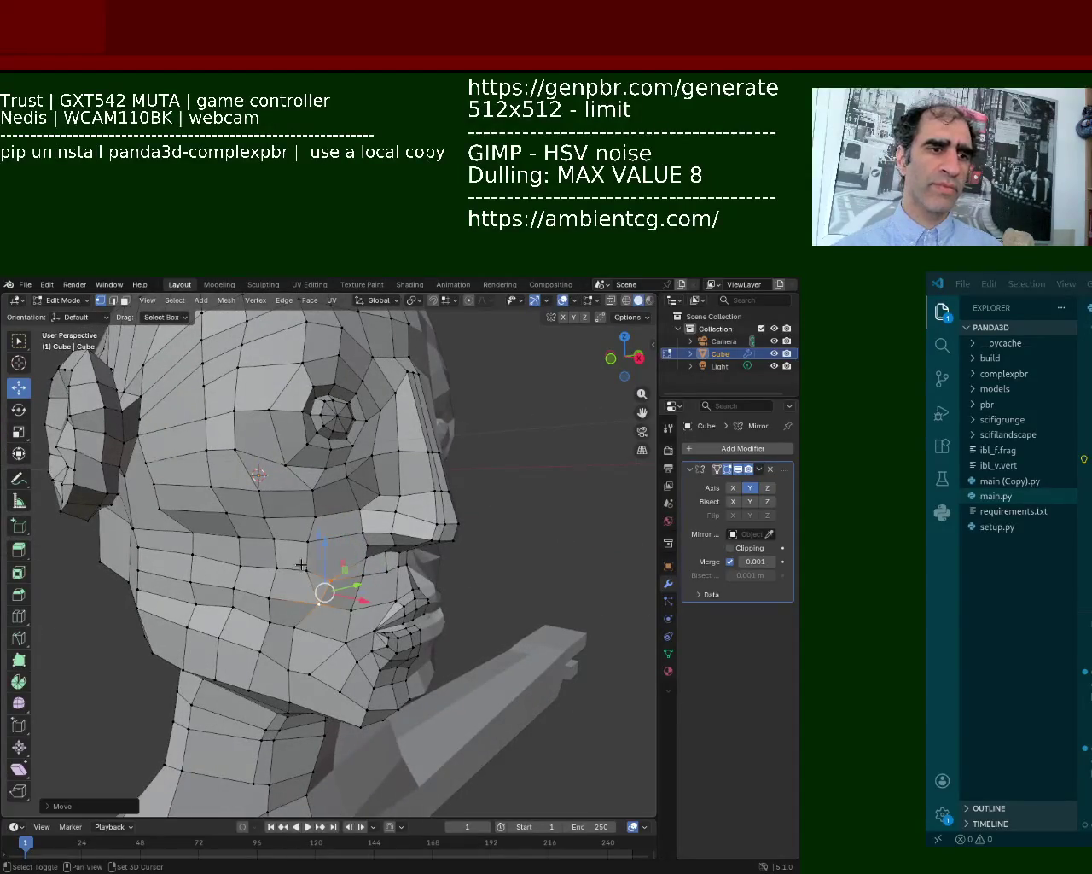
key("g")
key("x")
key("Escape")
left_click(307, 544)
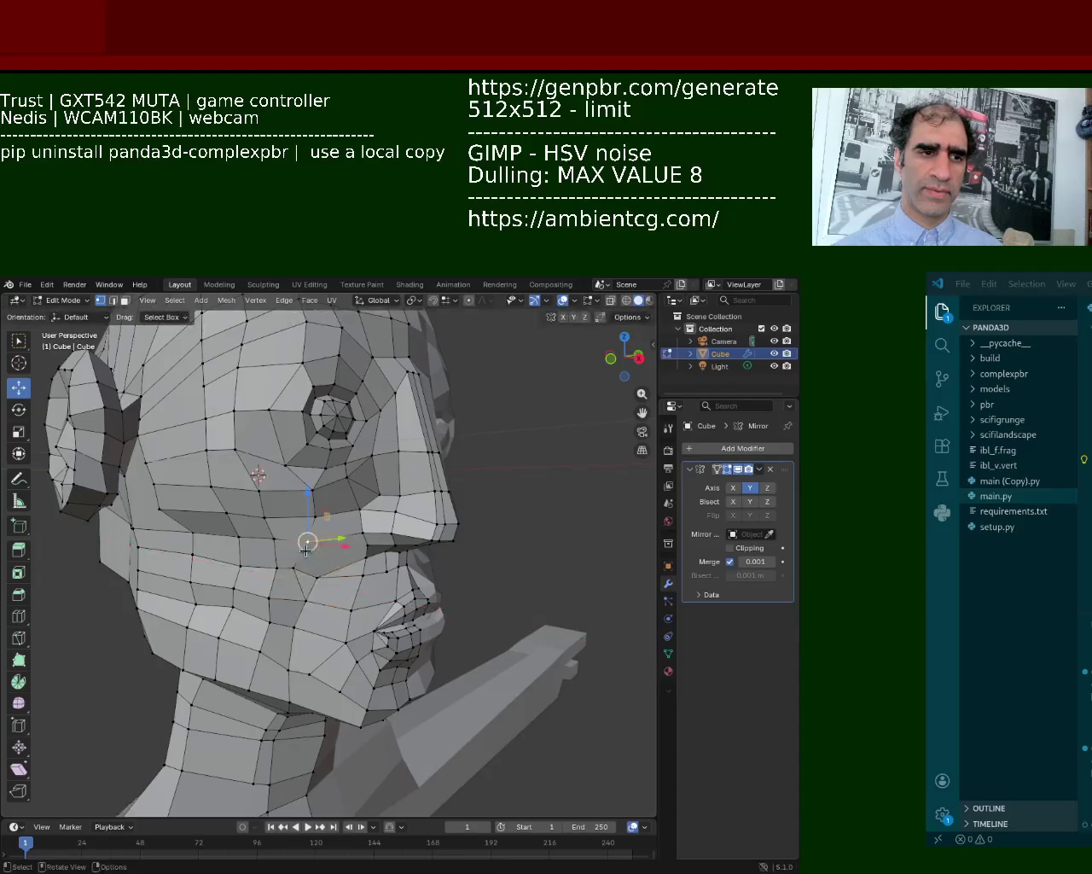
left_click_drag(330, 543, 329, 548)
middle_click_drag(328, 548, 320, 503)
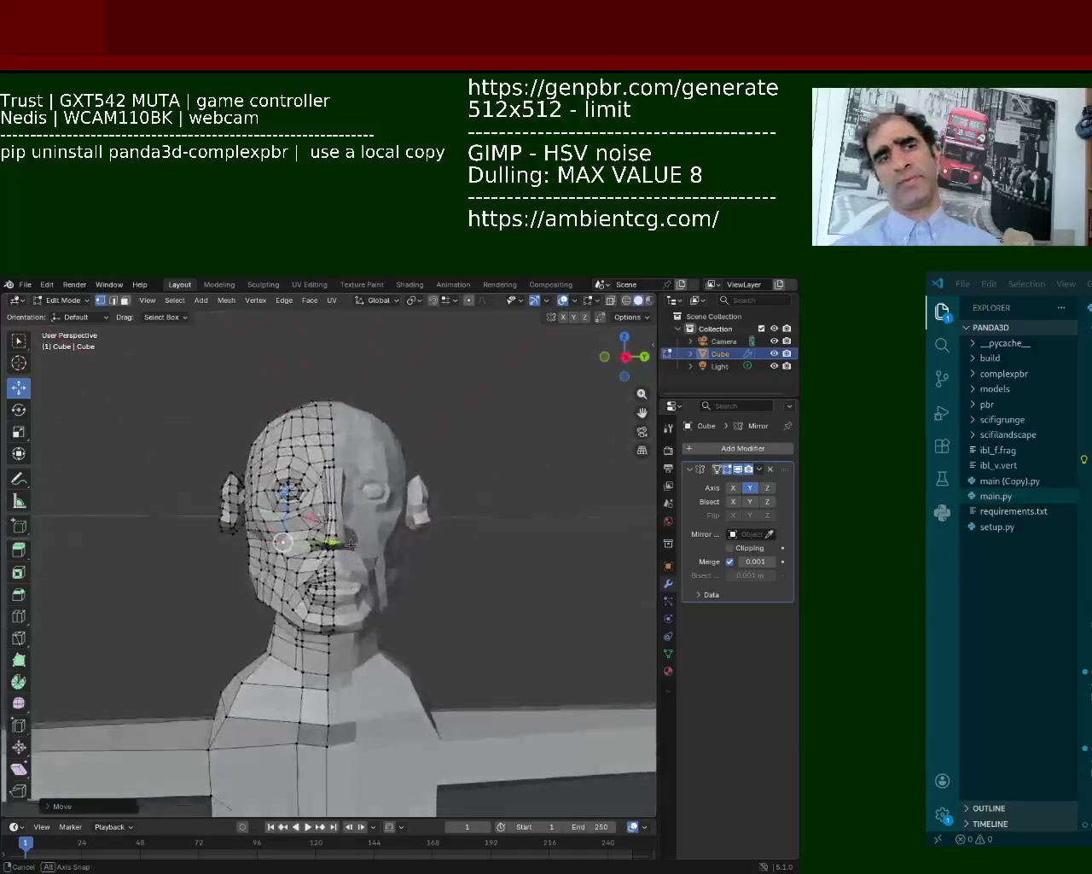
scroll(320, 503, "up", 2)
scroll(321, 504, "down", 3)
scroll(321, 503, "up", 4)
scroll(321, 504, "down", 4)
mouse_move(320, 503)
middle_mouse_down()
mouse_move(380, 613)
mouse_move(322, 531)
middle_mouse_up()
scroll(323, 532, "up", 4)
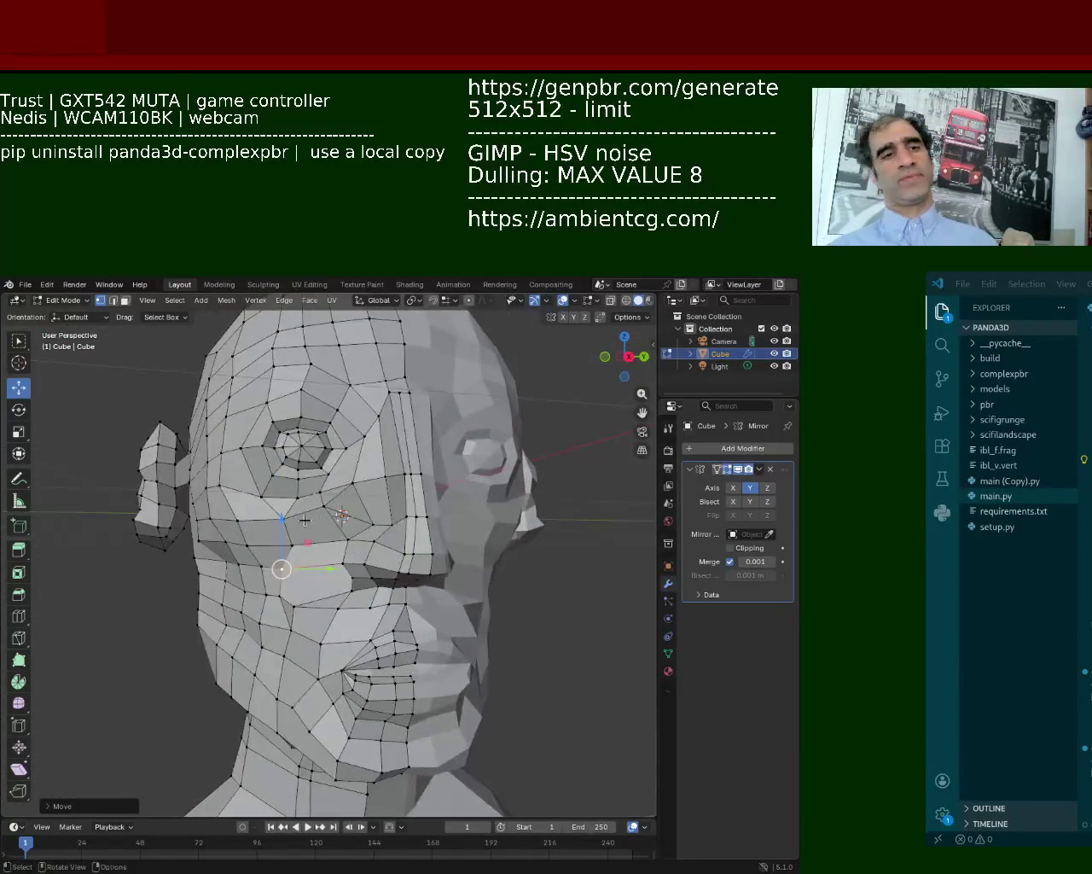
Move the cheek vertex near the ear along Y and show the Principled material settings.
left_click(348, 540)
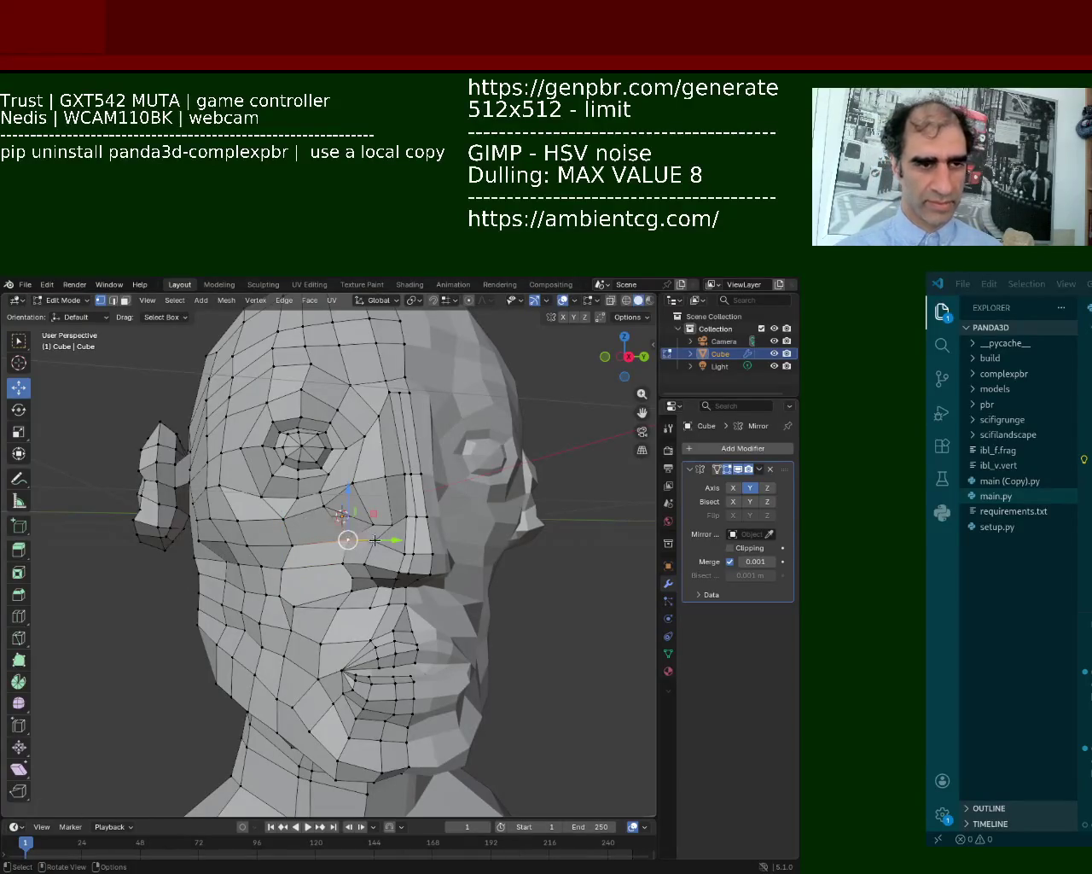
left_click(252, 548)
left_click(226, 541)
key("g")
key("y")
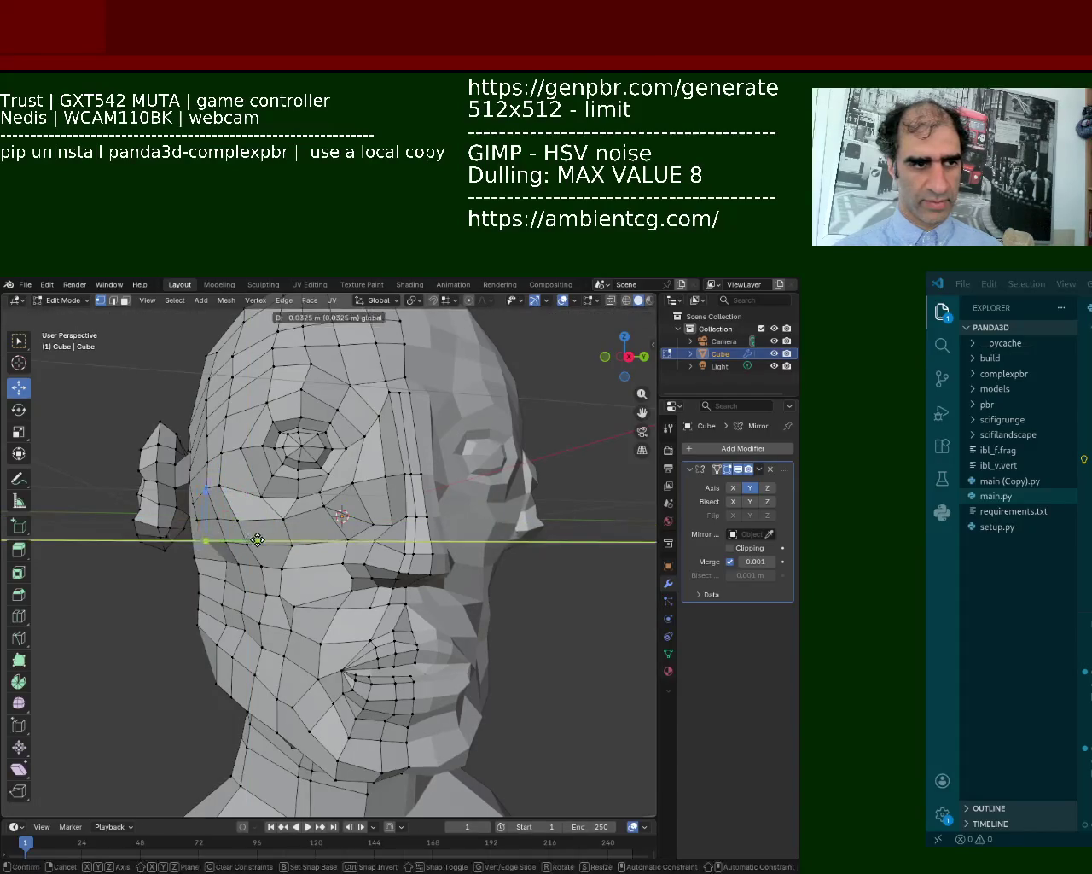
left_click(257, 539)
middle_click_drag(256, 539, 366, 542)
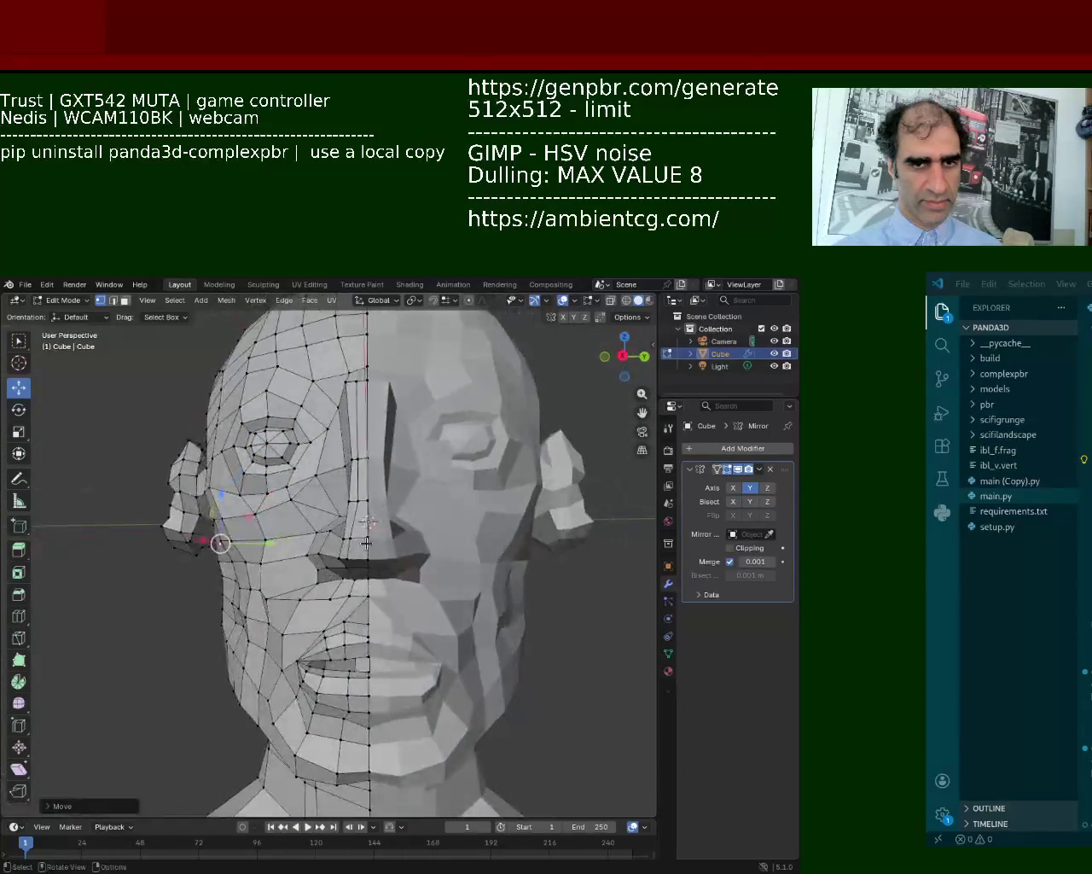
left_click(668, 670)
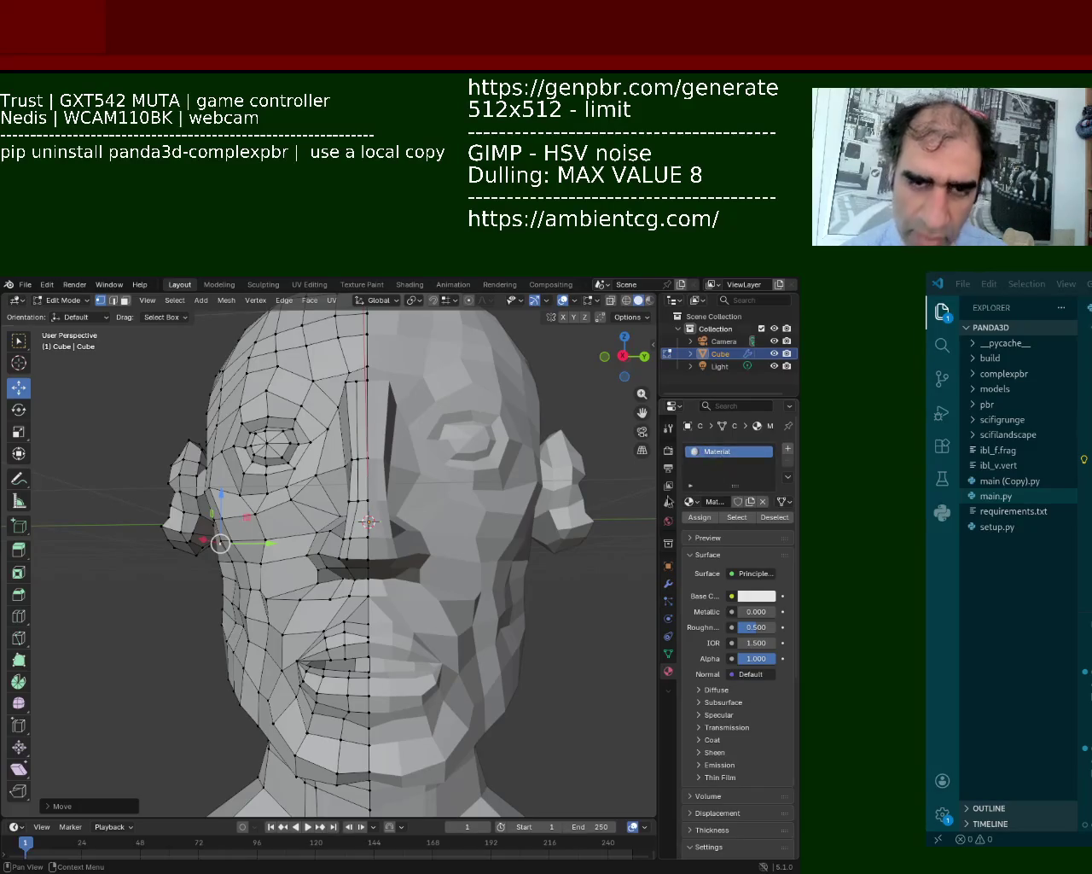
Select and deselect the mesh, then orbit and zoom around the full T-posed bot to inspect it.
key("a")
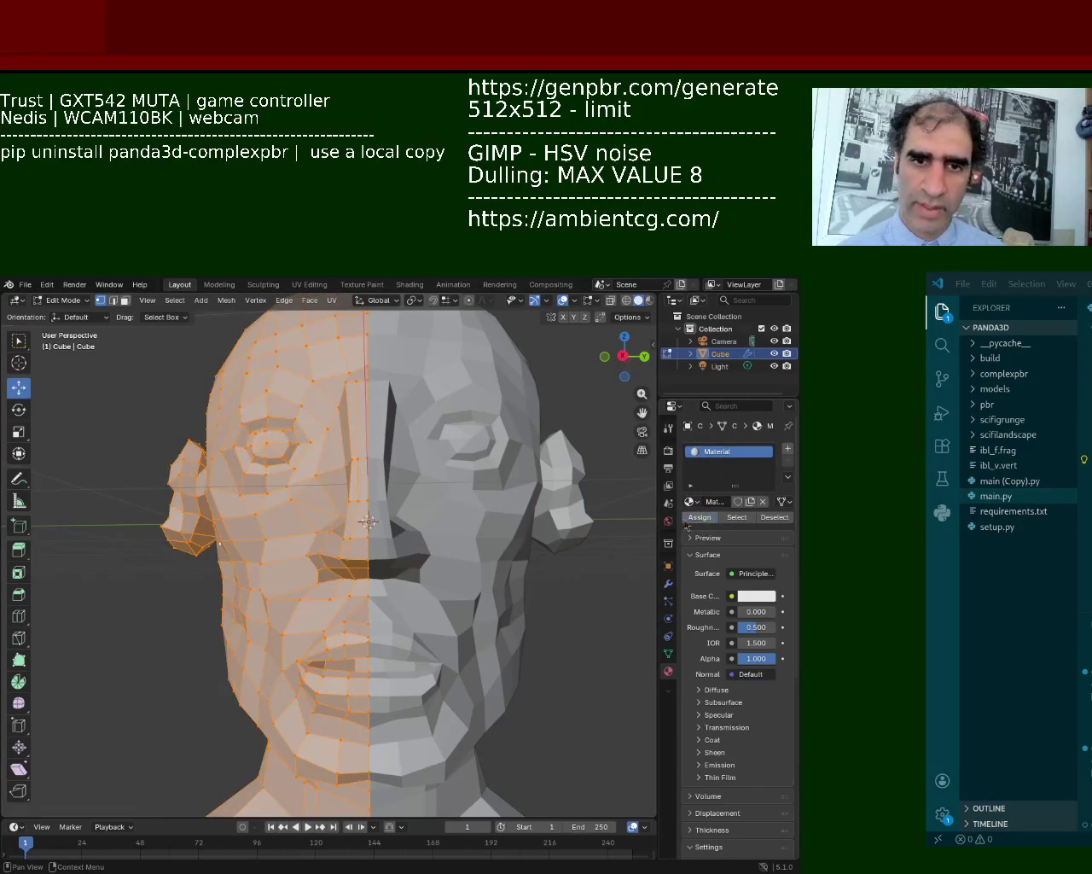
key("alt+a")
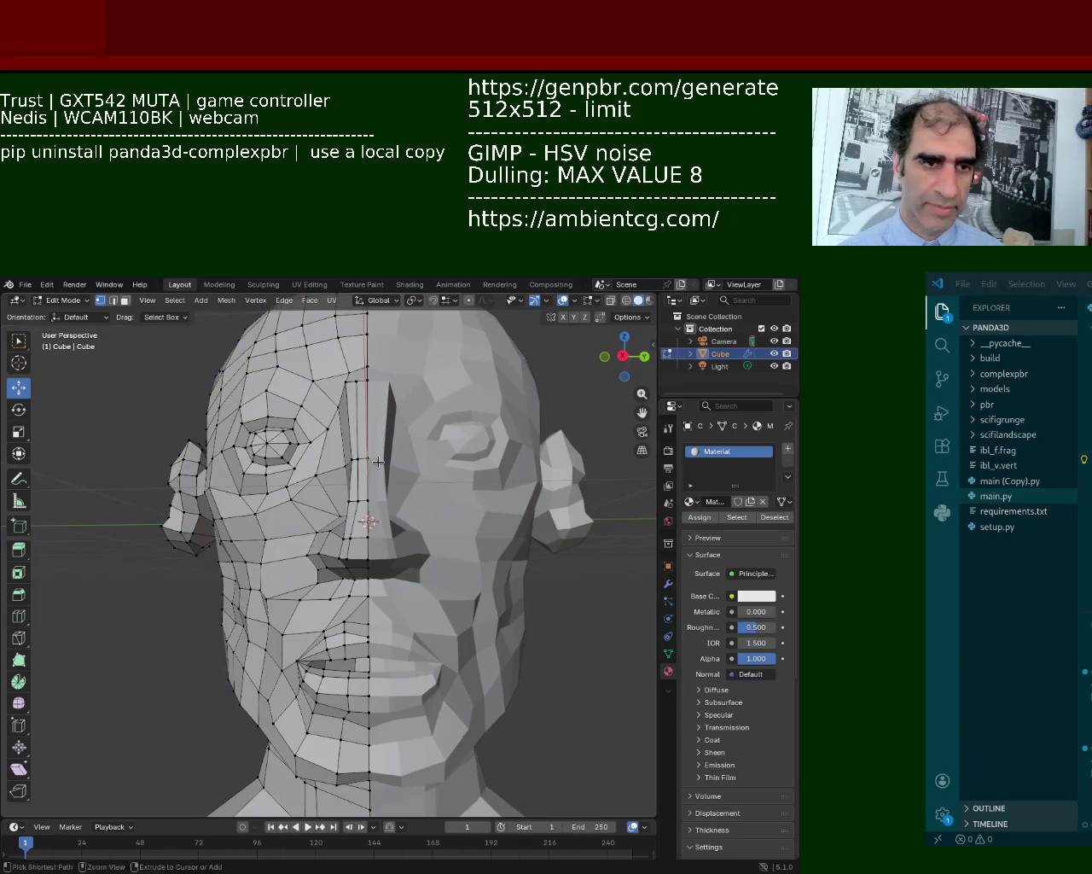
scroll(493, 500, "down", 5)
mouse_move(492, 501)
middle_mouse_down()
mouse_move(340, 637)
mouse_move(387, 424)
mouse_move(276, 475)
mouse_move(341, 512)
middle_mouse_up()
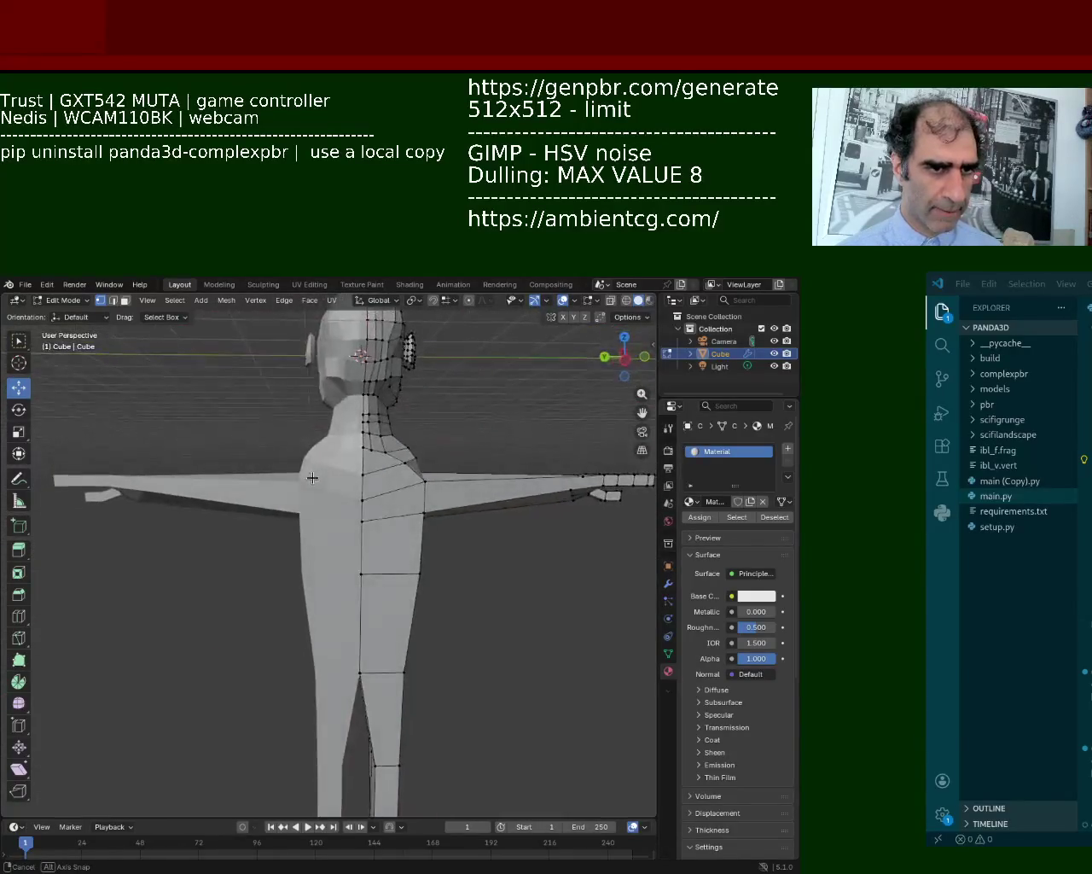
left_click(416, 588)
mouse_move(388, 573)
middle_mouse_down()
mouse_move(284, 644)
mouse_move(470, 649)
middle_mouse_up()
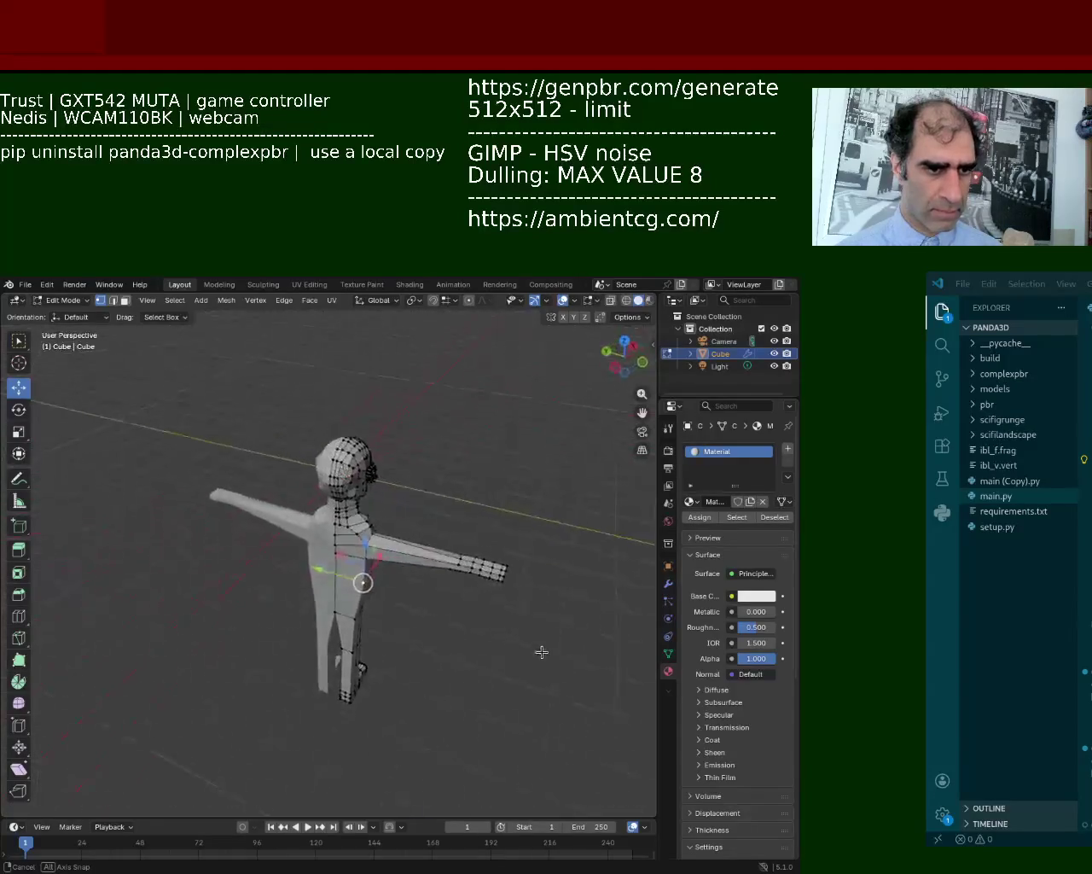
mouse_move(470, 649)
middle_mouse_down()
mouse_move(296, 582)
mouse_move(396, 550)
mouse_move(472, 547)
mouse_move(404, 509)
middle_mouse_up()
scroll(296, 583, "up", 3)
scroll(296, 583, "down", 5)
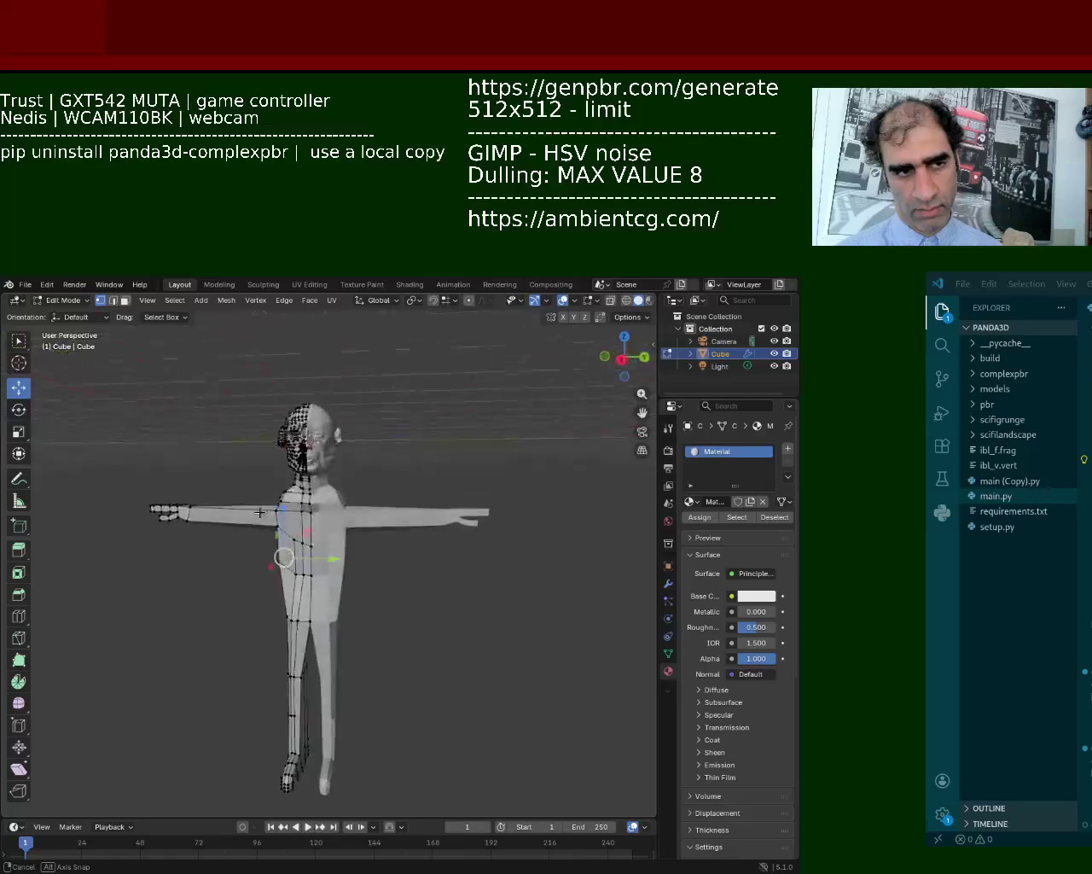
mouse_move(404, 509)
middle_mouse_down()
mouse_move(361, 372)
mouse_move(383, 439)
mouse_move(337, 415)
mouse_move(320, 443)
mouse_move(530, 510)
middle_mouse_up()
scroll(320, 444, "down", 8)
Save the model as bot_1.blend, clear the selection, and save again.
key("ctrl+s")
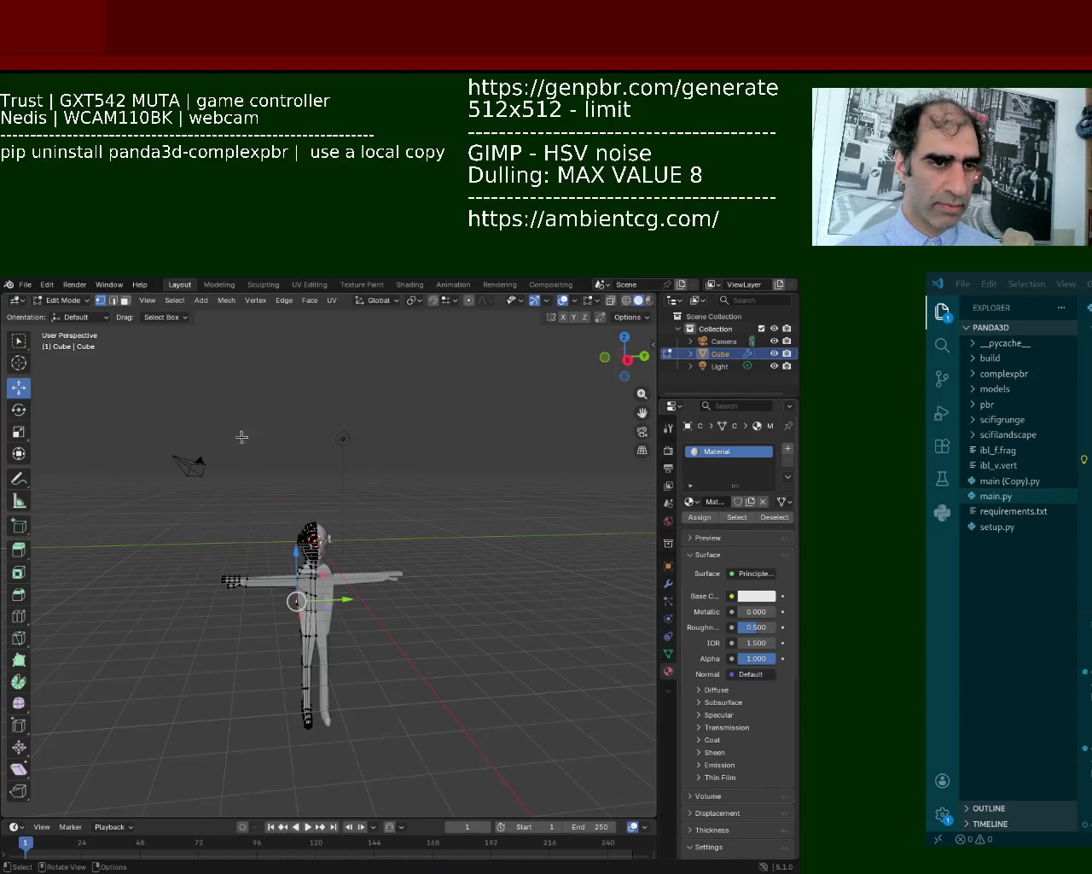
left_click(312, 459)
key("ctrl+s")
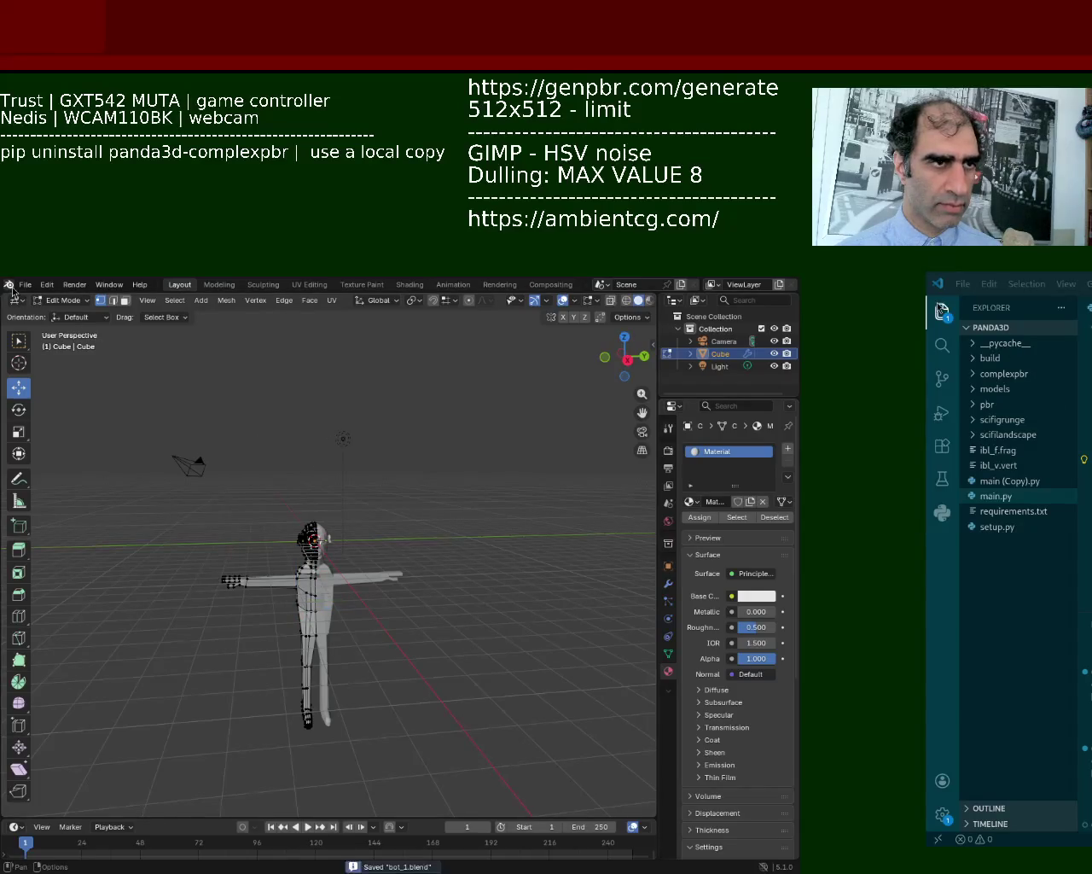
Look at the File > Export formats without exporting anything, then switch back to Object Mode.
left_click(25, 284)
mouse_move(47, 474)
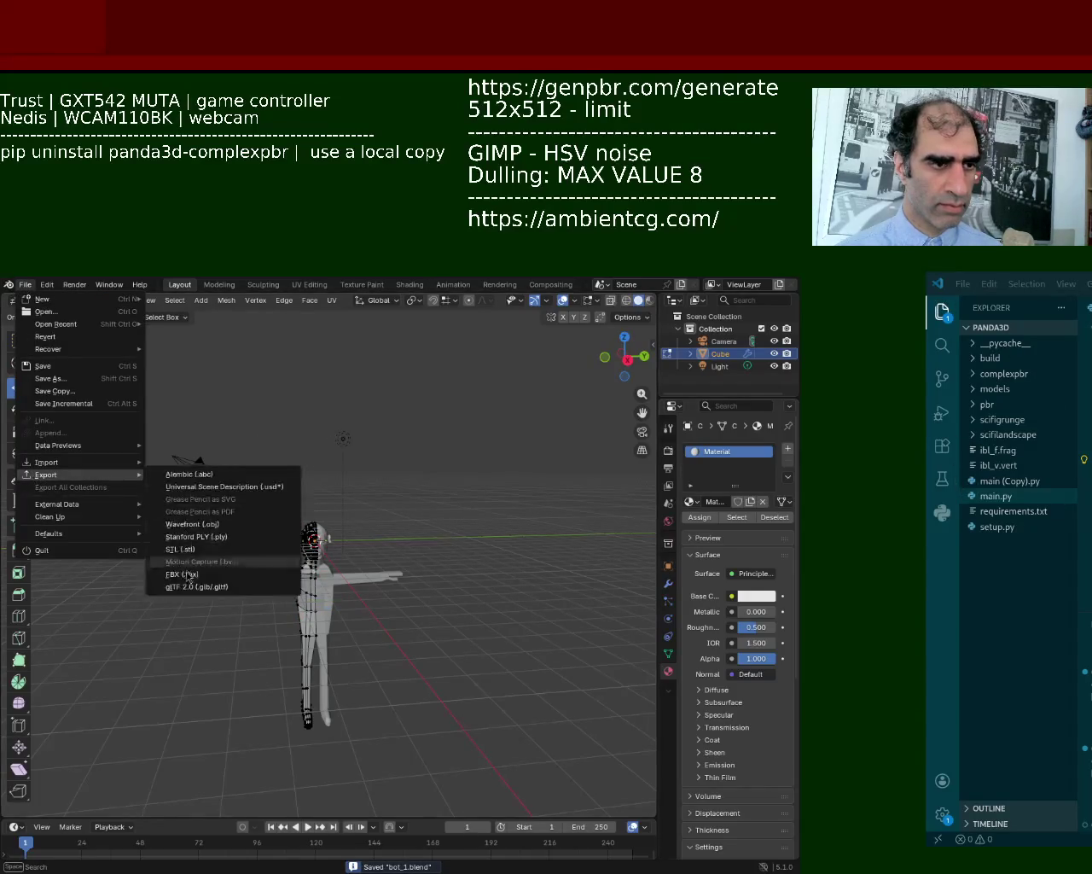
left_click(190, 587)
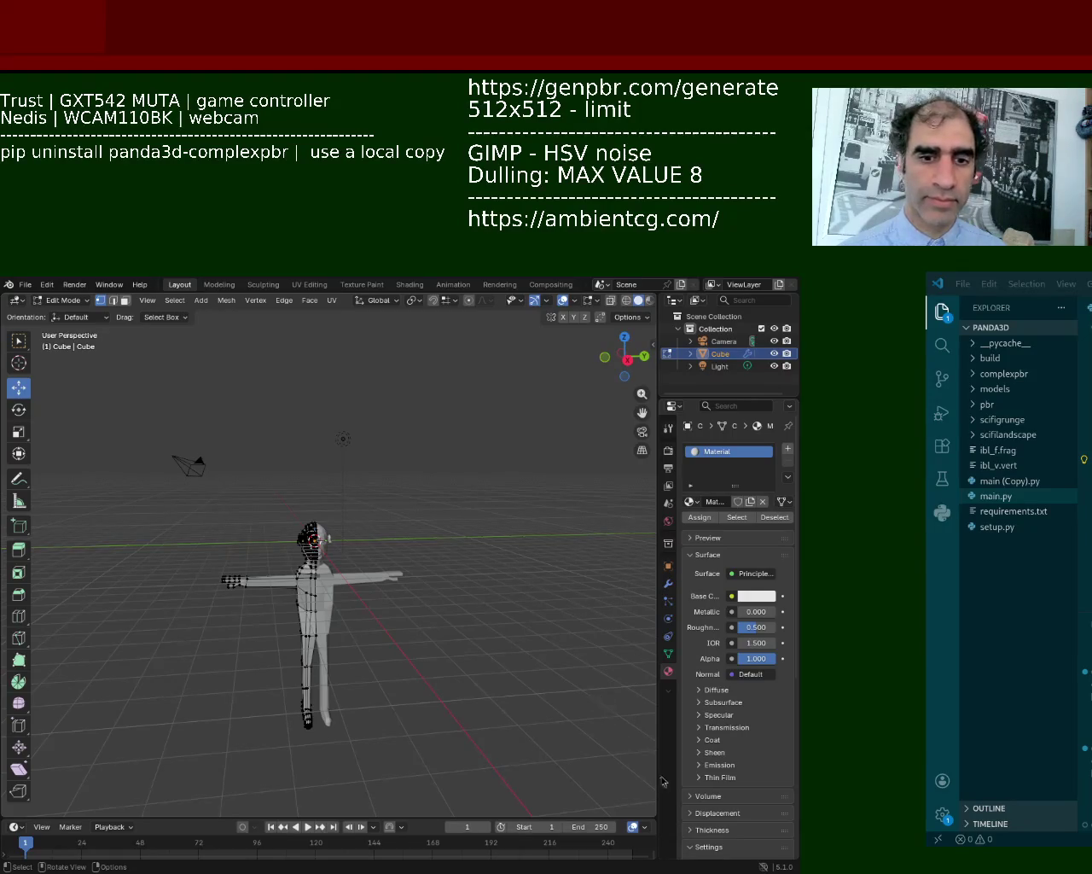
key("Tab")
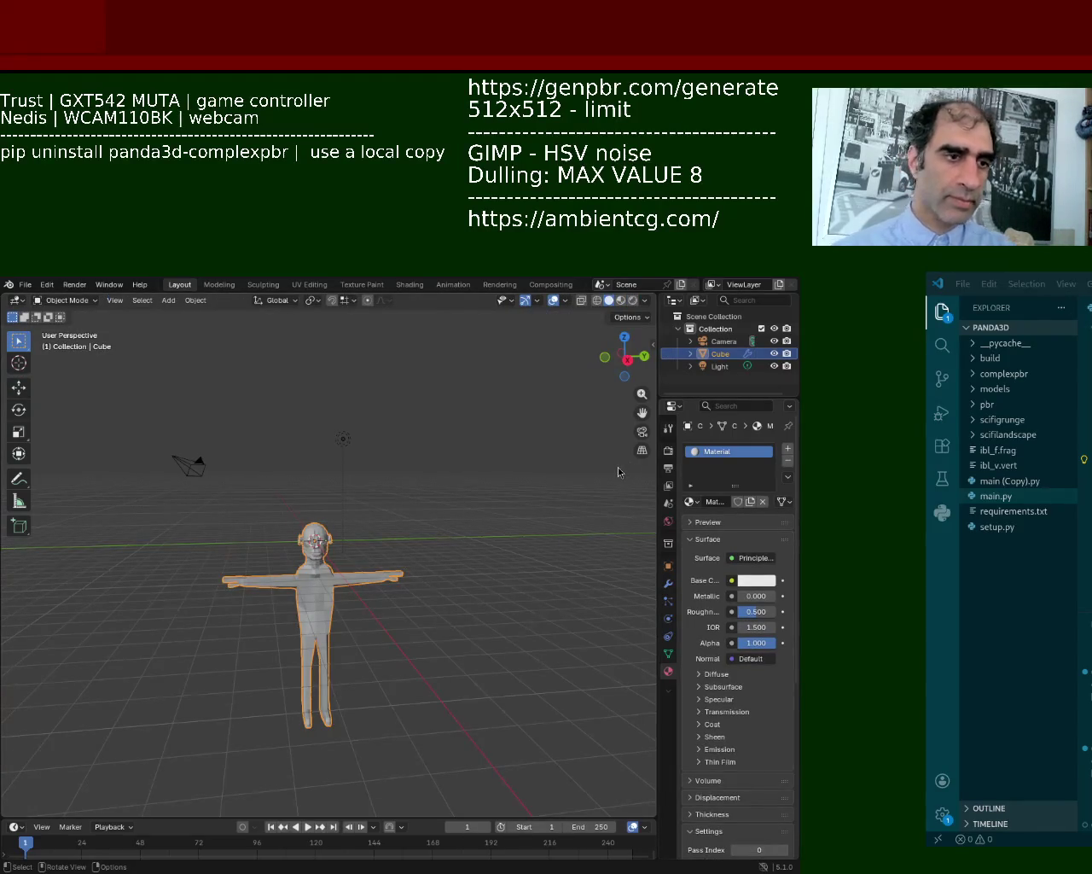
Center the VS Code window and ask Copilot to add models/bot_1.bam, clamped like the character.
left_click_drag(1006, 284, 161, 289)
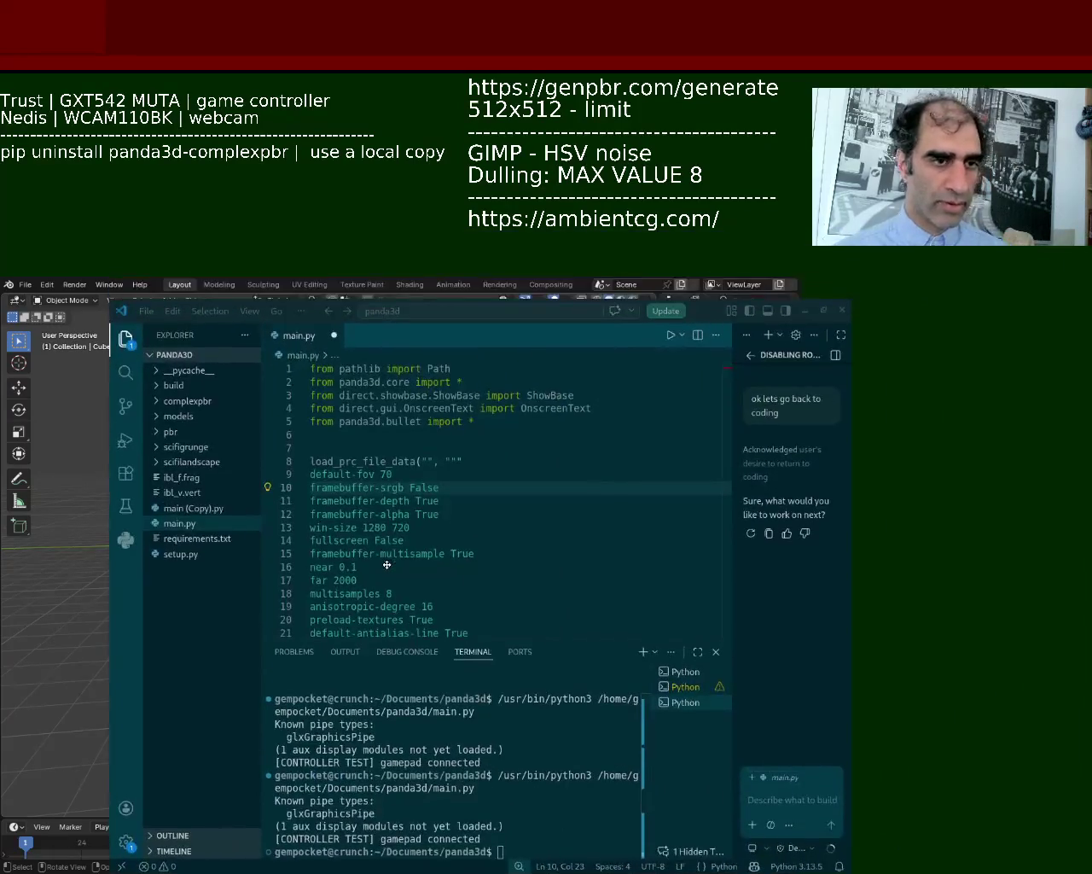
left_click_drag(342, 538, 261, 566)
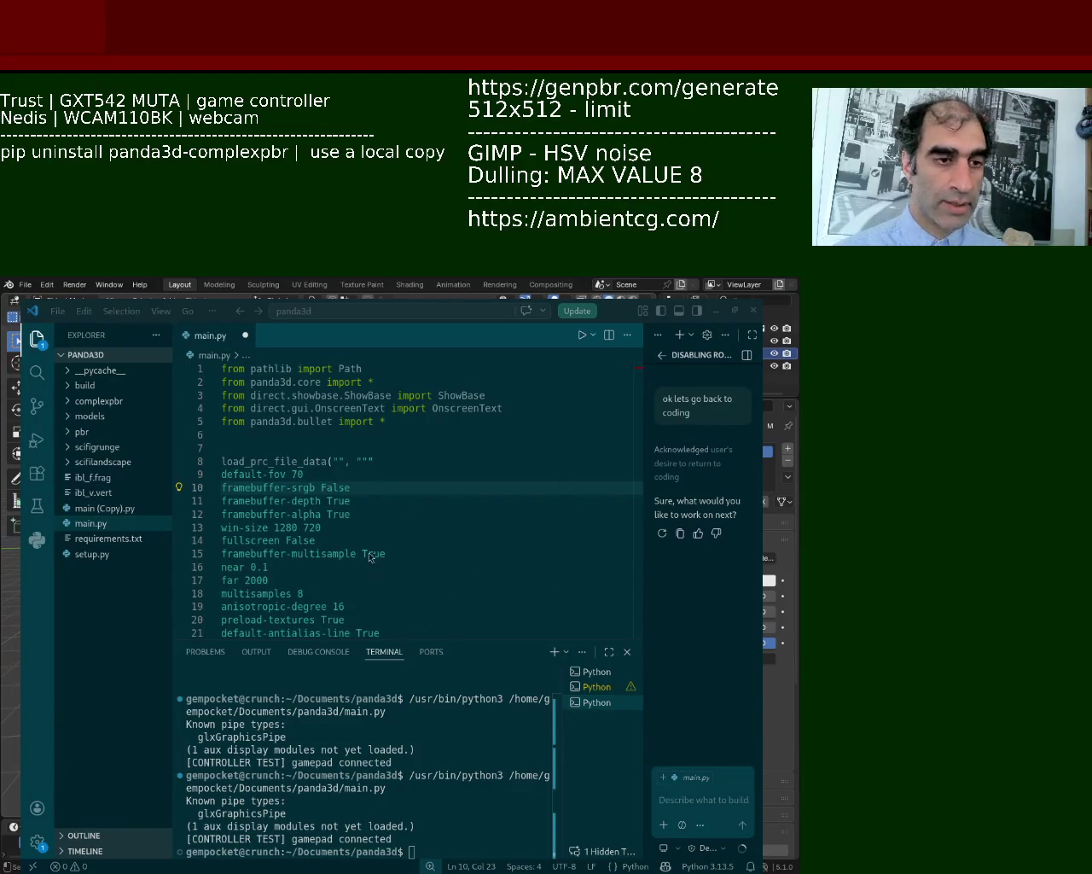
left_click(680, 789)
type("can you drop")
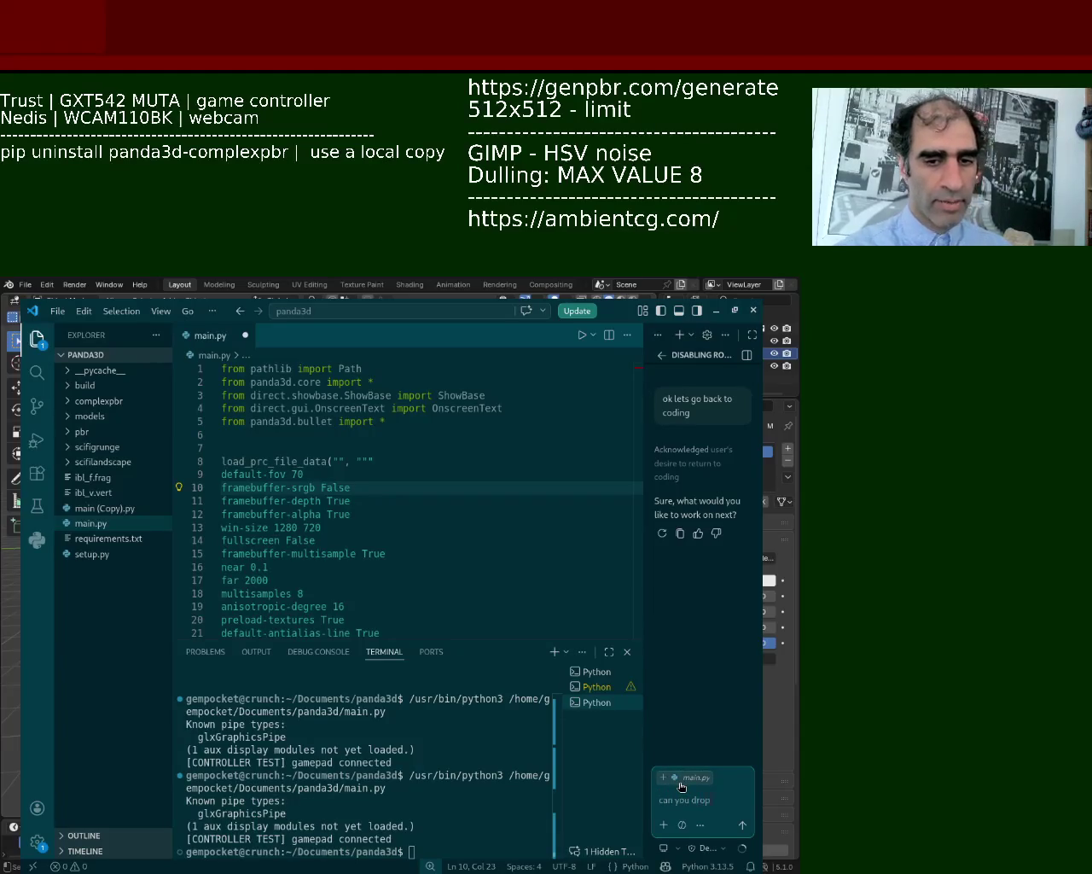
key("BackSpace")
type("models/bot_1.bam")
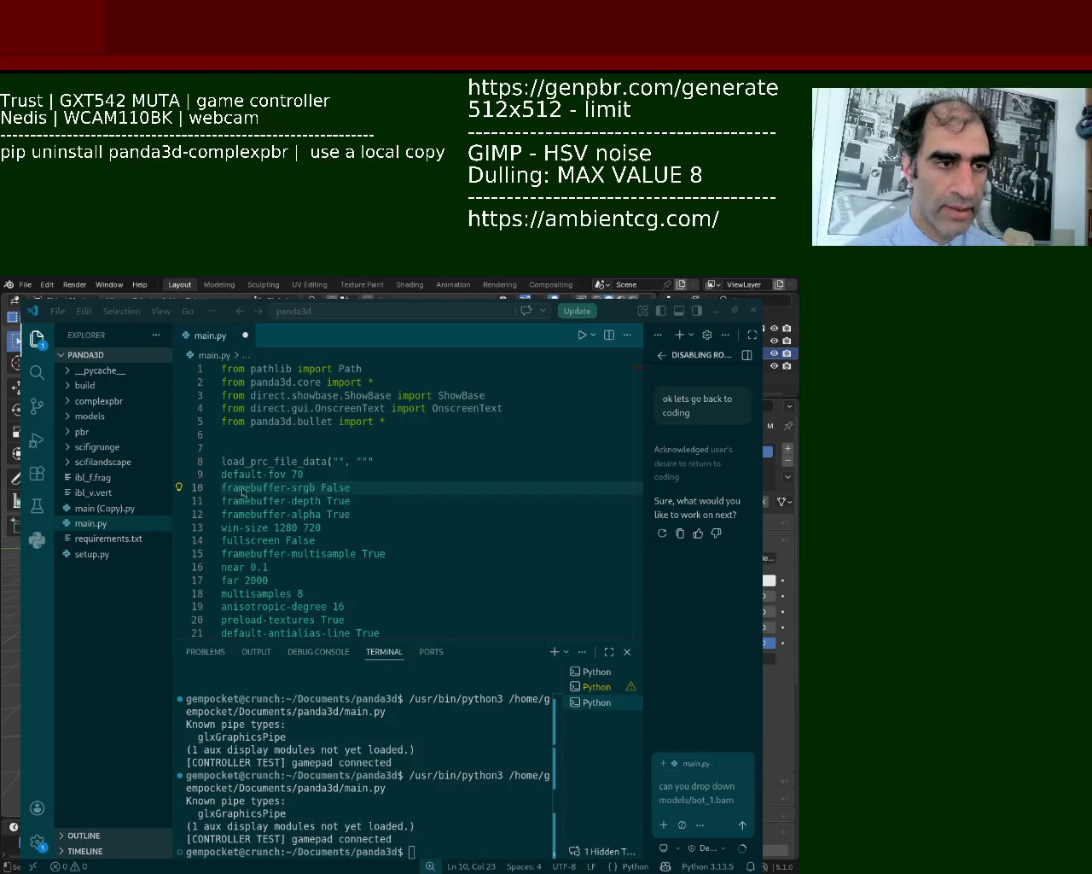
left_click(713, 819)
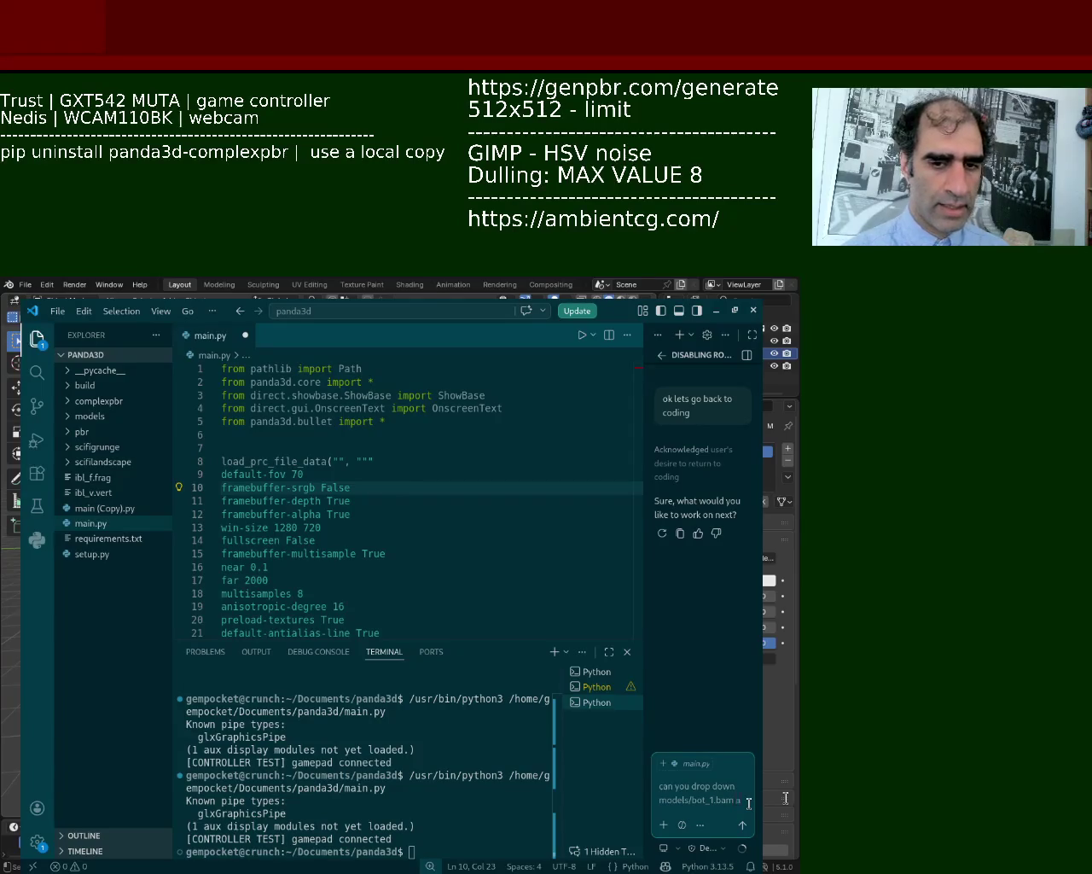
type("nd clamp it like")
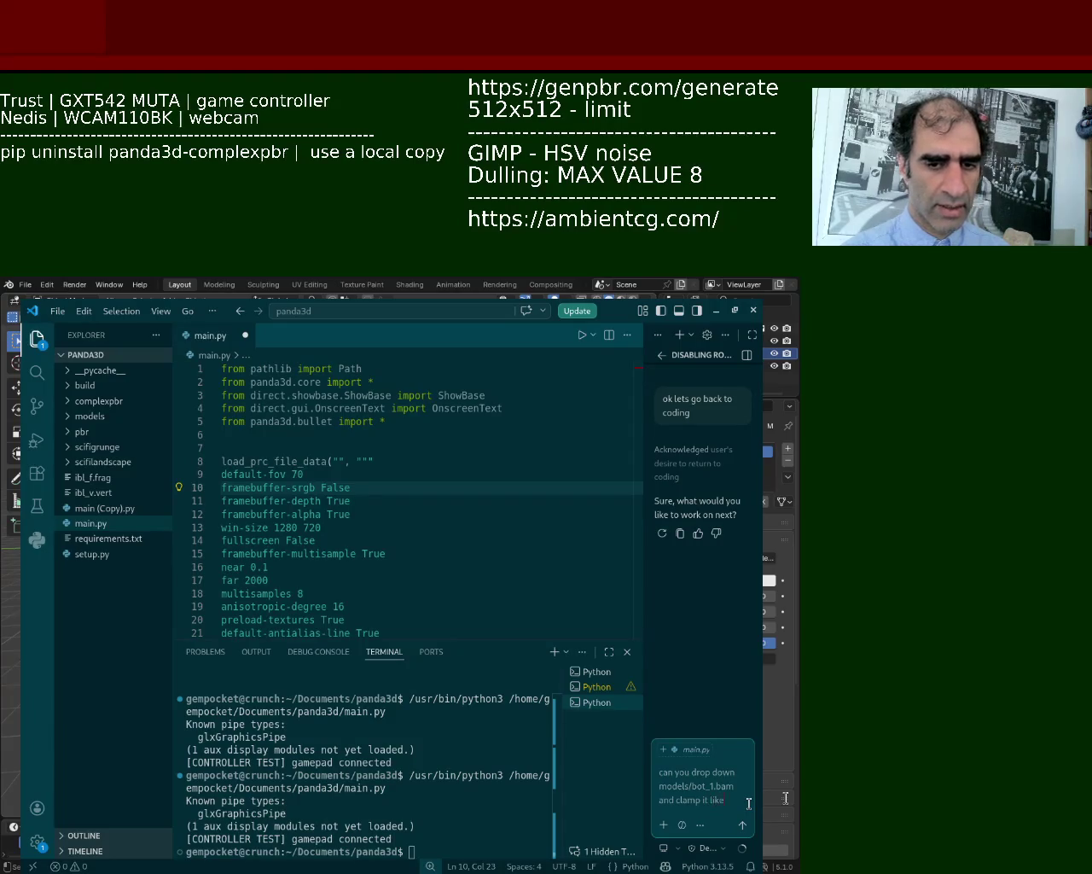
type(" the character")
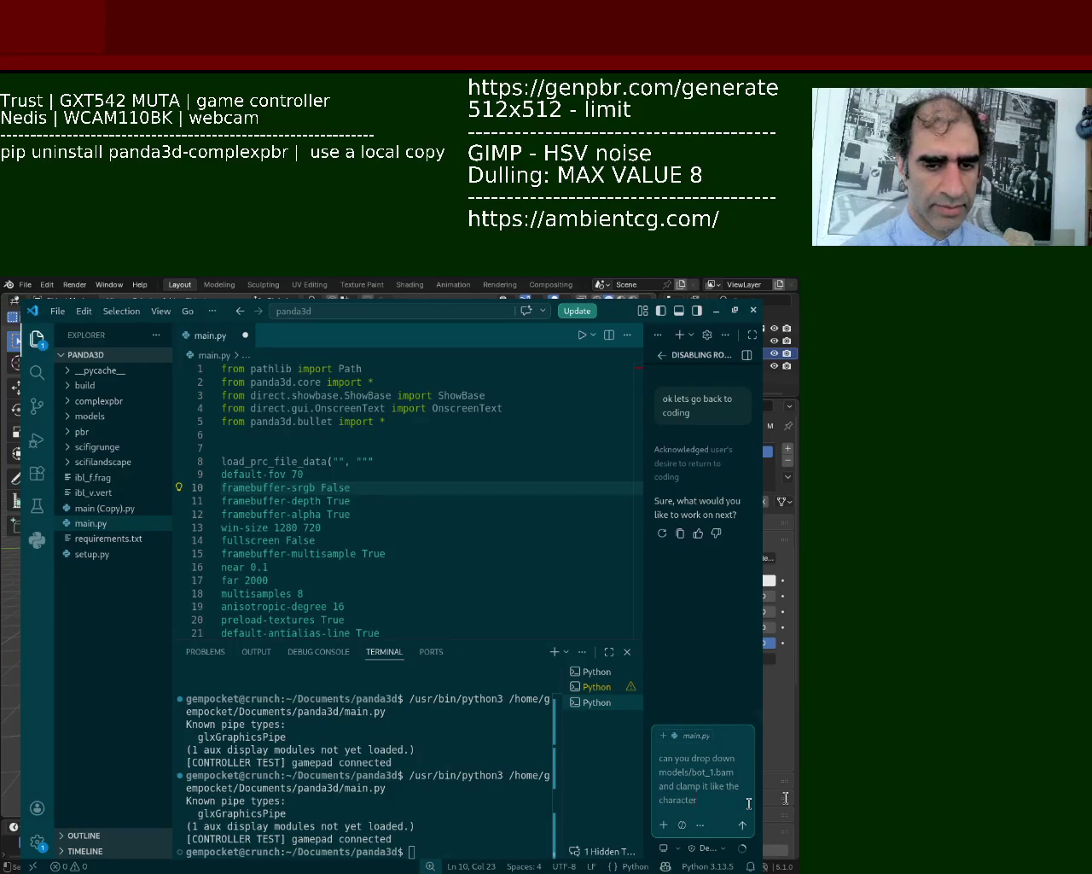
key("Return")
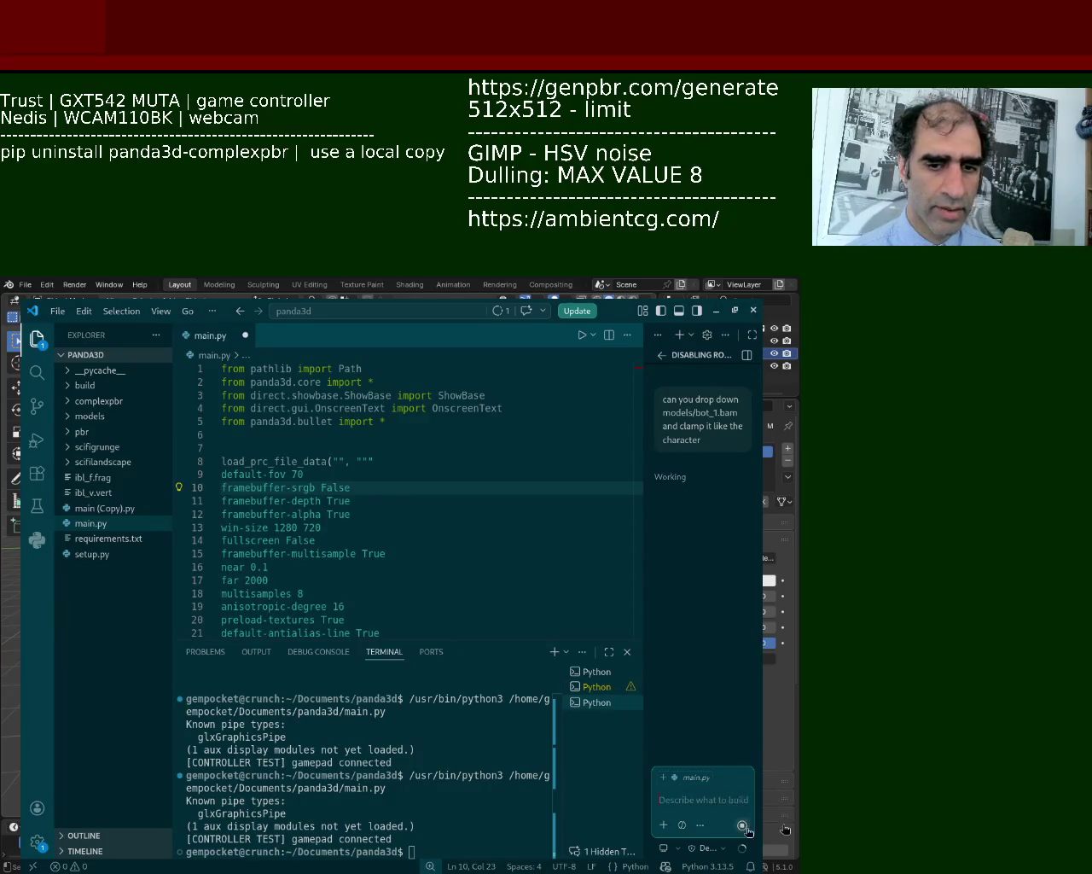
Tell the assistant the model path is models/bot_1/bot_1.bam.
type("no it was")
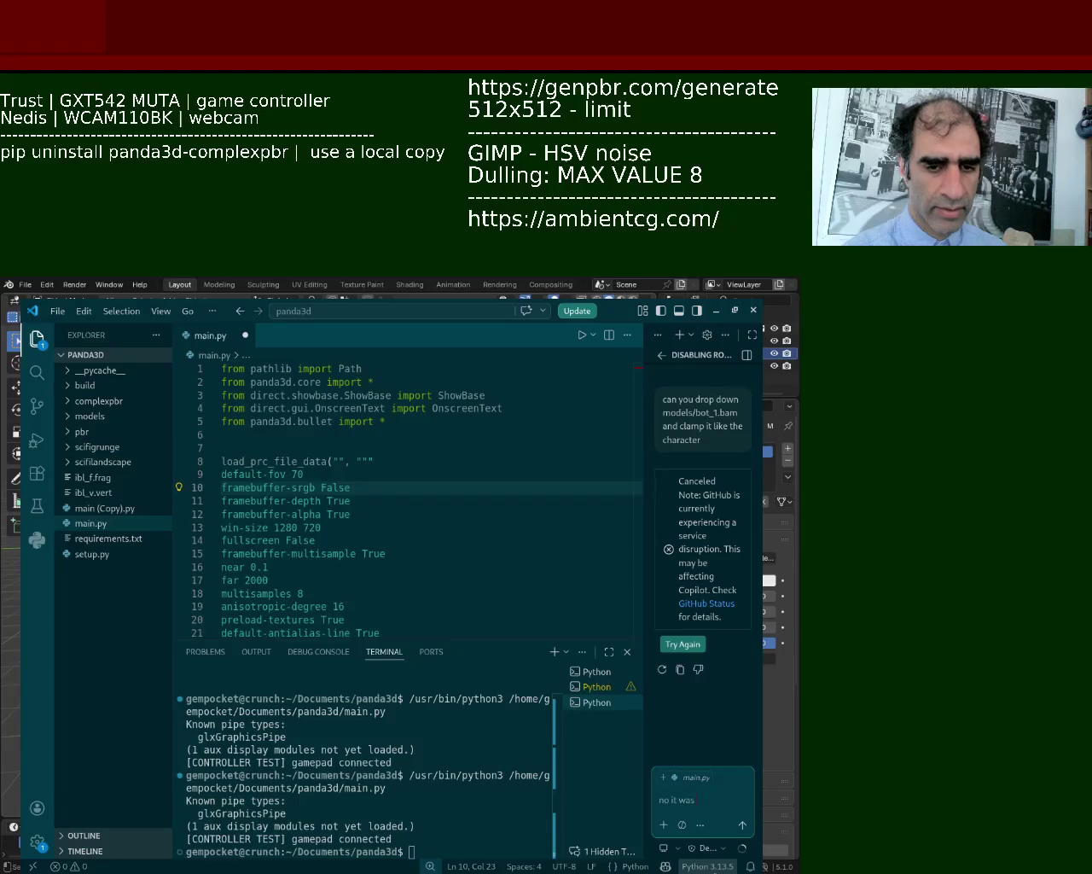
type("ot_1/bo")
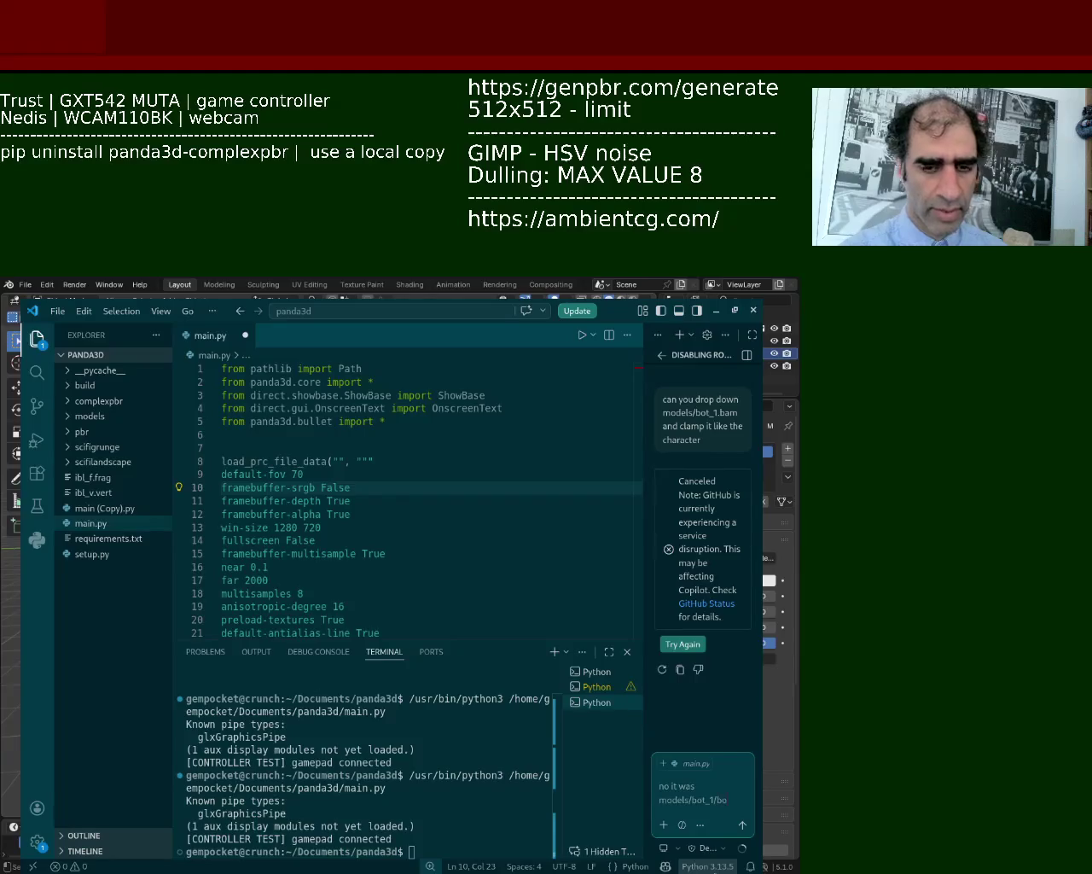
type("t_1.bam")
key("Return")
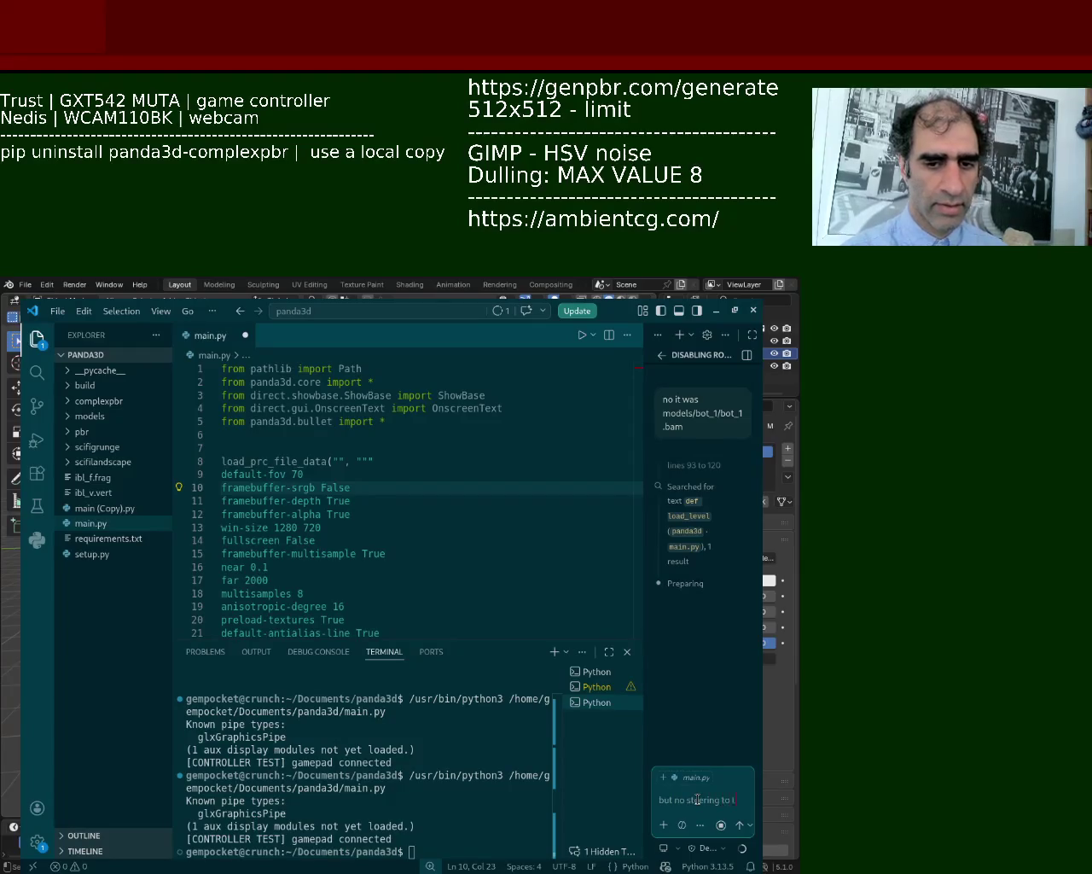
Ask the assistant for a bot without steering that runs only its own task.
type("he bot, just a object")
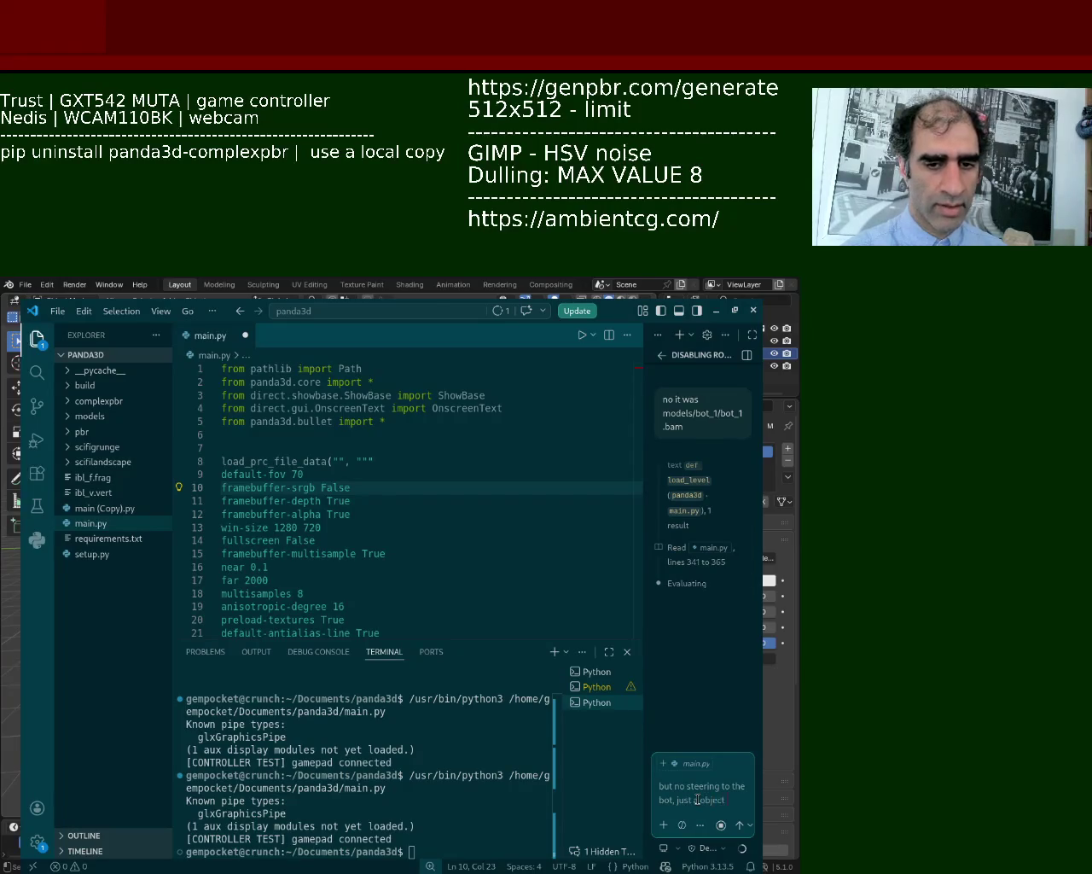
type(" withi")
key("BackSpace")
type("its own task that i will")
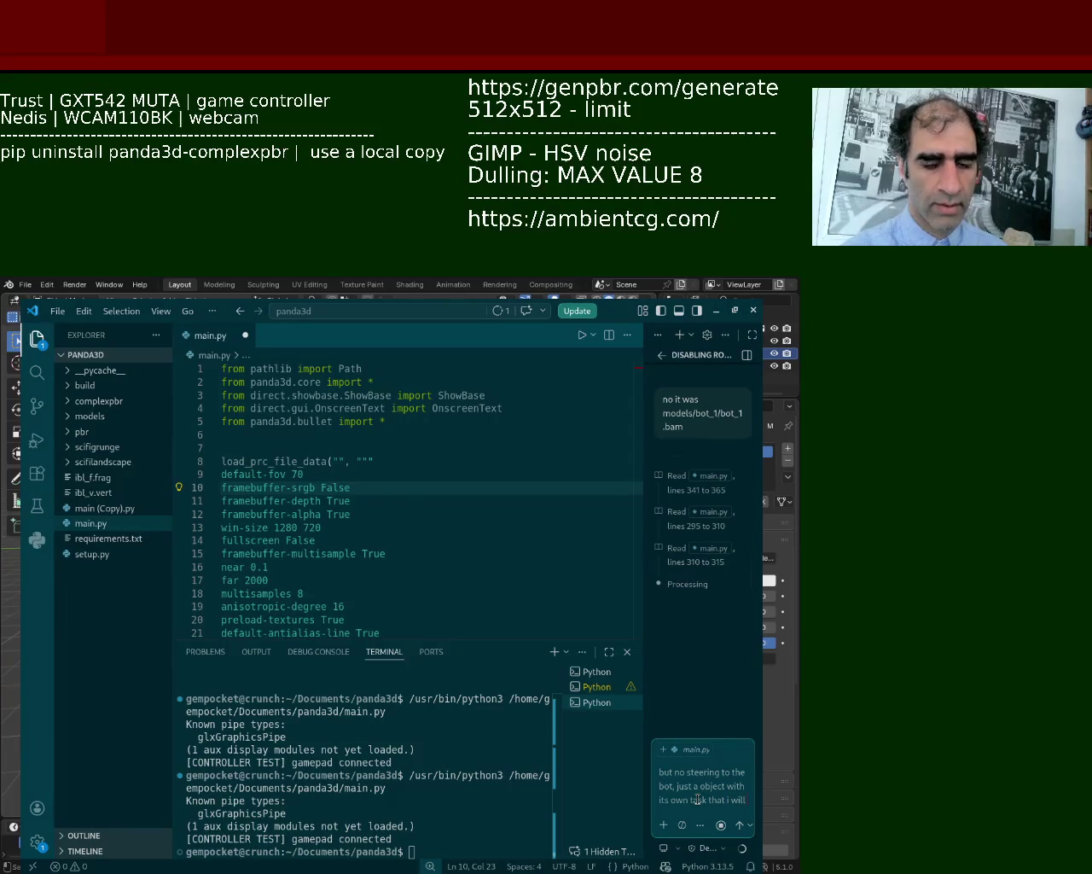
type("f")
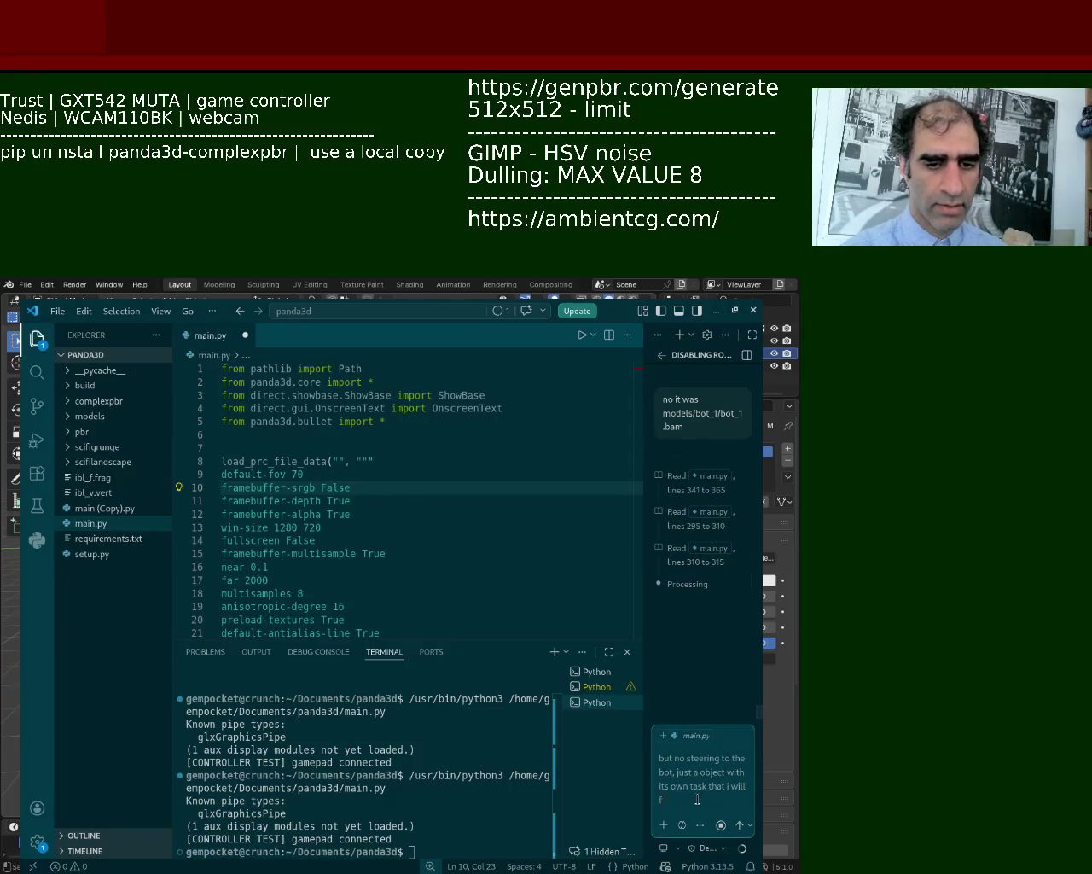
type("uter")
key("Return")
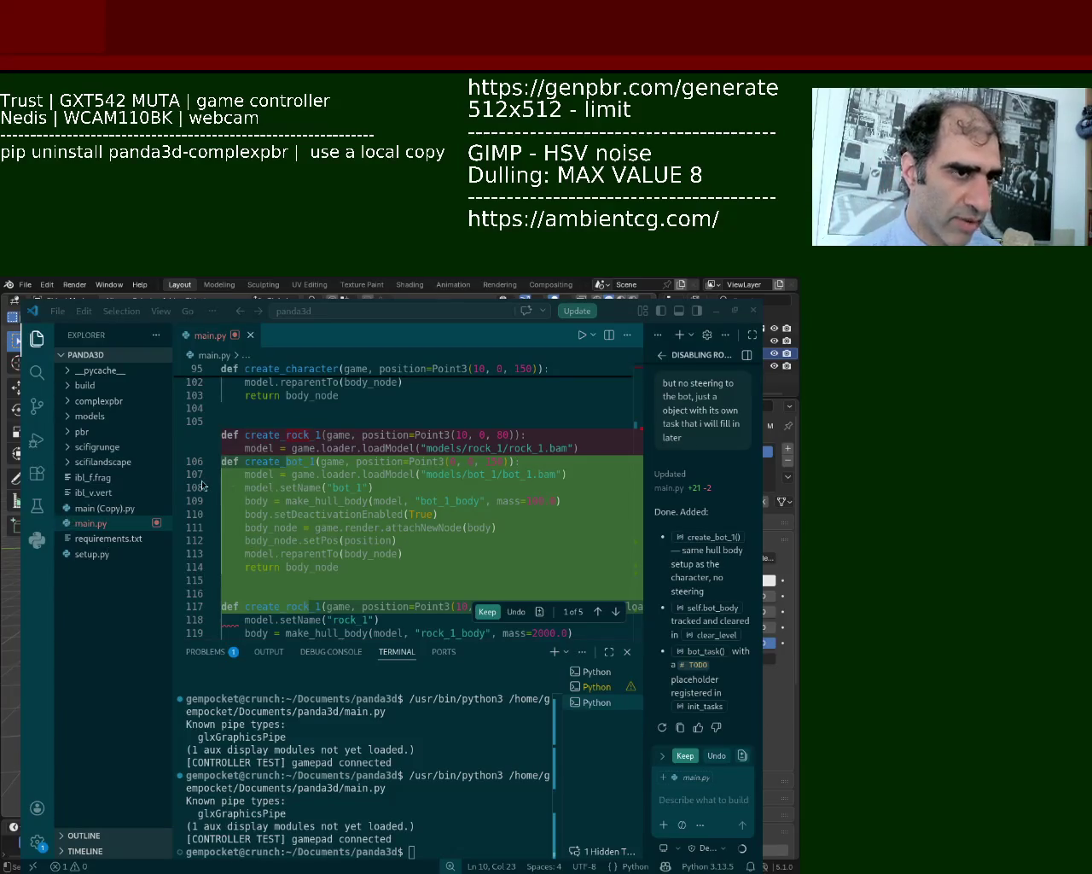
mouse_move(427, 512)
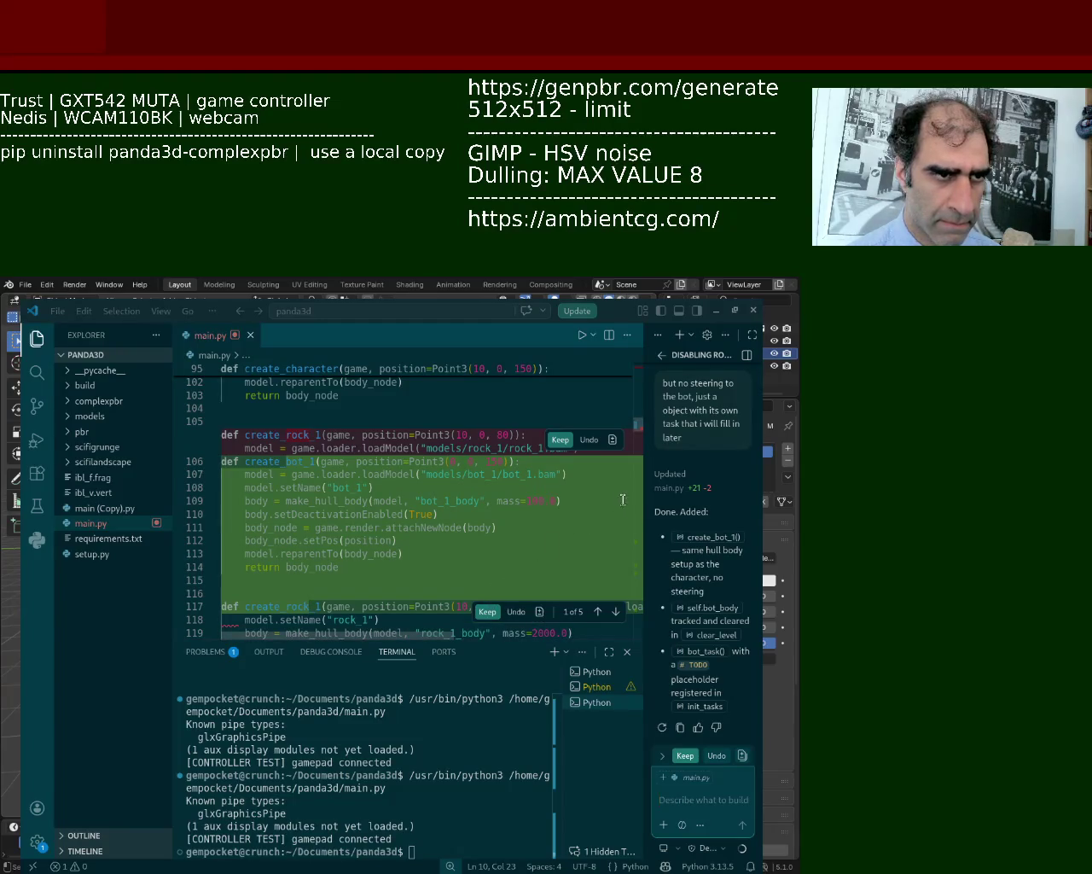
Review the inline diff in main.py and keep Copilot's create_bot_1 and bot_task edits.
mouse_move(635, 421)
left_mouse_down()
mouse_move(641, 392)
mouse_move(645, 440)
left_mouse_up()
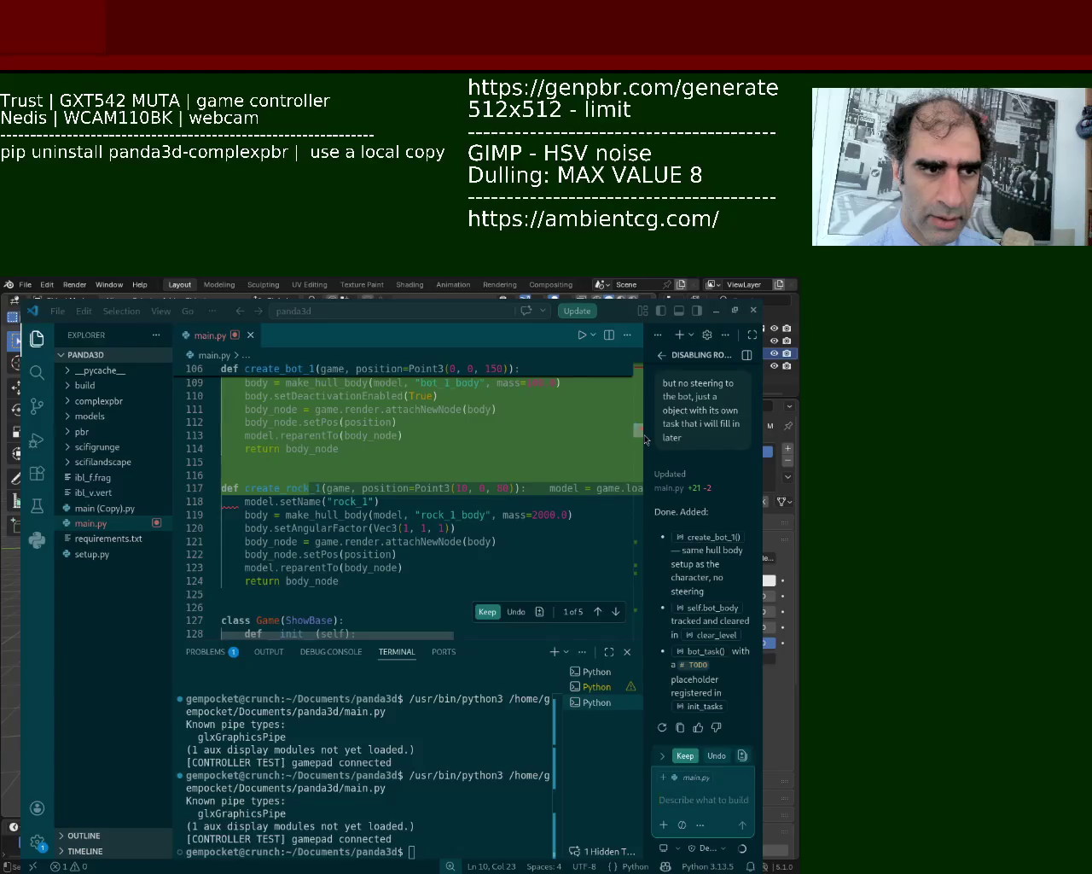
left_click(494, 611)
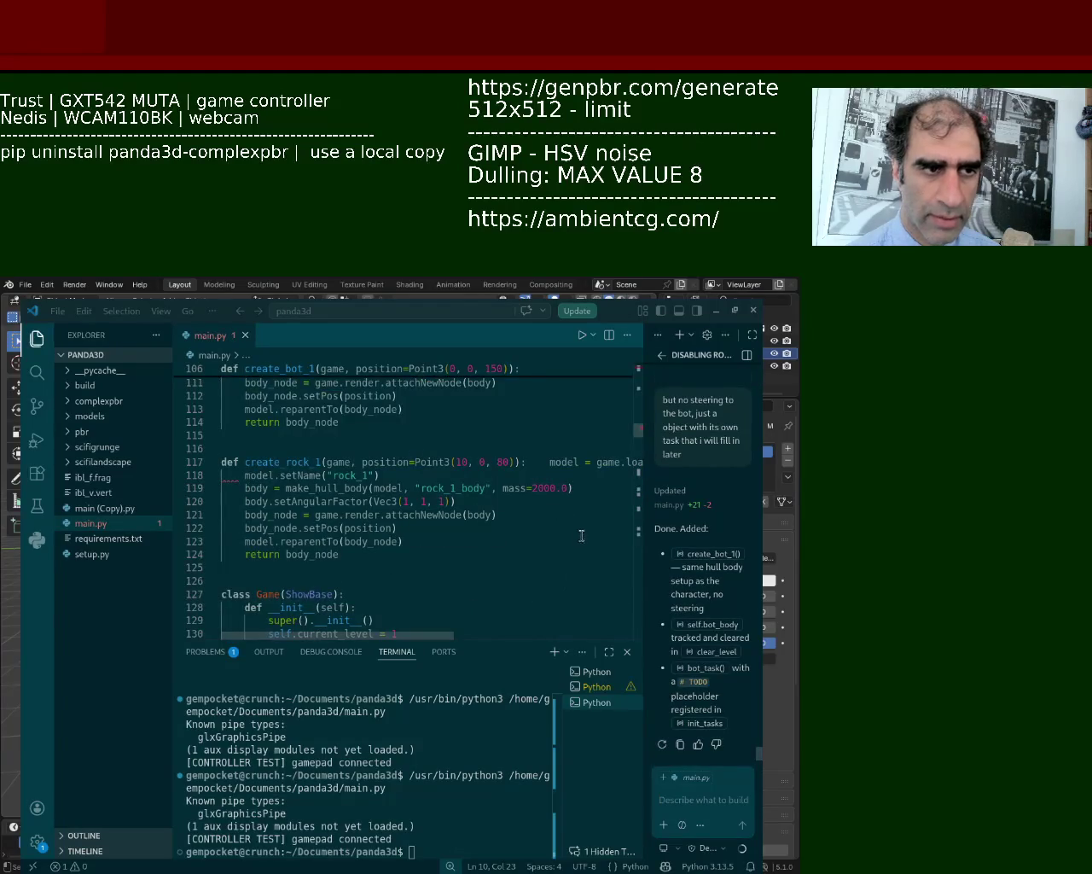
Run main.py, send the line-118 IndentationError to Copilot, keep its fix, and rerun the game.
left_click(580, 337)
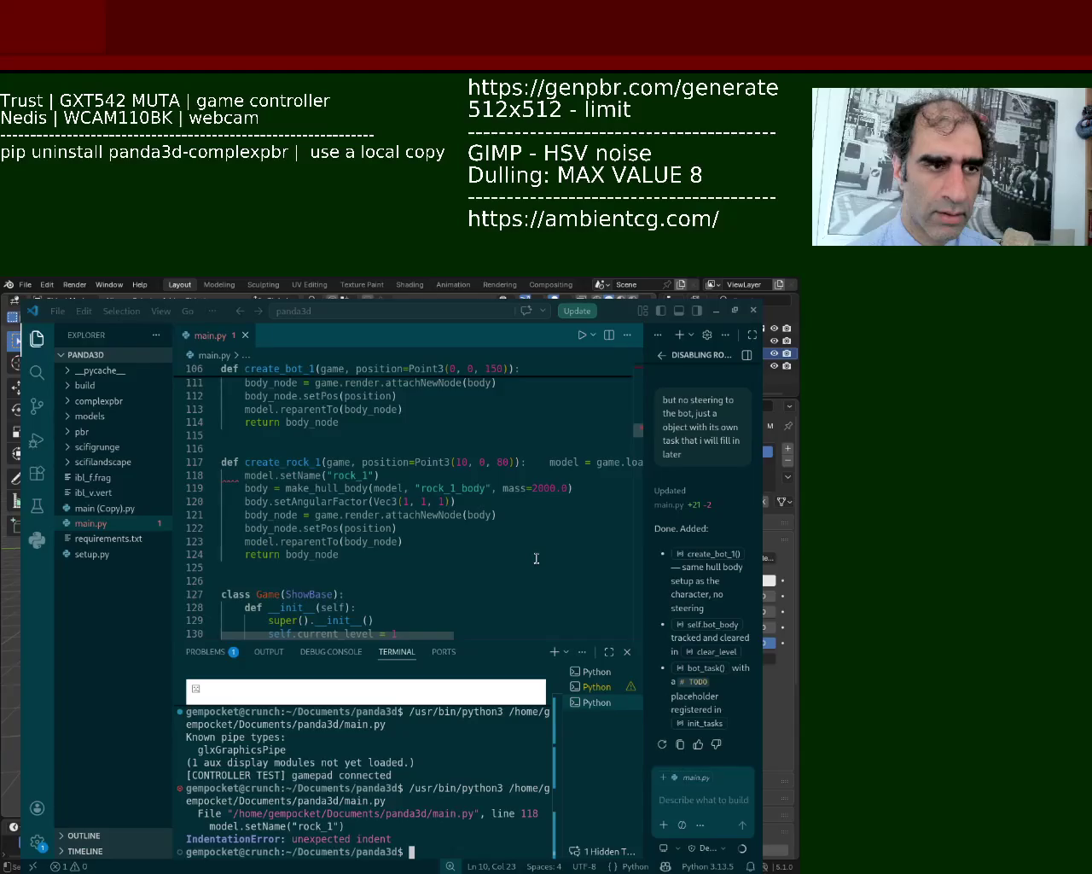
left_click_drag(413, 852, 189, 759)
key("ctrl+shift+c")
left_click(688, 805)
key("ctrl+v")
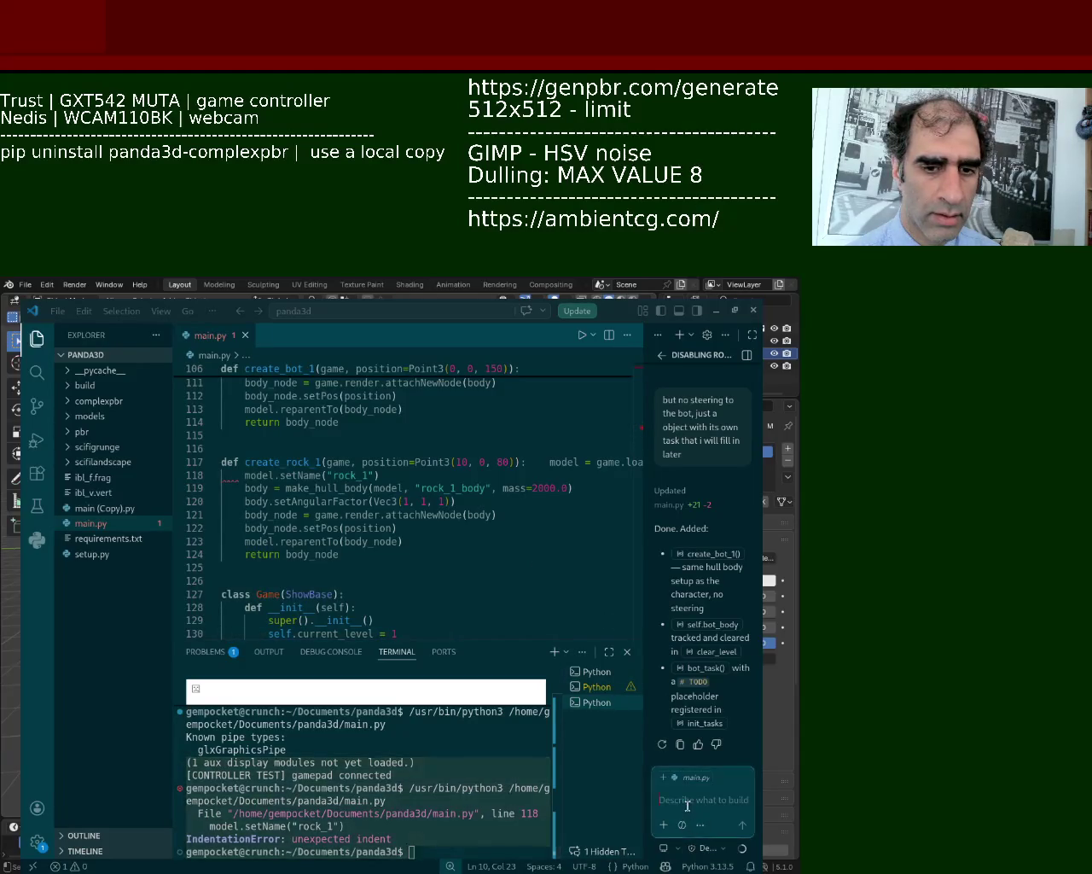
key("Return")
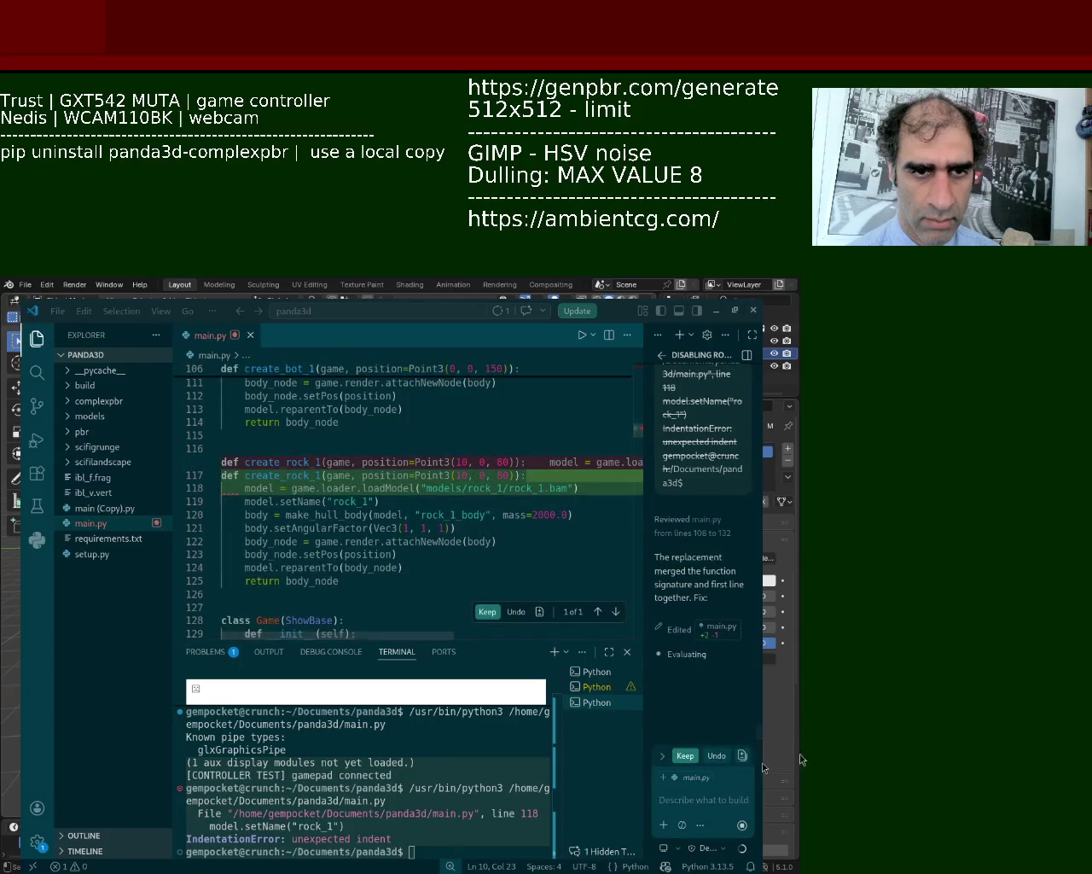
left_click(487, 611)
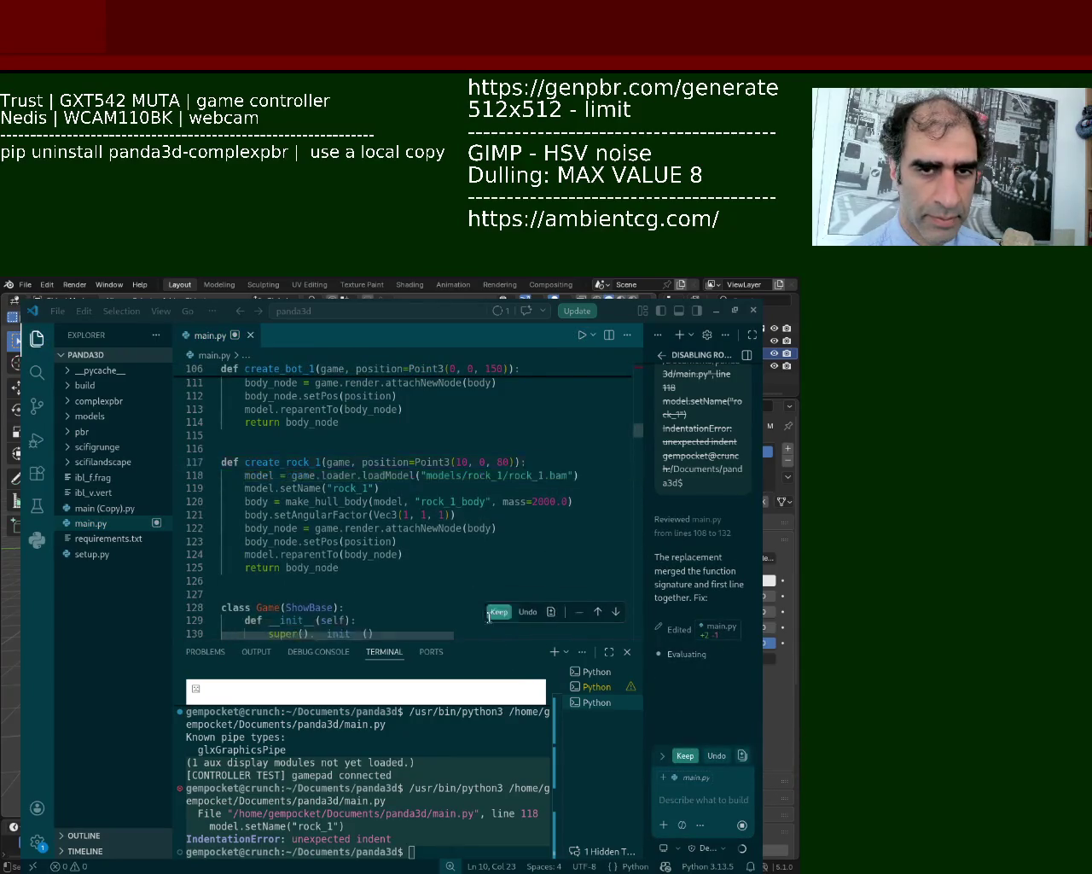
left_click(581, 335)
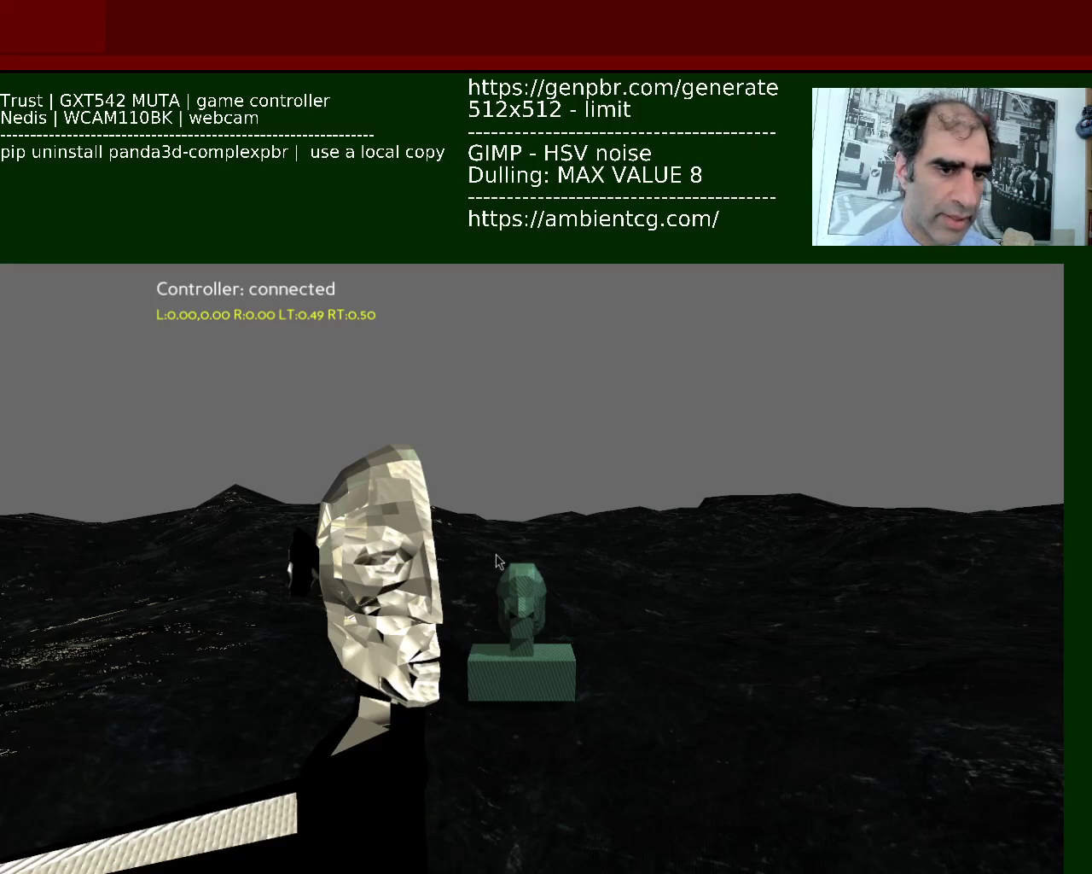
Close the Panda3D game window to return to VS Code.
key("Escape")
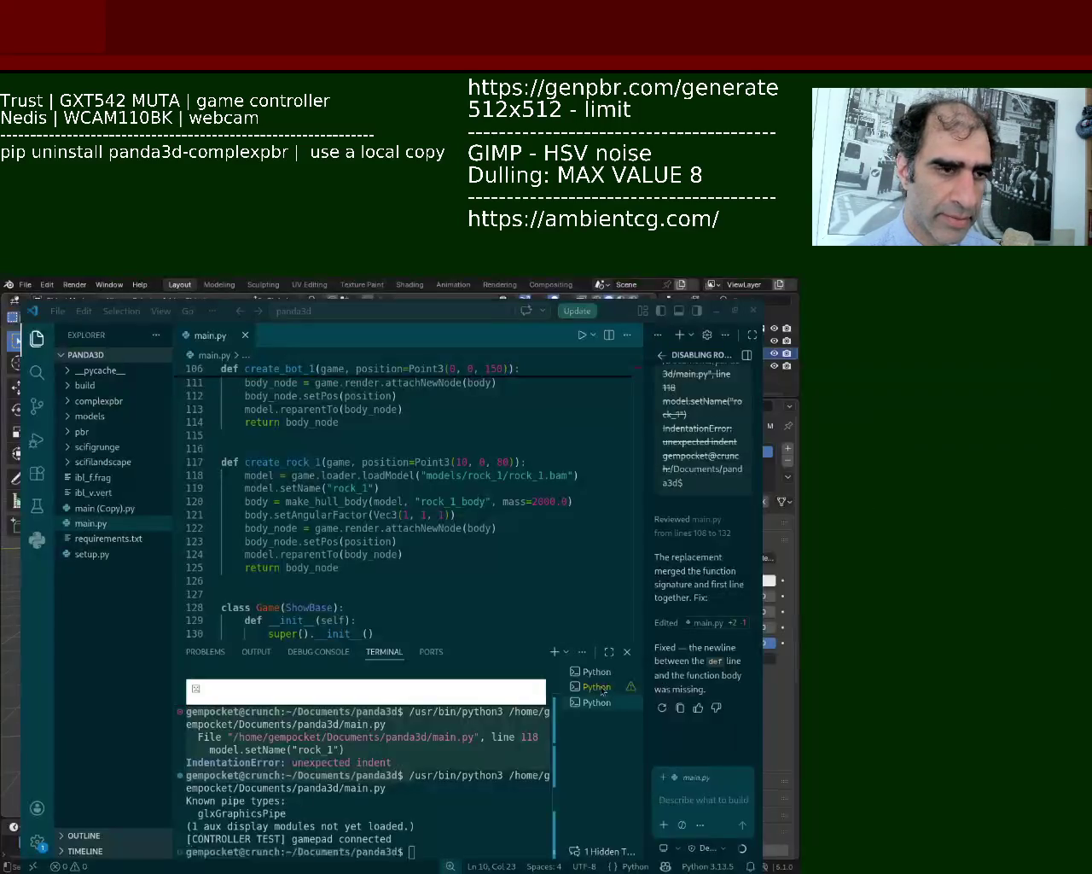
In Blender, apply the bot's Mirror modifier and save bot_1.blend.
key("super+Right")
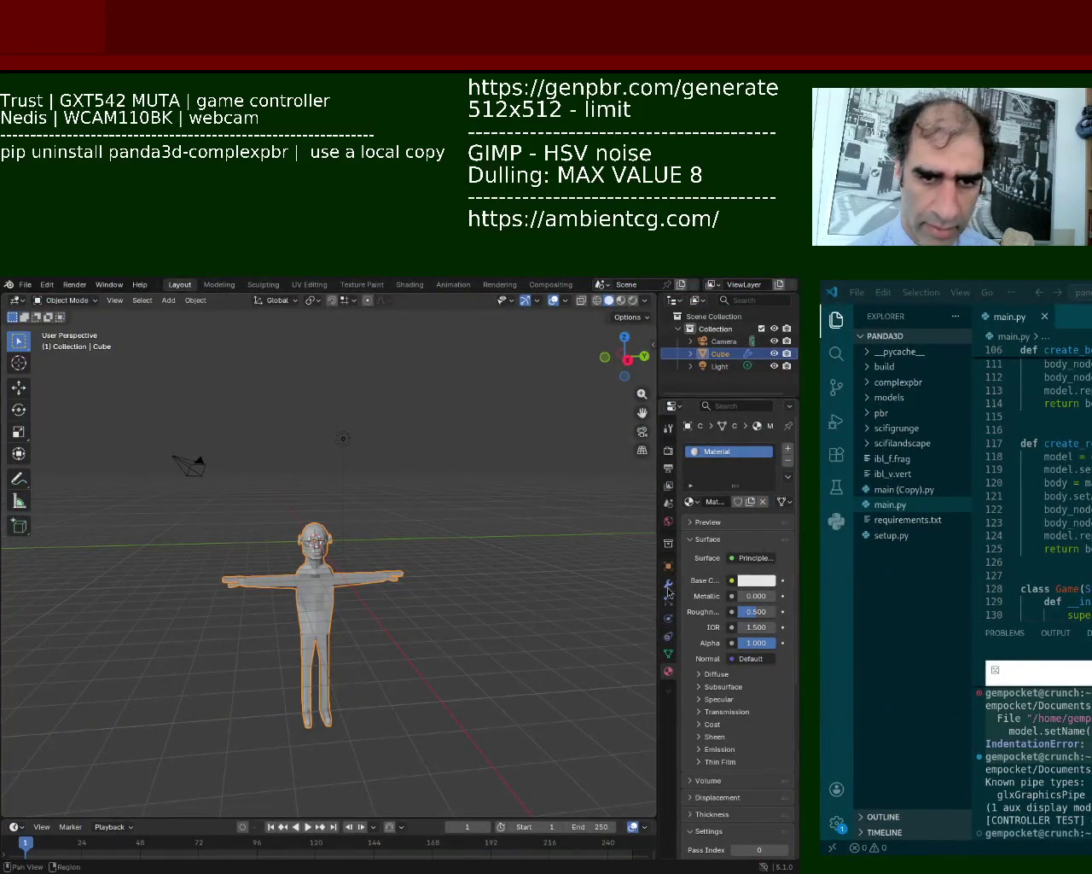
left_click(668, 585)
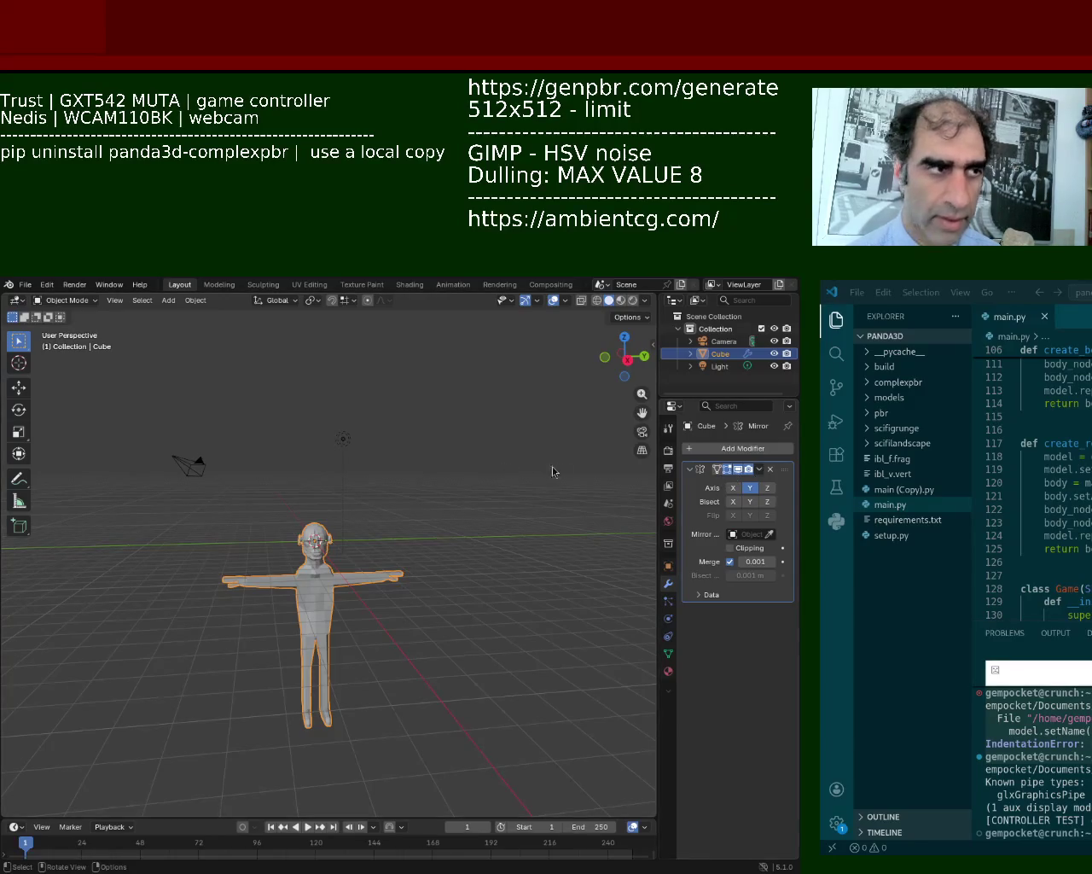
left_click(756, 471)
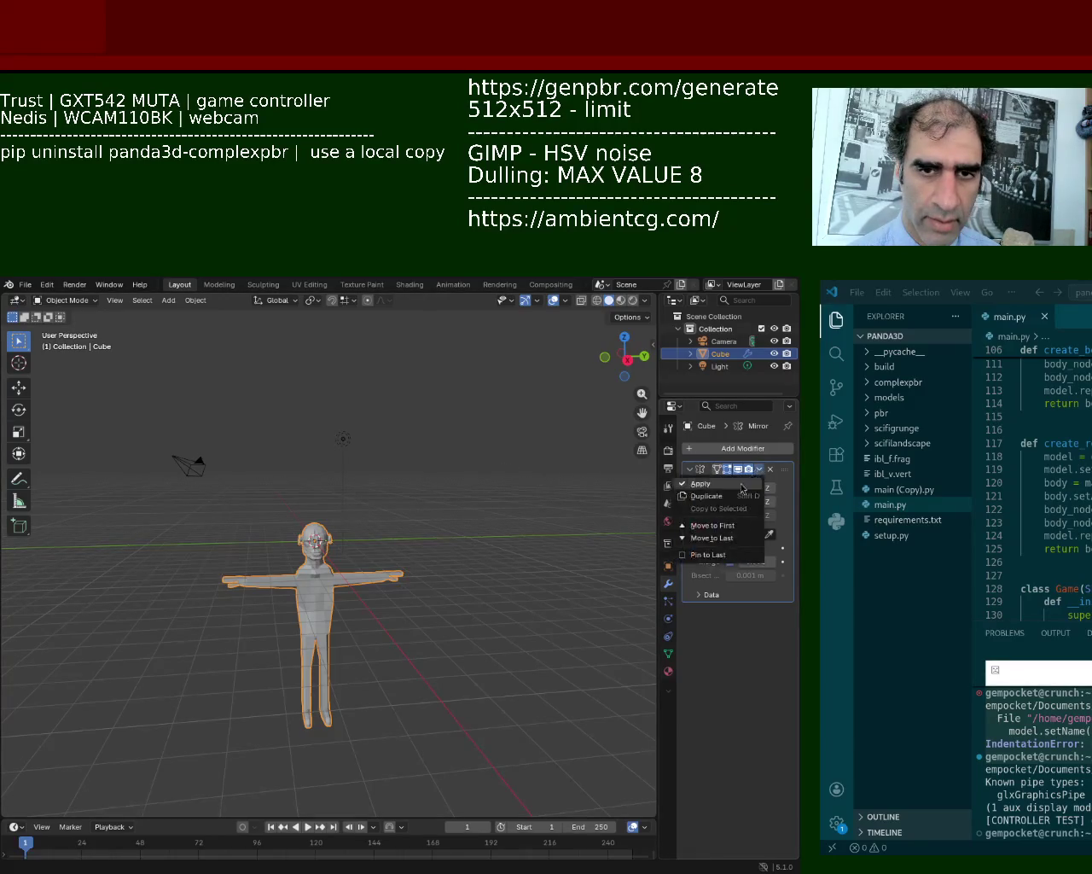
left_click(708, 483)
key("ctrl+s")
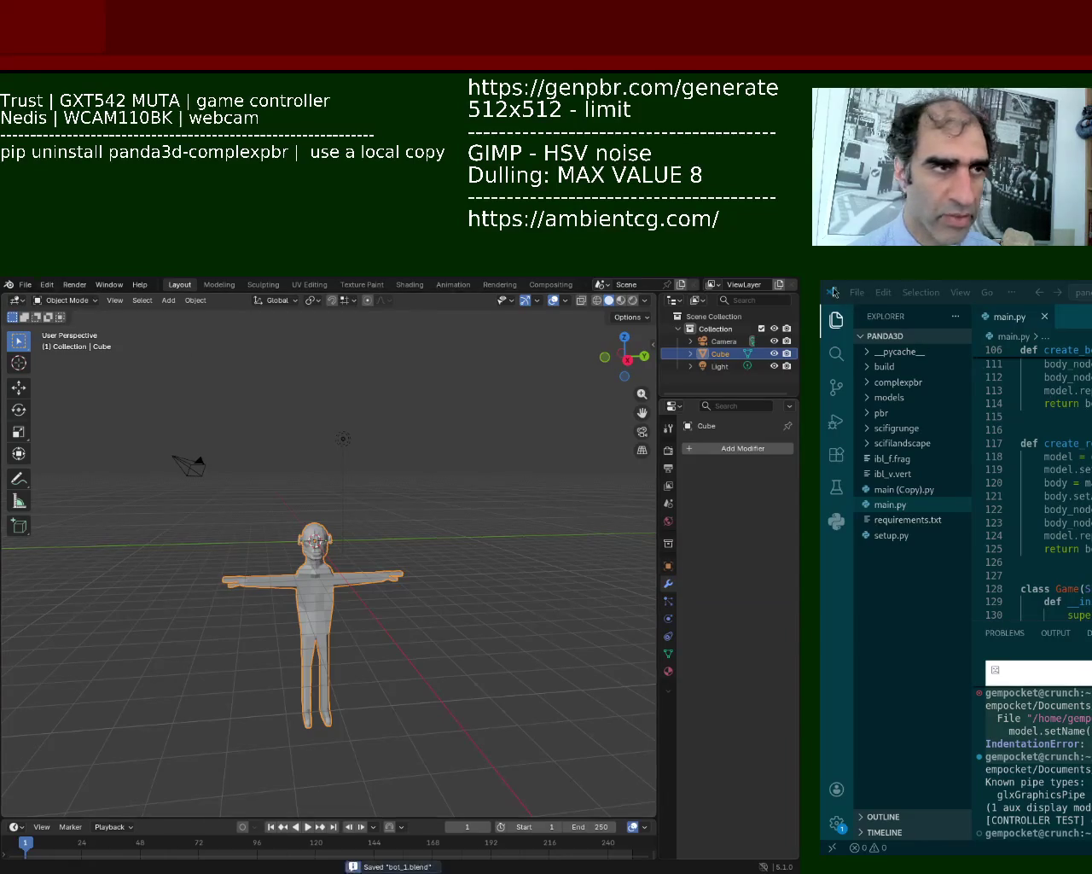
Look at the export formats without exporting, then return to VS Code.
left_click(25, 285)
mouse_move(47, 475)
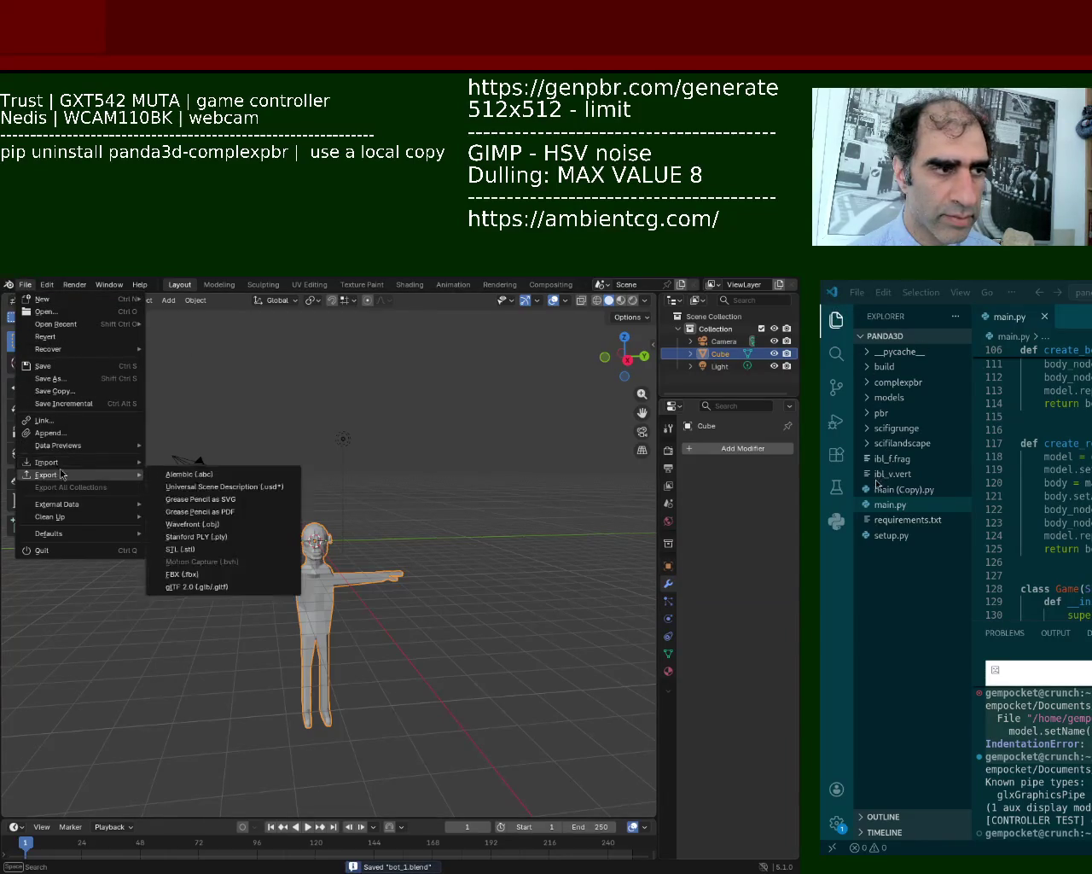
key("Escape")
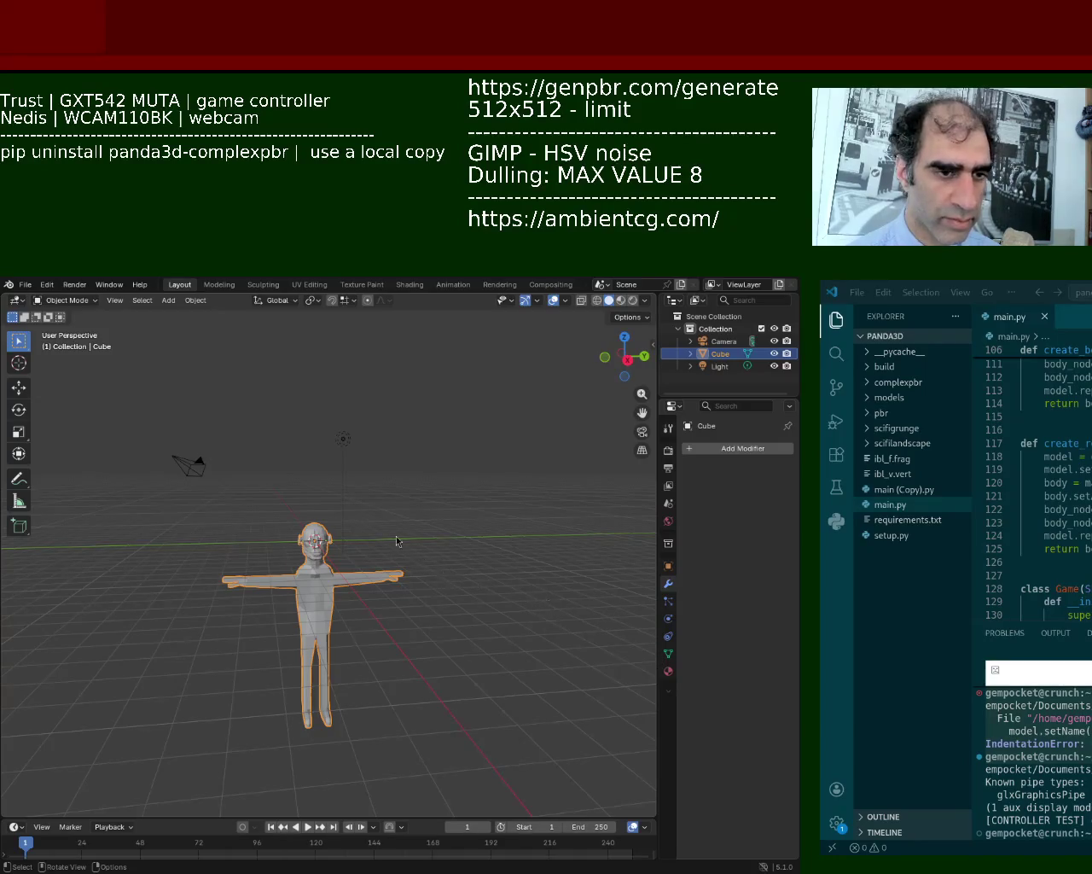
left_click(1087, 444)
Rerun main.py from VS Code so the updated bot appears beside the rock.
key("F5")
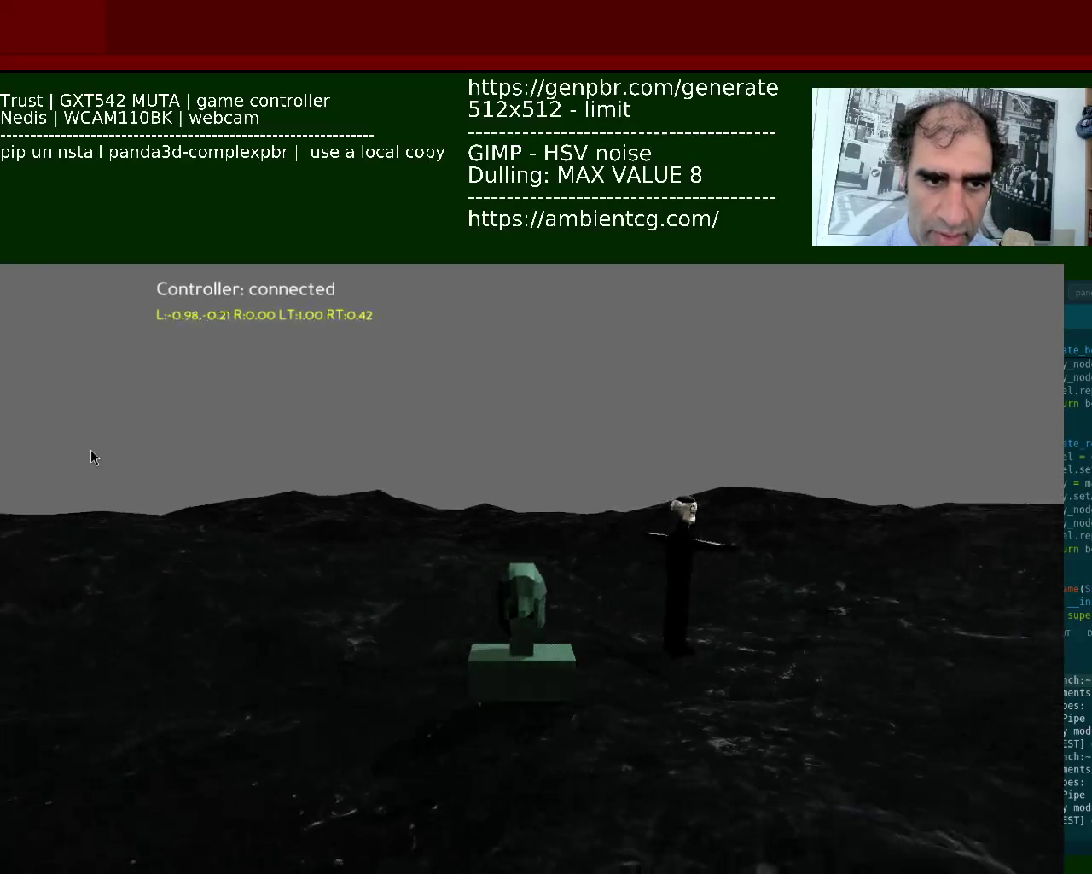
Move the game window fully on screen to view the bot behind the green rock, then close it.
left_click_drag(516, 519, 544, 487, "alt")
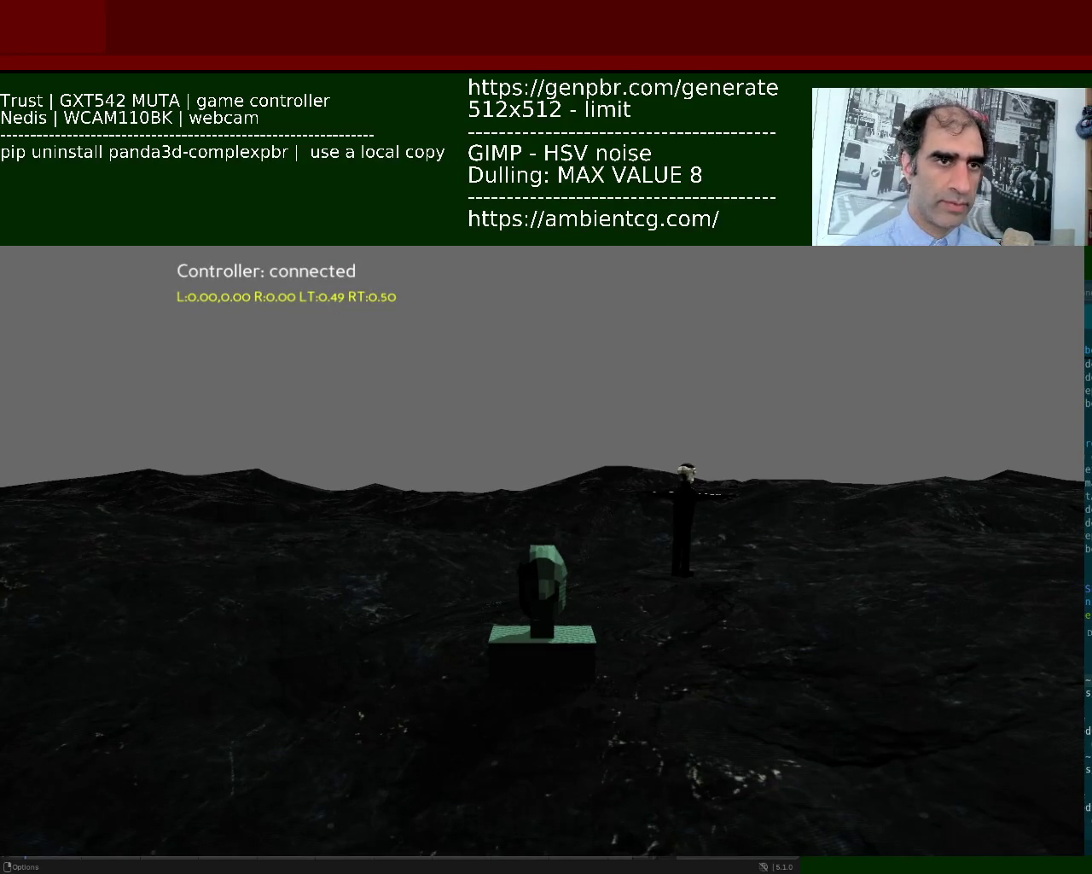
left_click_drag(428, 560, 449, 348, "alt")
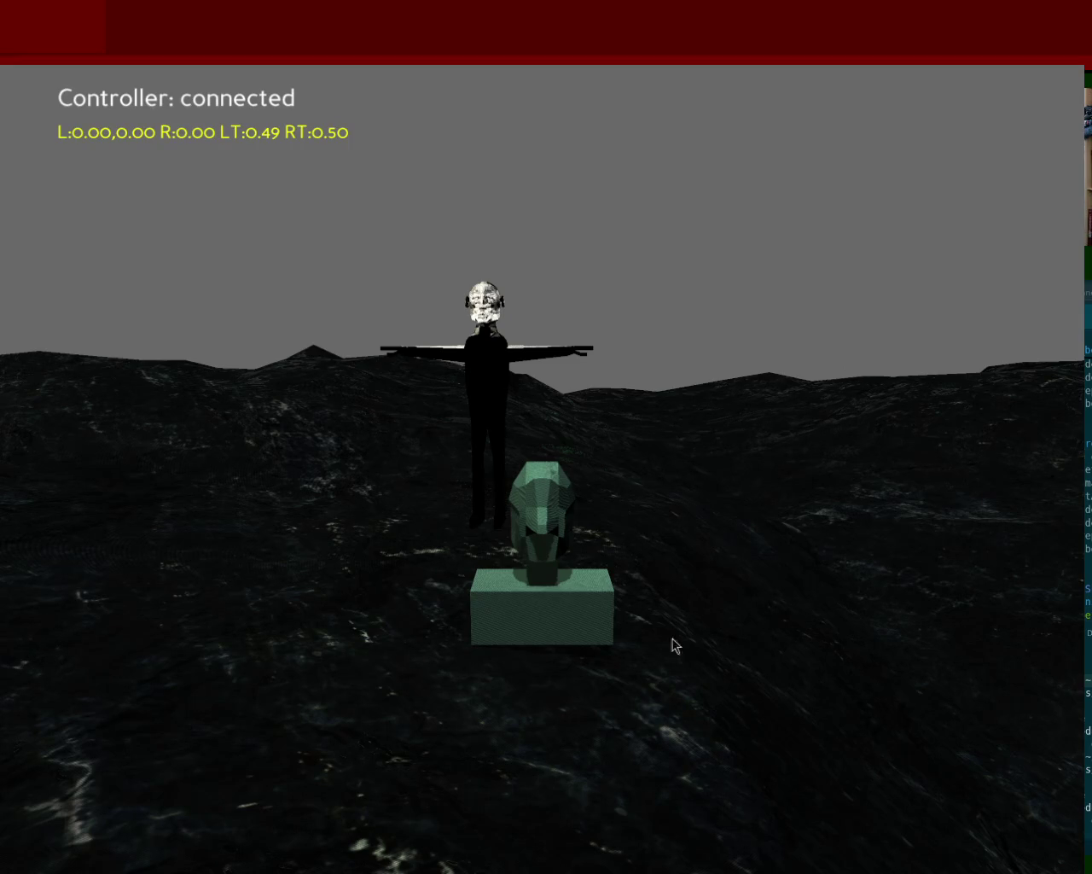
key("Escape")
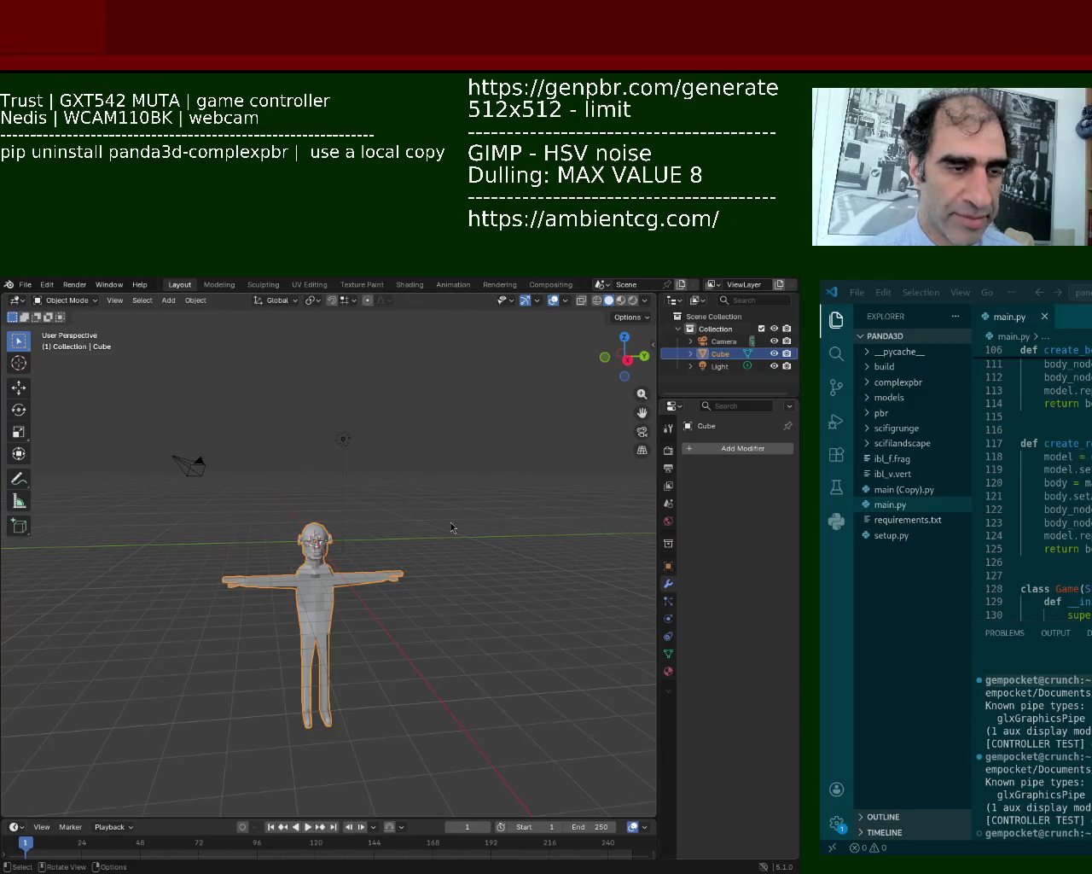
Switch to a see-through wireframe, orthographic side view of the bot's head and select around the left ear.
scroll(418, 459, "up", 5)
mouse_move(276, 505)
middle_mouse_down()
mouse_move(368, 517)
mouse_move(264, 503)
middle_mouse_up()
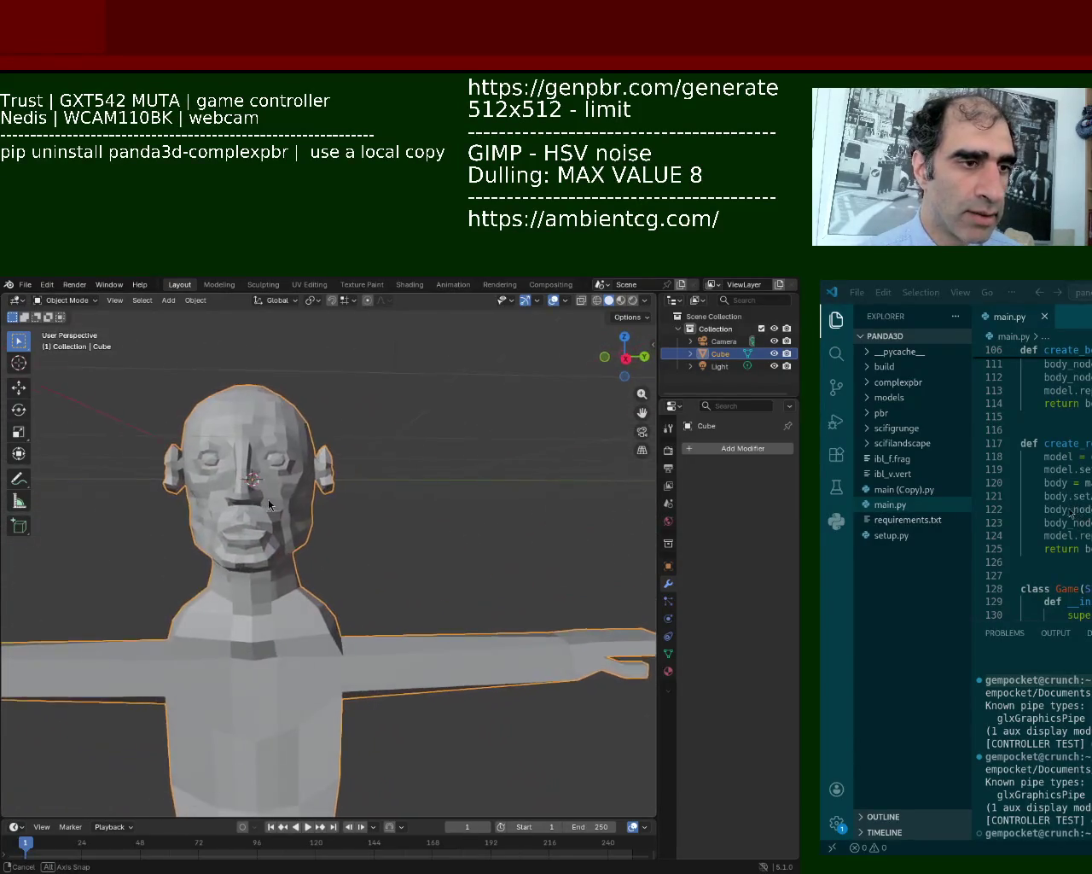
left_click(596, 300)
key("KP_5")
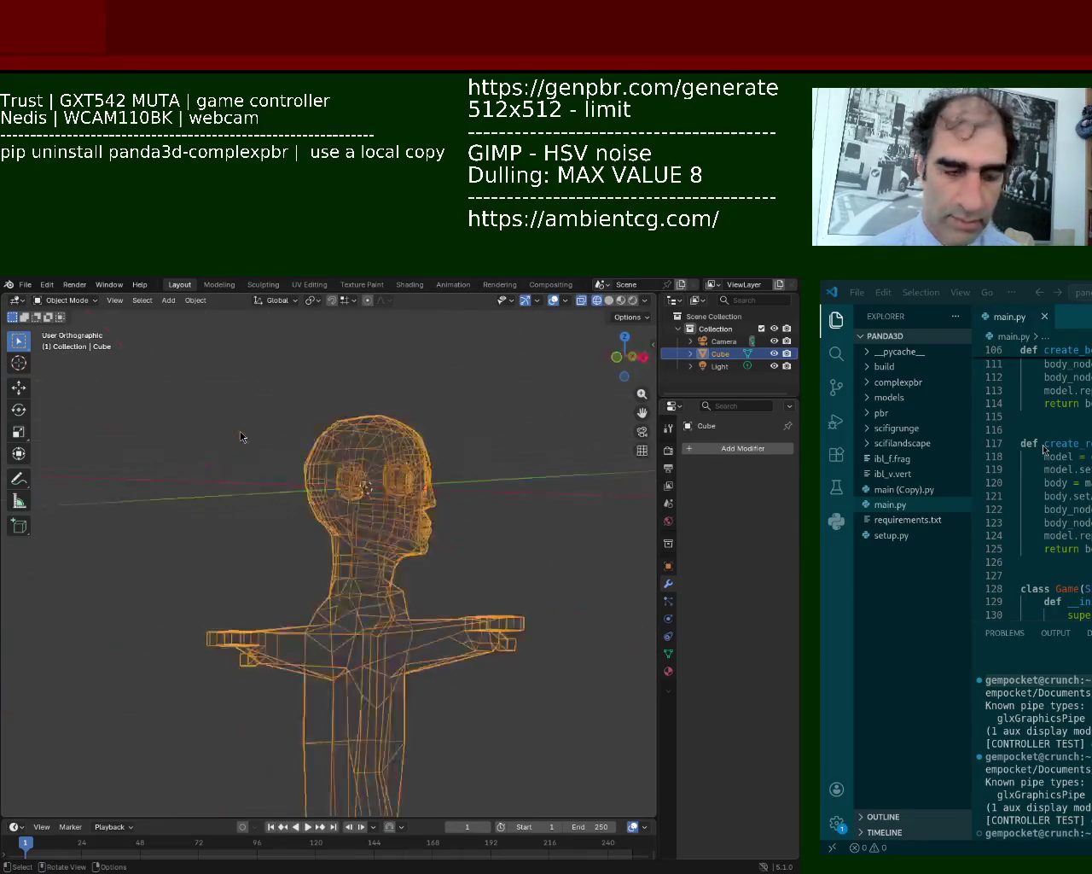
key("KP_3")
left_click(162, 436)
left_click_drag(163, 406, 212, 499)
In Edit Mode, box-select the left ear vertices and nudge them slightly up along Z.
key("Tab")
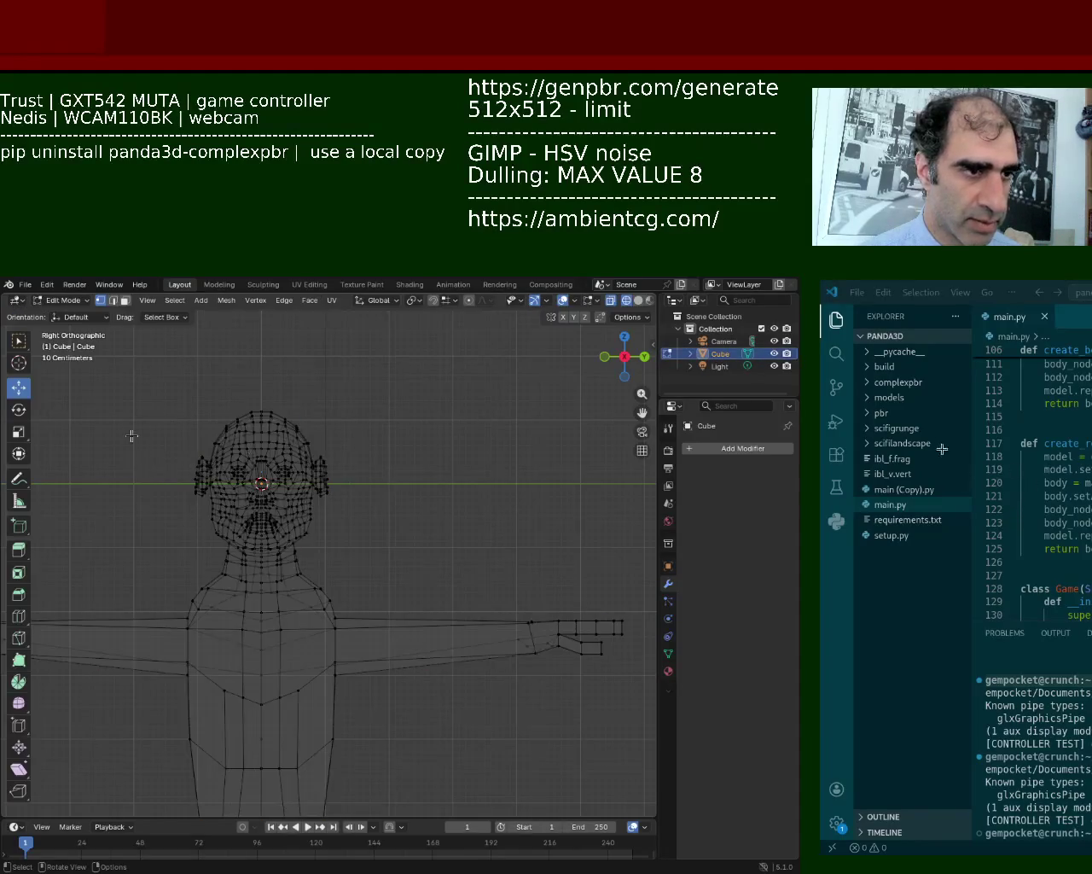
left_click_drag(154, 424, 212, 507)
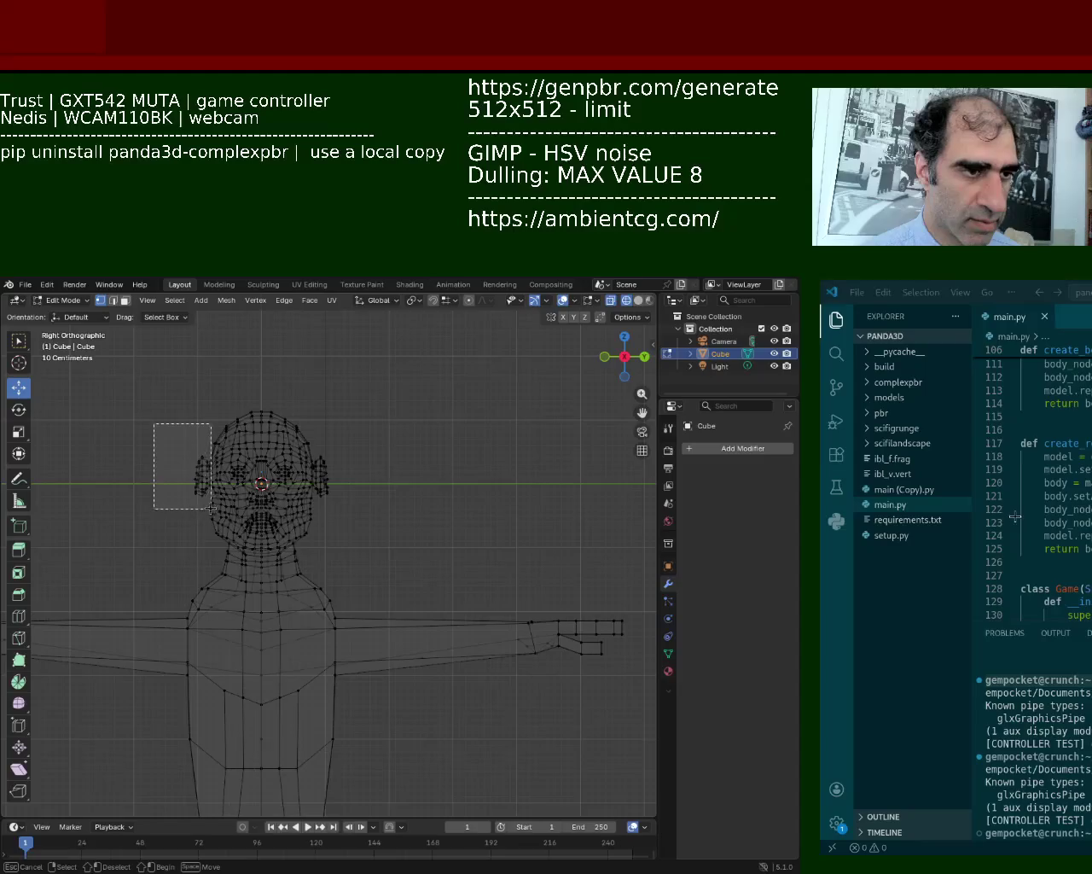
left_click_drag(205, 441, 205, 437)
mouse_move(355, 450)
middle_mouse_down()
mouse_move(430, 502)
mouse_move(491, 478)
middle_mouse_up()
mouse_move(515, 440)
middle_mouse_down()
mouse_move(402, 415)
mouse_move(397, 429)
middle_mouse_up()
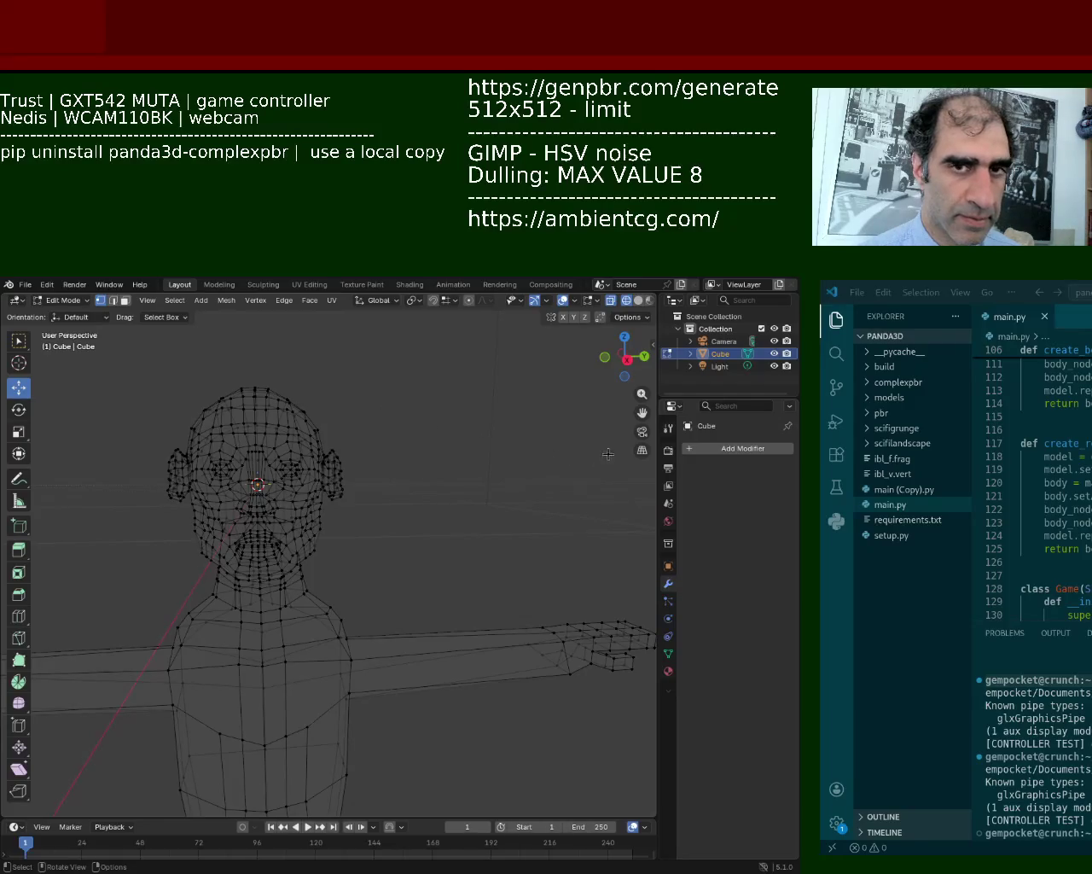
left_click(669, 671)
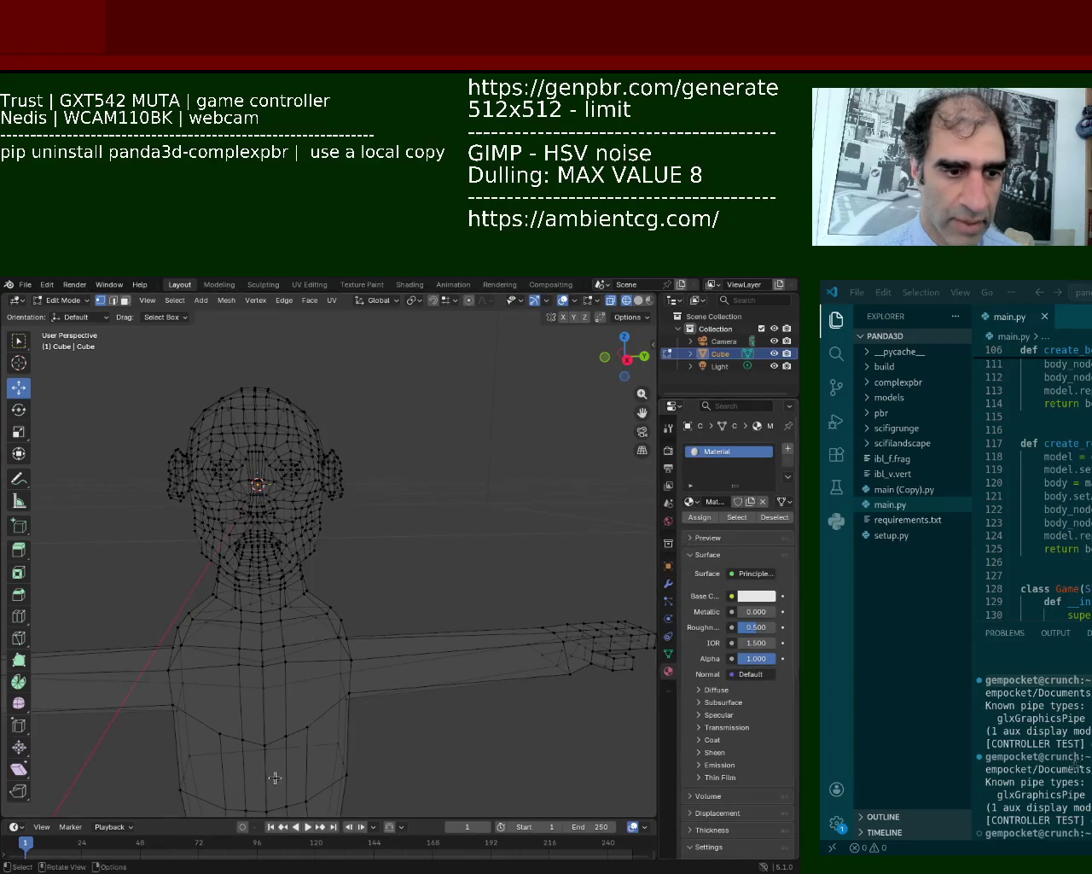
Enlarge the lower timeline area and turn it into the Shader Editor.
left_click_drag(19, 817, 20, 631)
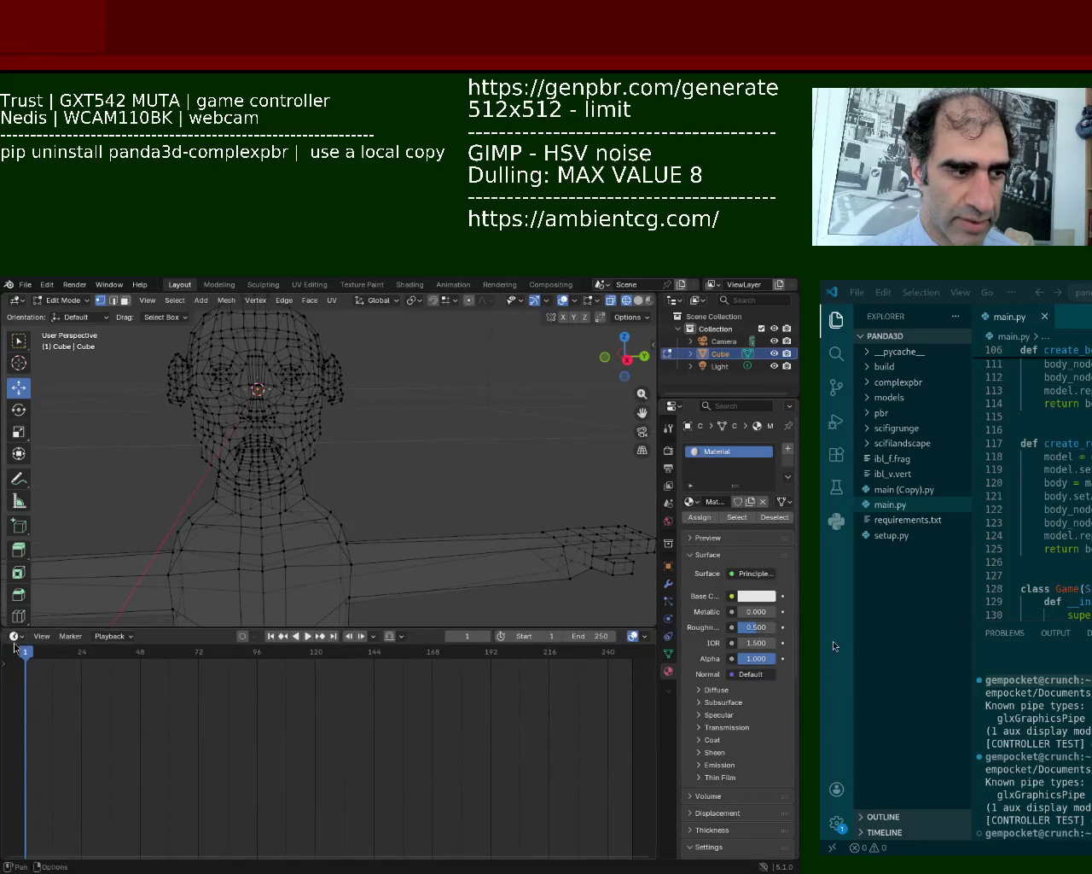
left_click(15, 637)
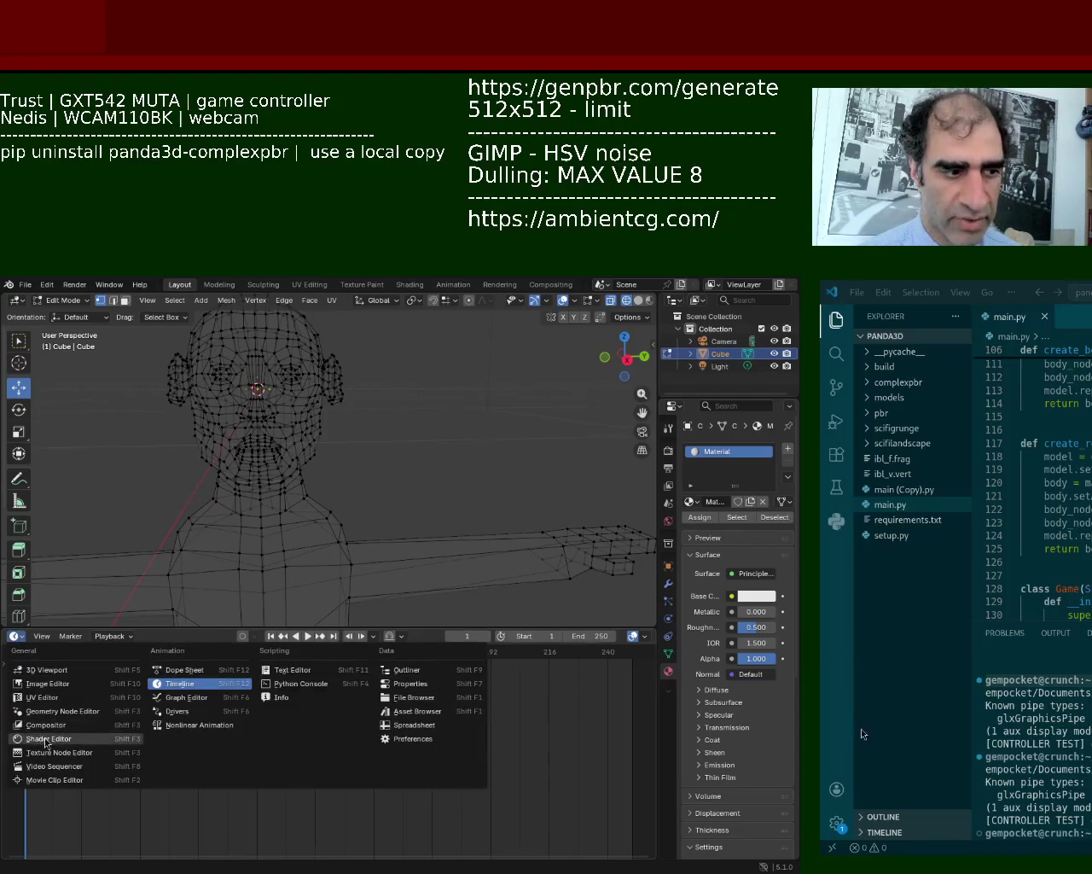
left_click(47, 741)
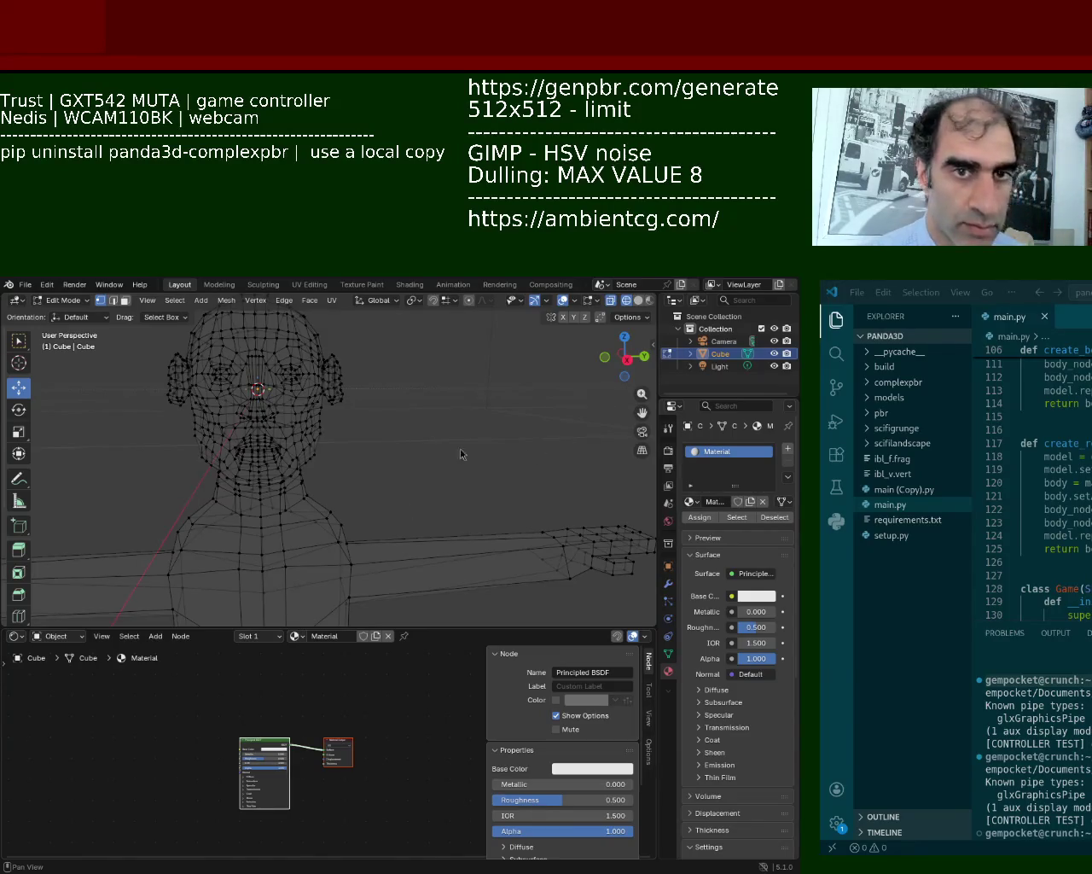
Enlarge the node editor and add an Image Texture node via the 'image' search.
mouse_move(220, 501)
middle_mouse_down()
mouse_move(233, 485)
mouse_move(214, 473)
middle_mouse_up()
scroll(197, 471, "down", 3)
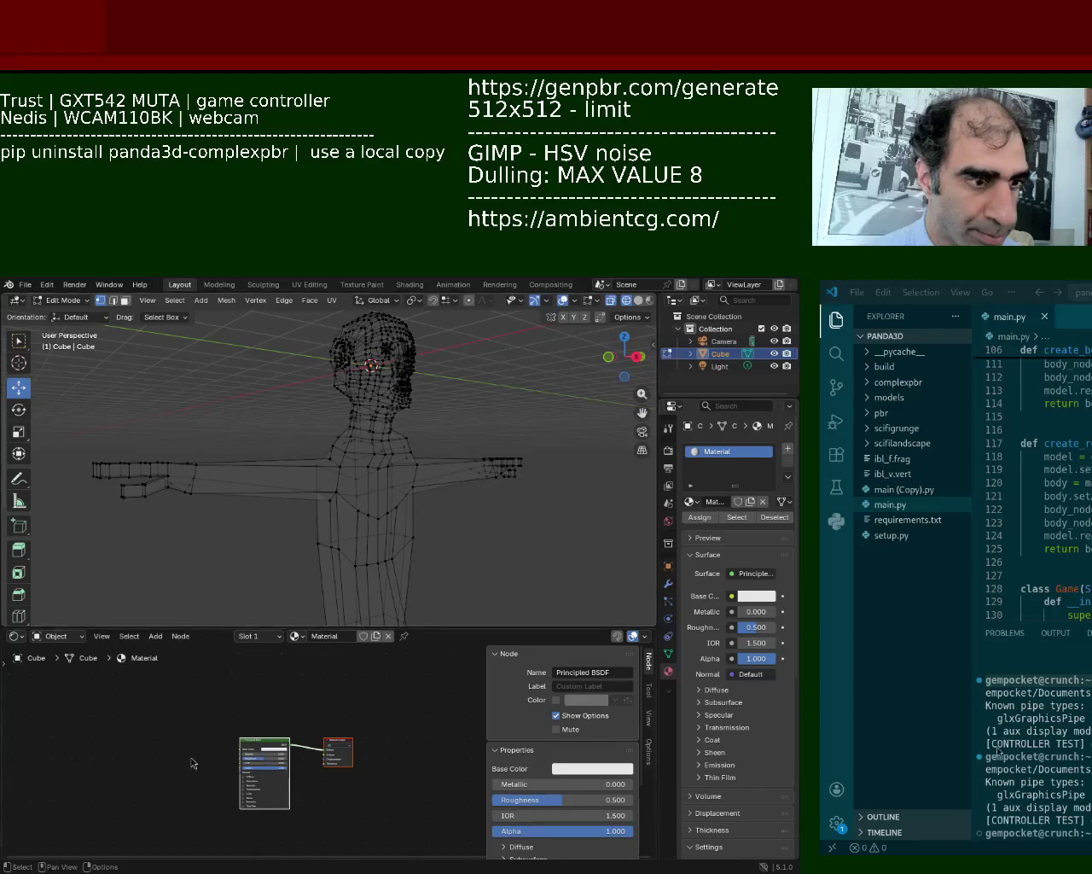
scroll(167, 760, "up", 3)
left_click_drag(250, 626, 250, 467)
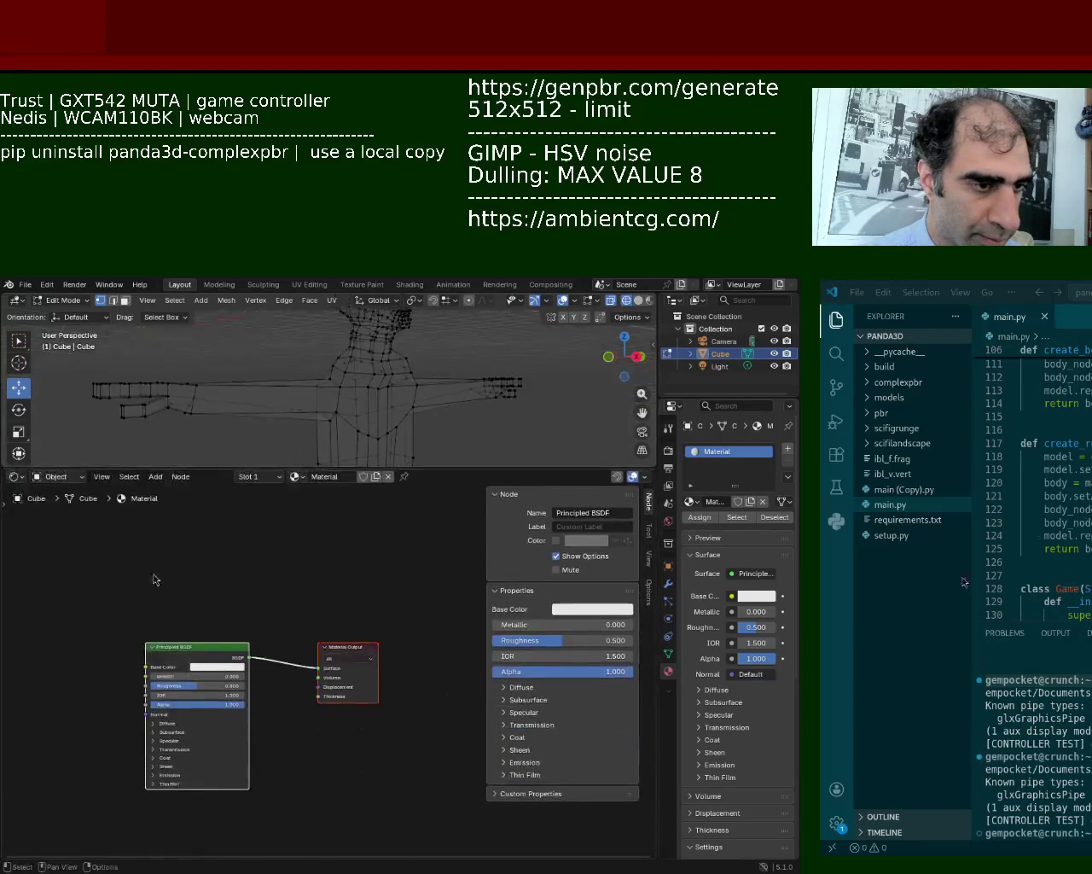
middle_click_drag(154, 578, 231, 561)
key("shift+a")
left_click(119, 569)
type("image")
key("Return")
left_click(106, 555)
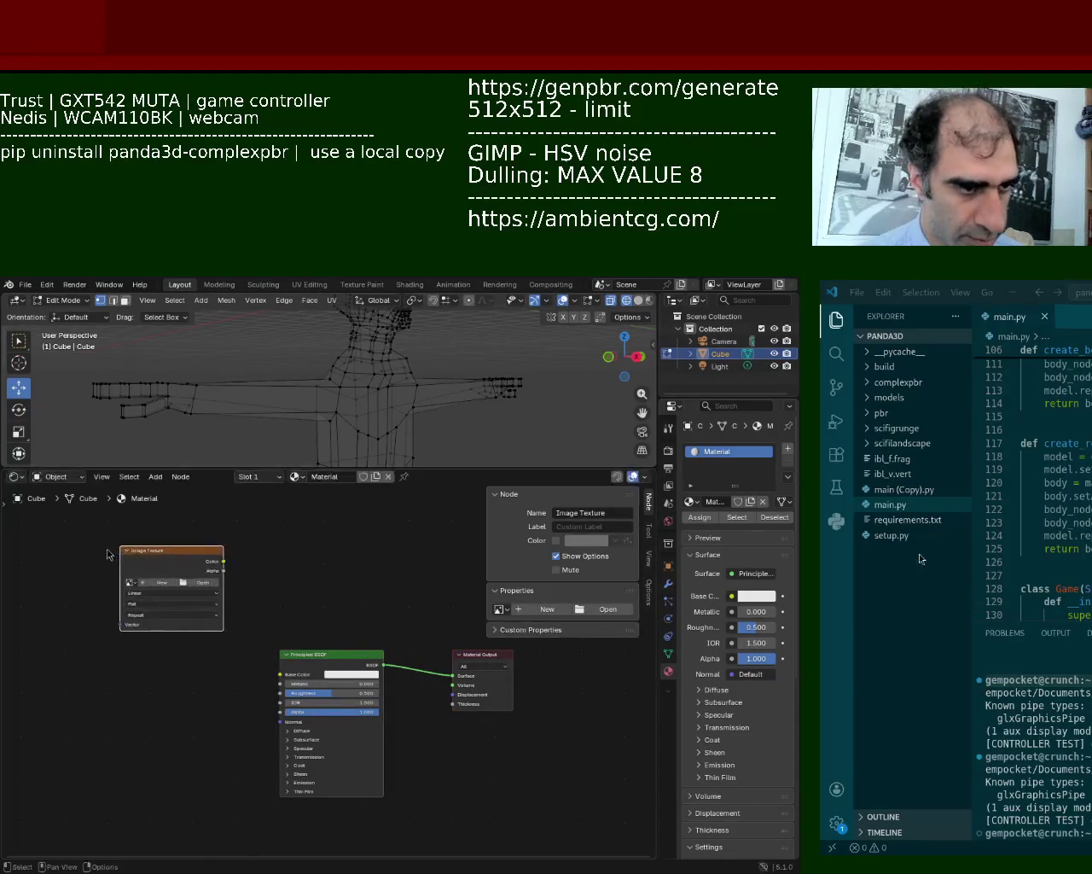
Paste two copies of the Image Texture node and link the top one's Color to Base Color.
scroll(301, 563, "down", 1)
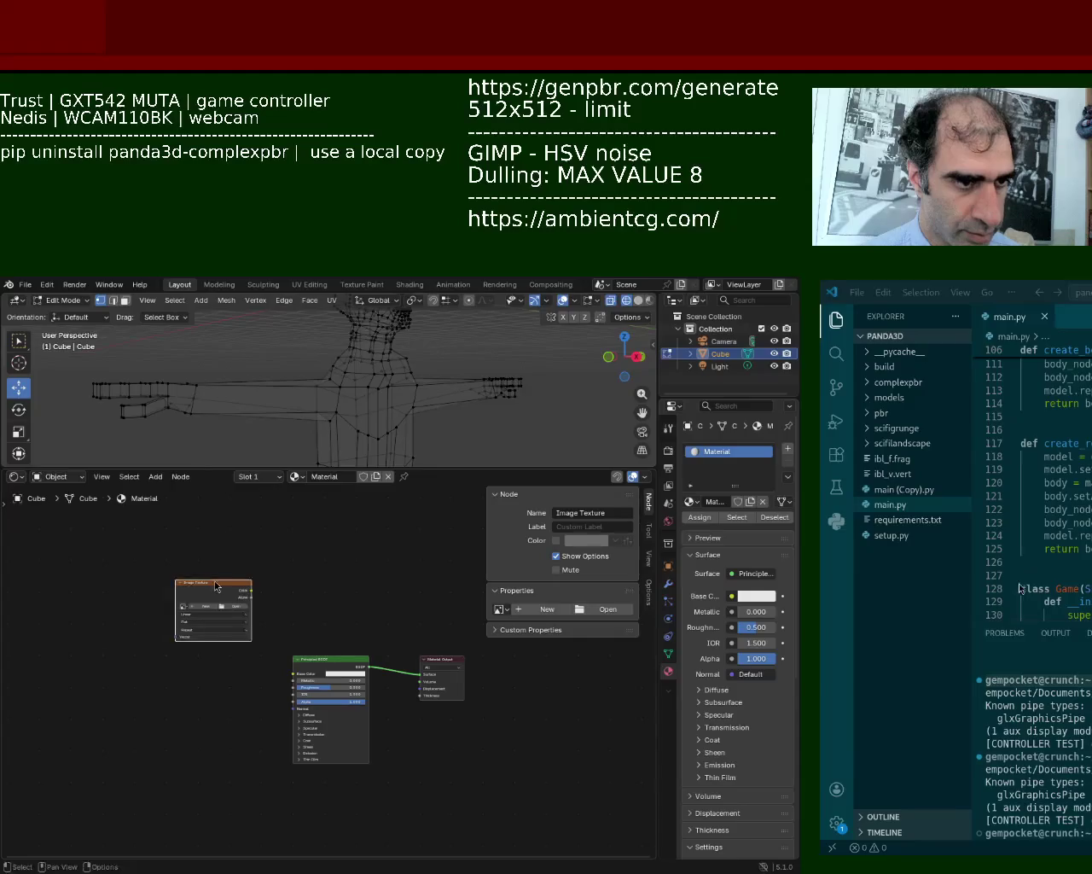
left_click_drag(216, 586, 218, 531)
key("ctrl+c")
key("ctrl+v")
key("ctrl+v")
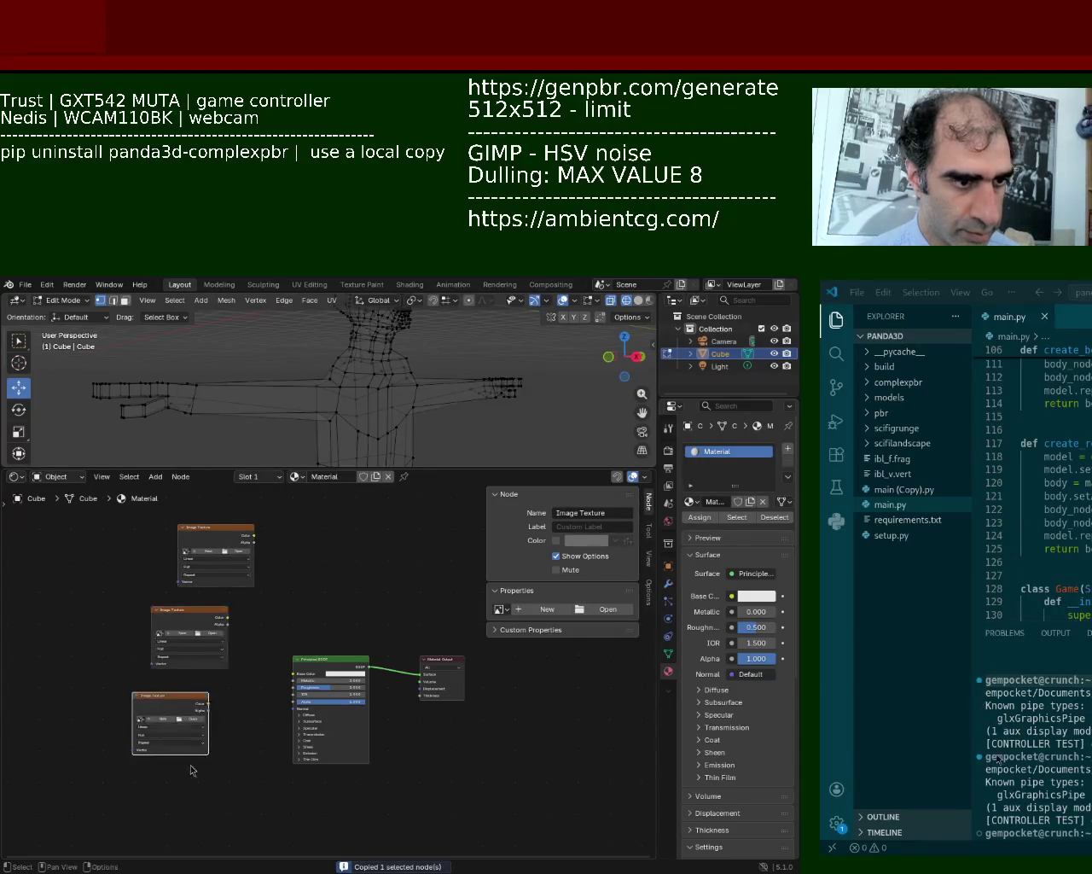
key("ctrl+v")
key("ctrl+v")
left_click_drag(253, 535, 293, 673)
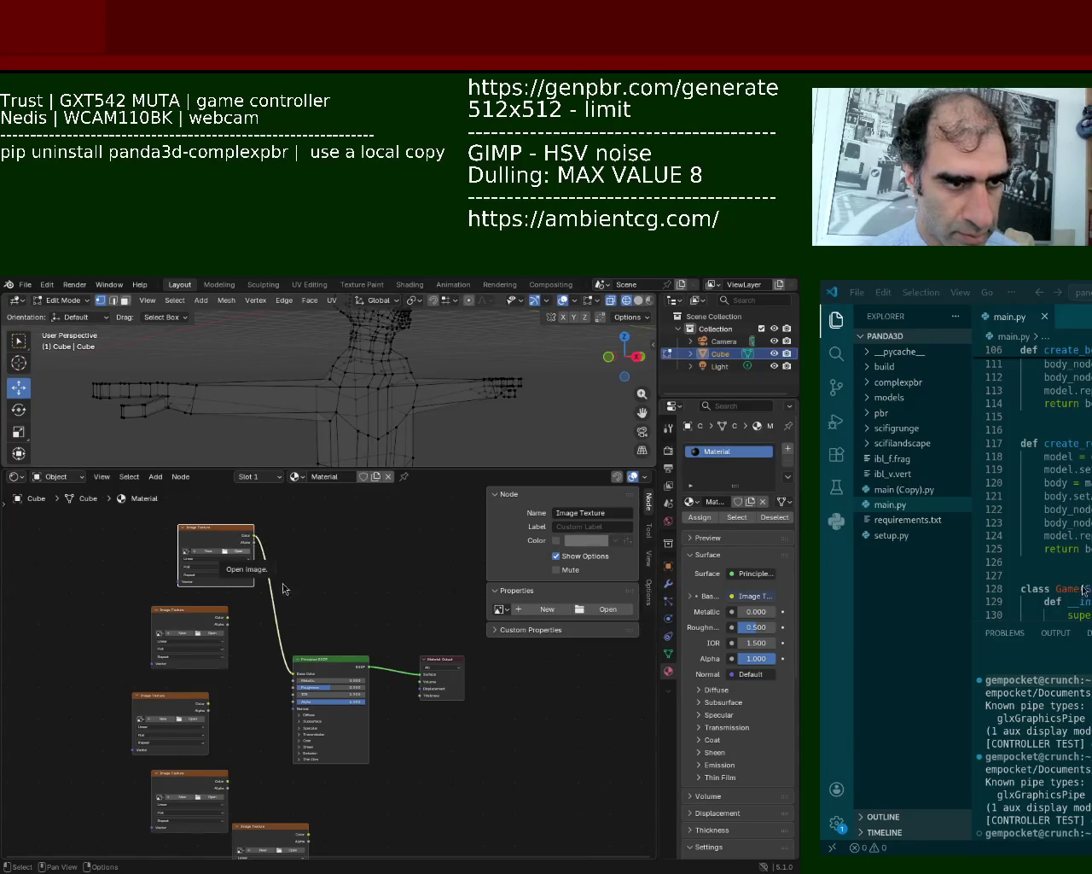
mouse_move(195, 612)
left_mouse_down()
mouse_move(300, 695)
mouse_move(294, 681)
left_mouse_up()
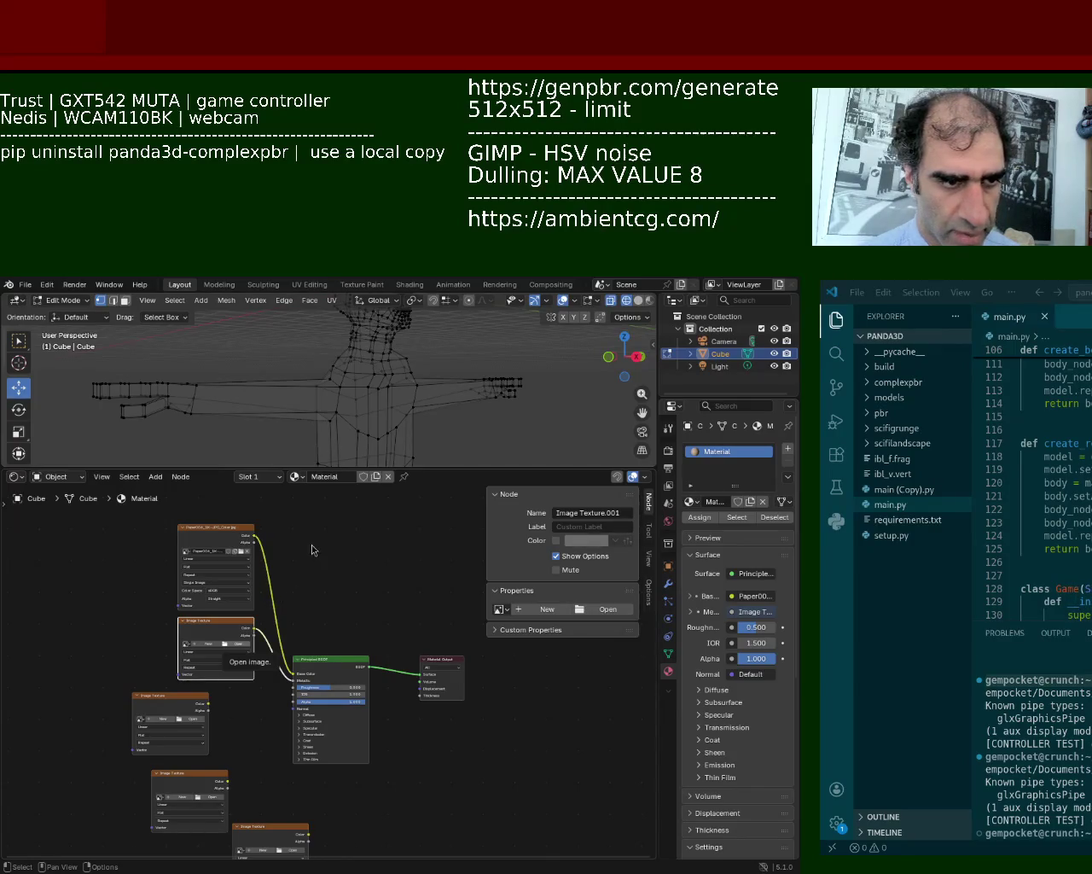
Position the third Image Texture node and delete the two leftover texture nodes.
mouse_move(160, 705)
left_mouse_down()
mouse_move(237, 723)
mouse_move(293, 707)
left_mouse_up()
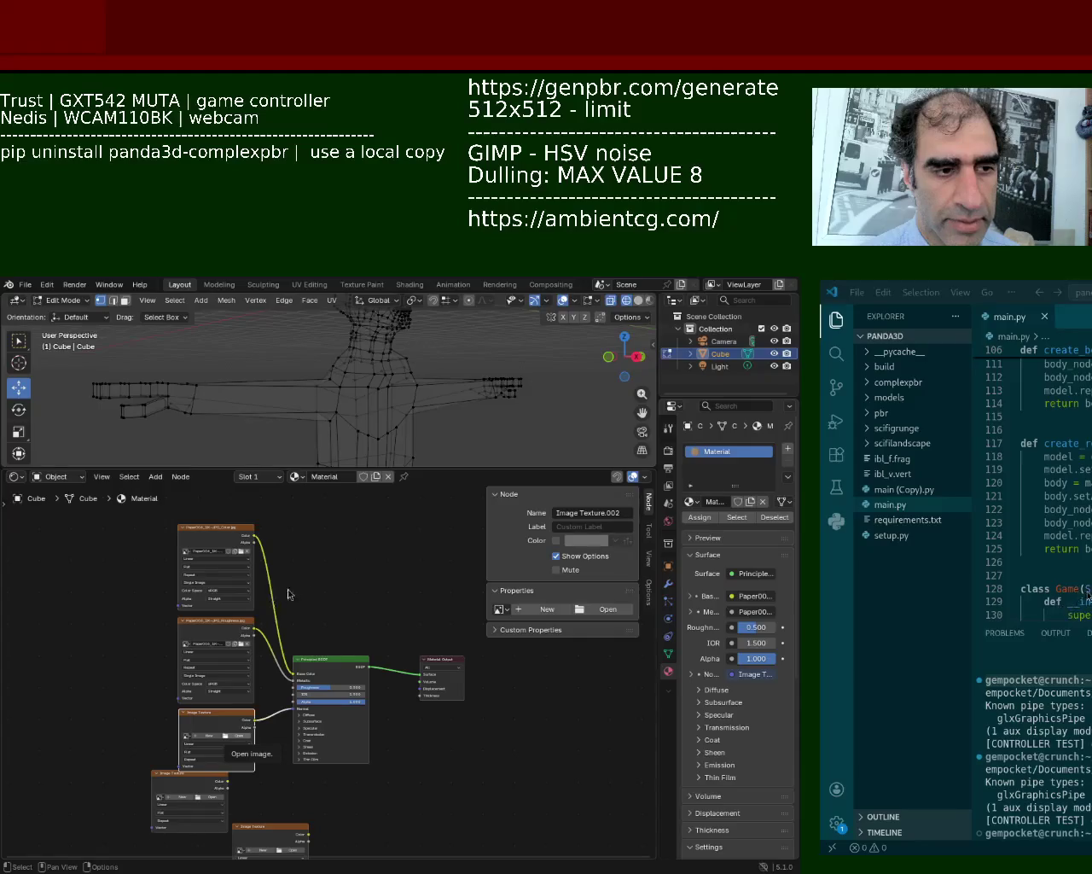
left_click(176, 776)
key("x")
left_click(290, 825)
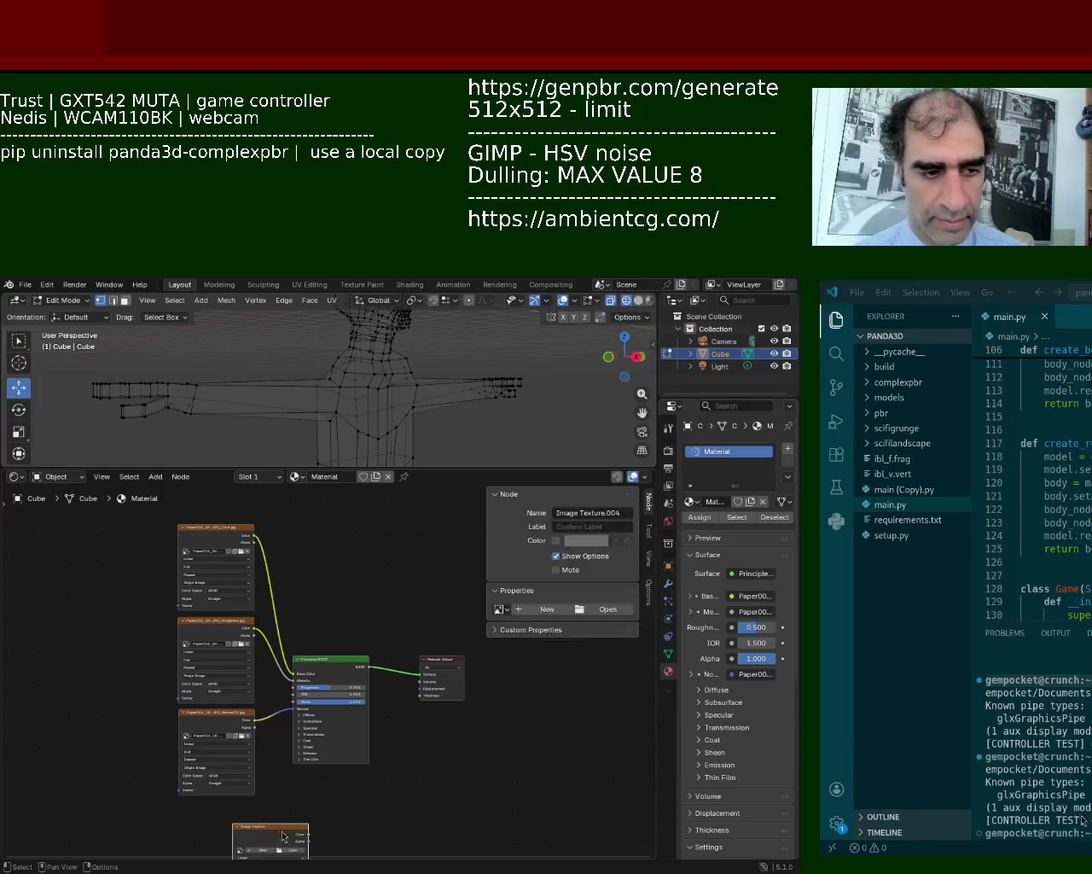
key("x")
key("a")
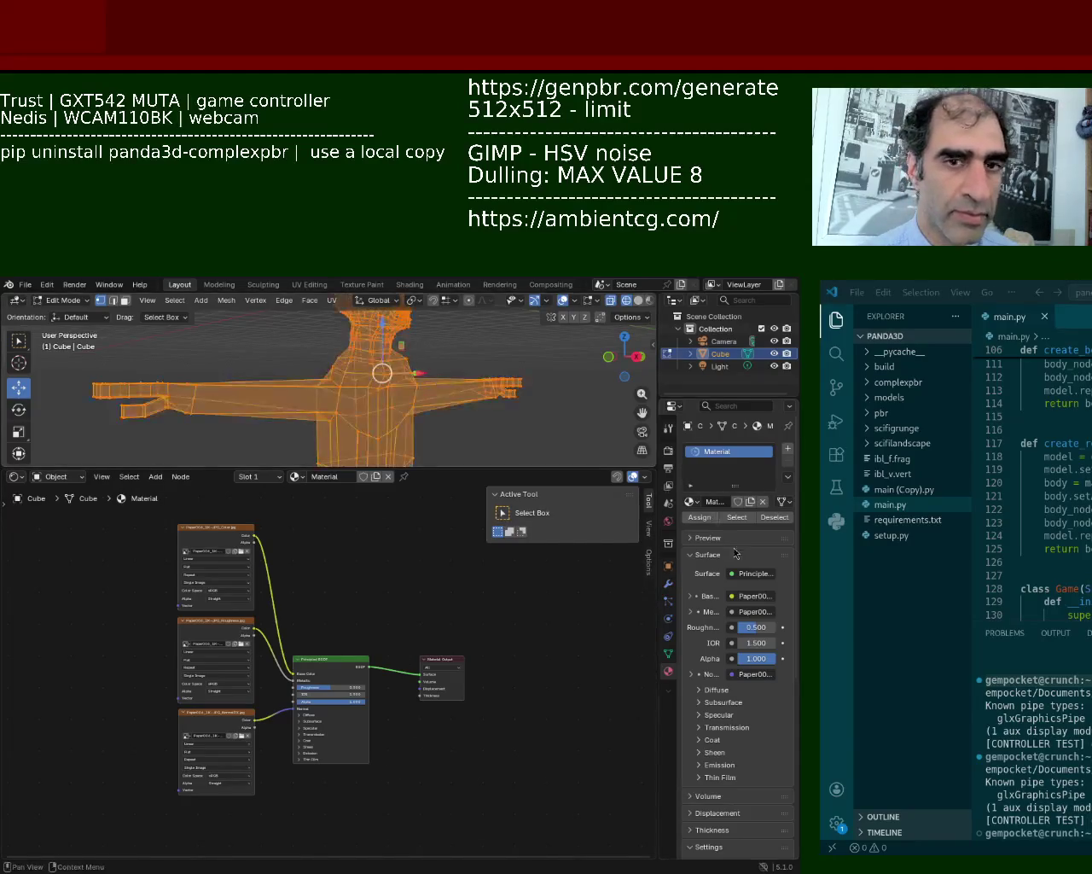
Return to Object Mode, switch the shading, and shrink the node editor for a larger 3D view.
left_click(706, 516)
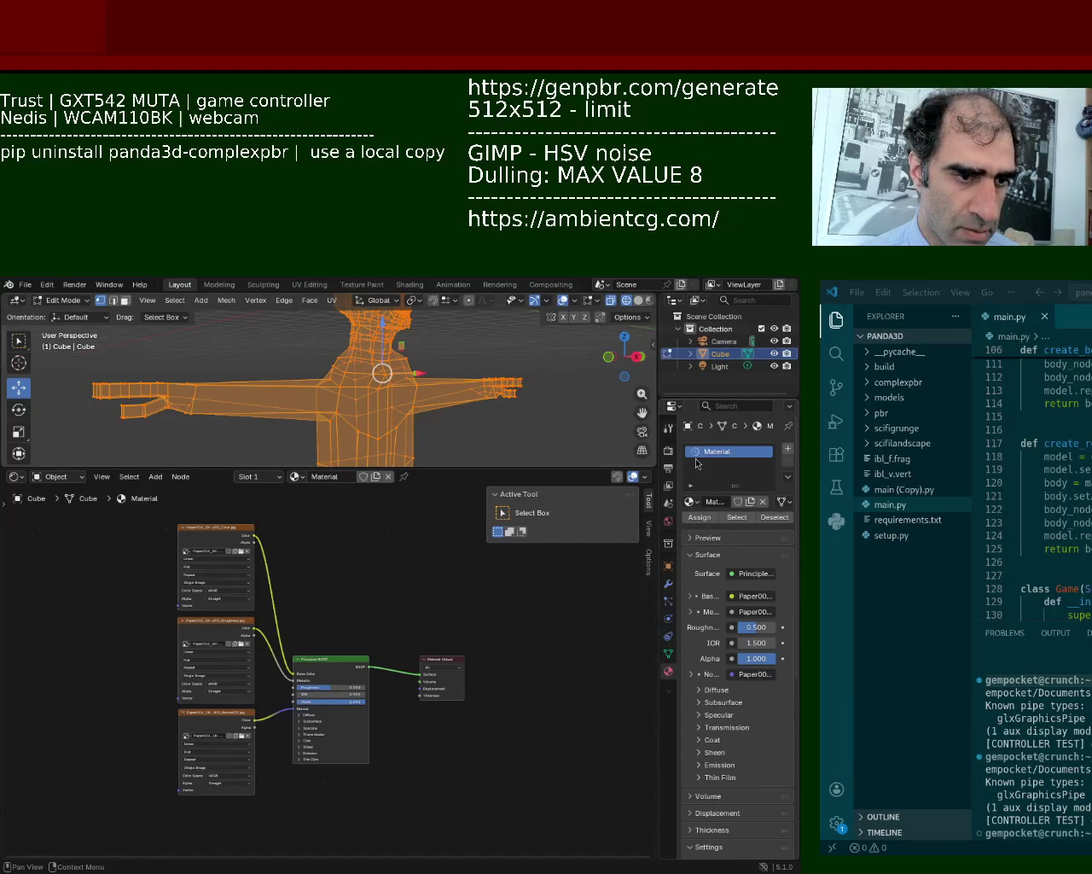
key("alt+a")
key("Tab")
key("Tab")
scroll(383, 392, "down", 2)
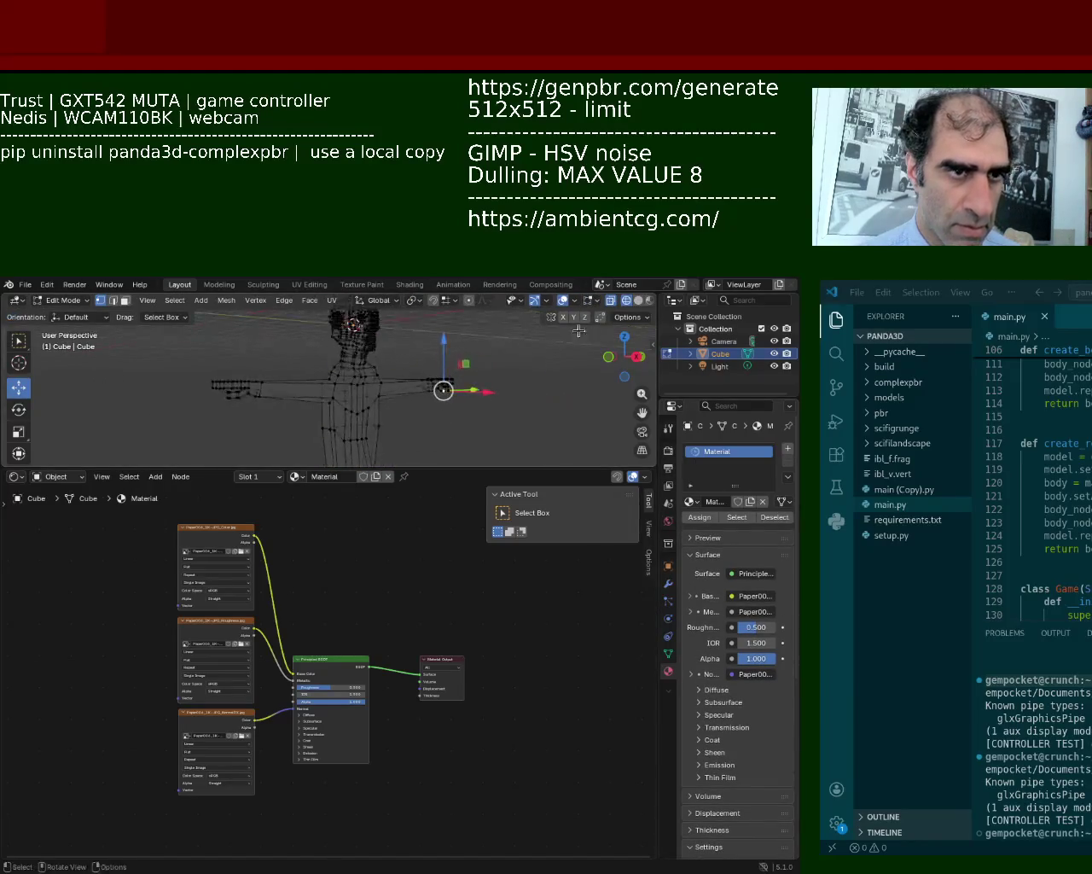
left_click(639, 300)
middle_click_drag(358, 401, 401, 405)
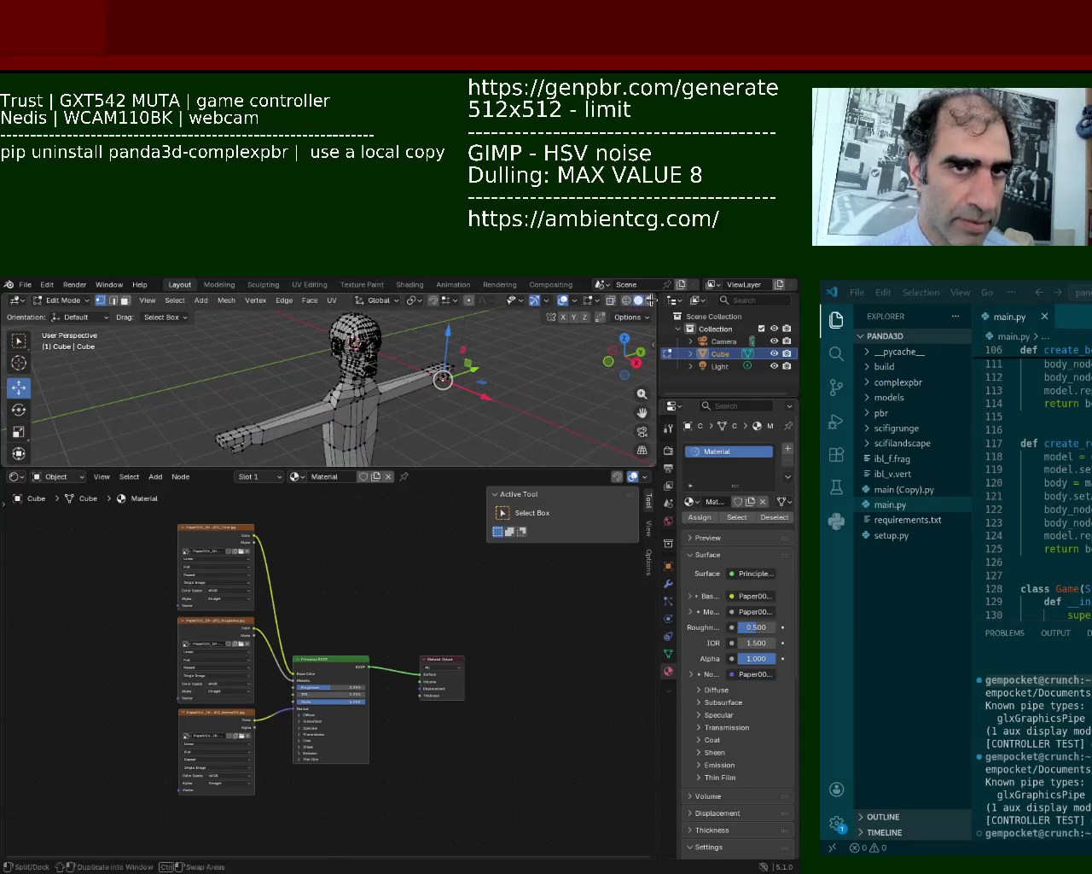
key("a")
middle_click_drag(531, 362, 405, 433)
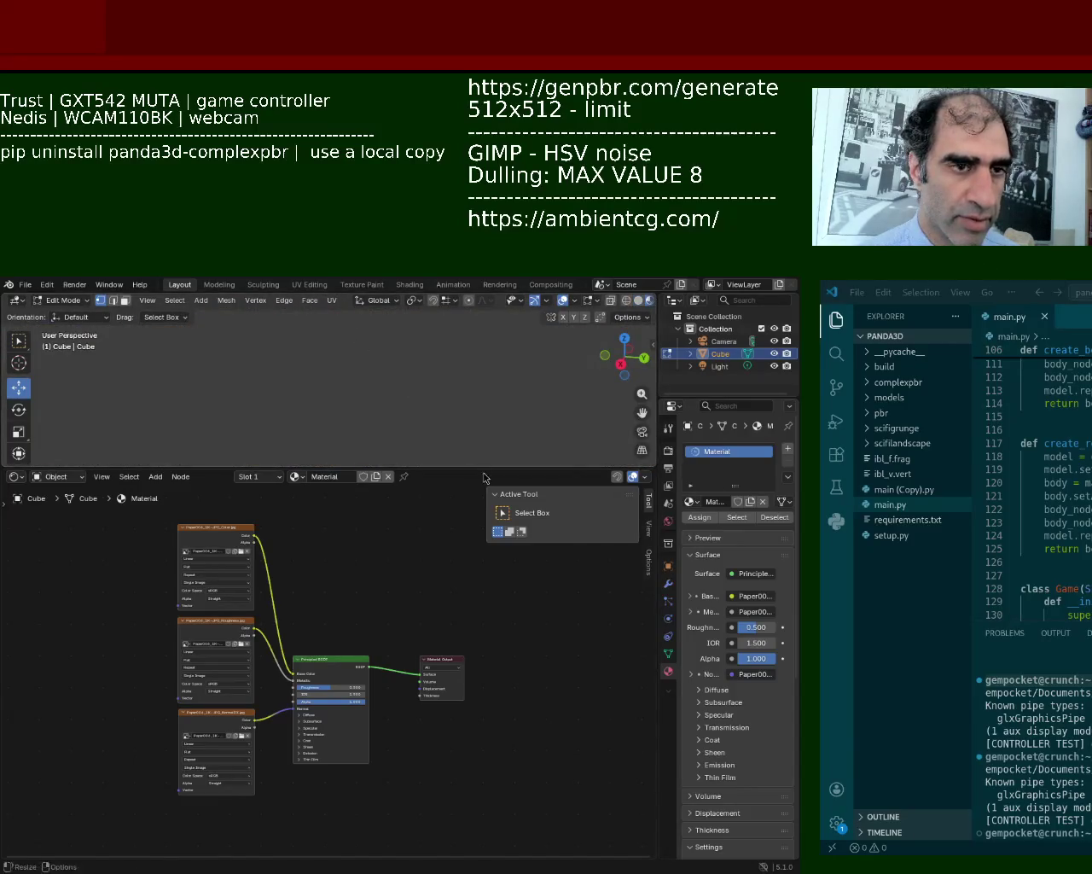
left_click_drag(483, 477, 483, 663)
scroll(384, 452, "down", 5)
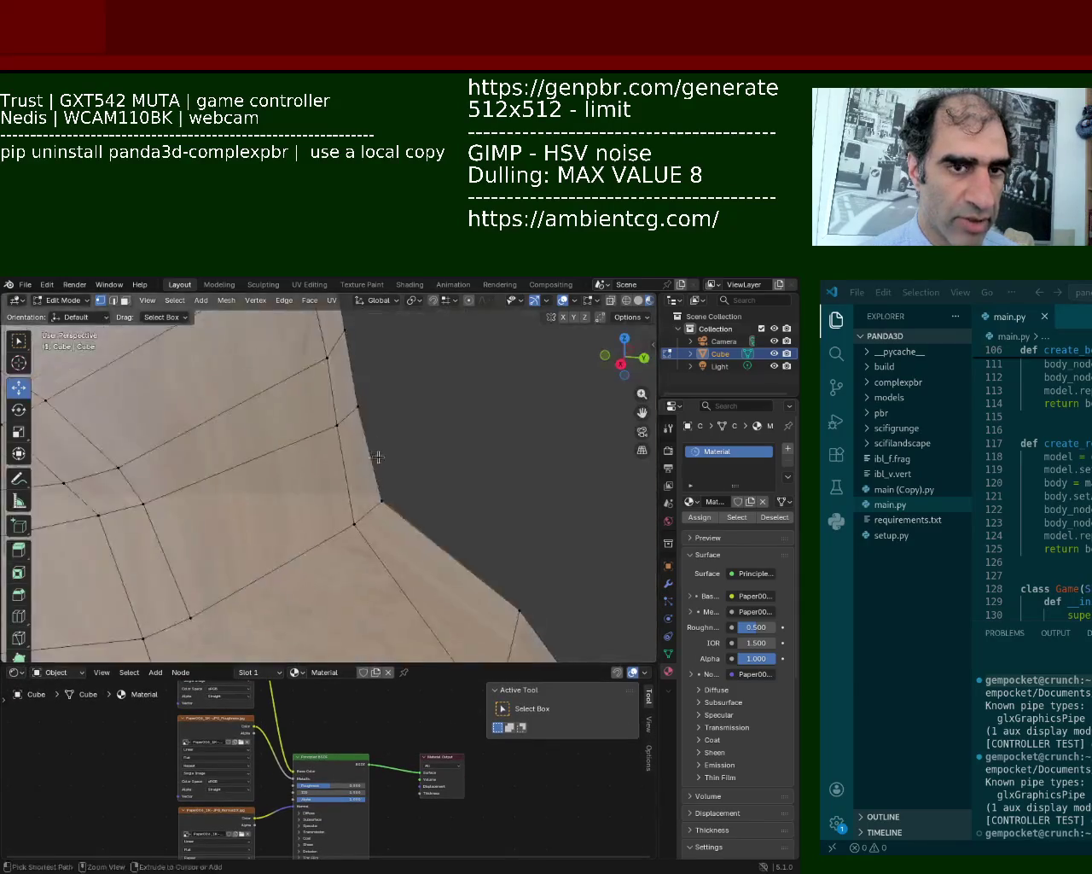
Select all of the bot mesh and run Smart UV Project with default settings.
middle_click_drag(391, 436, 427, 379)
key("a")
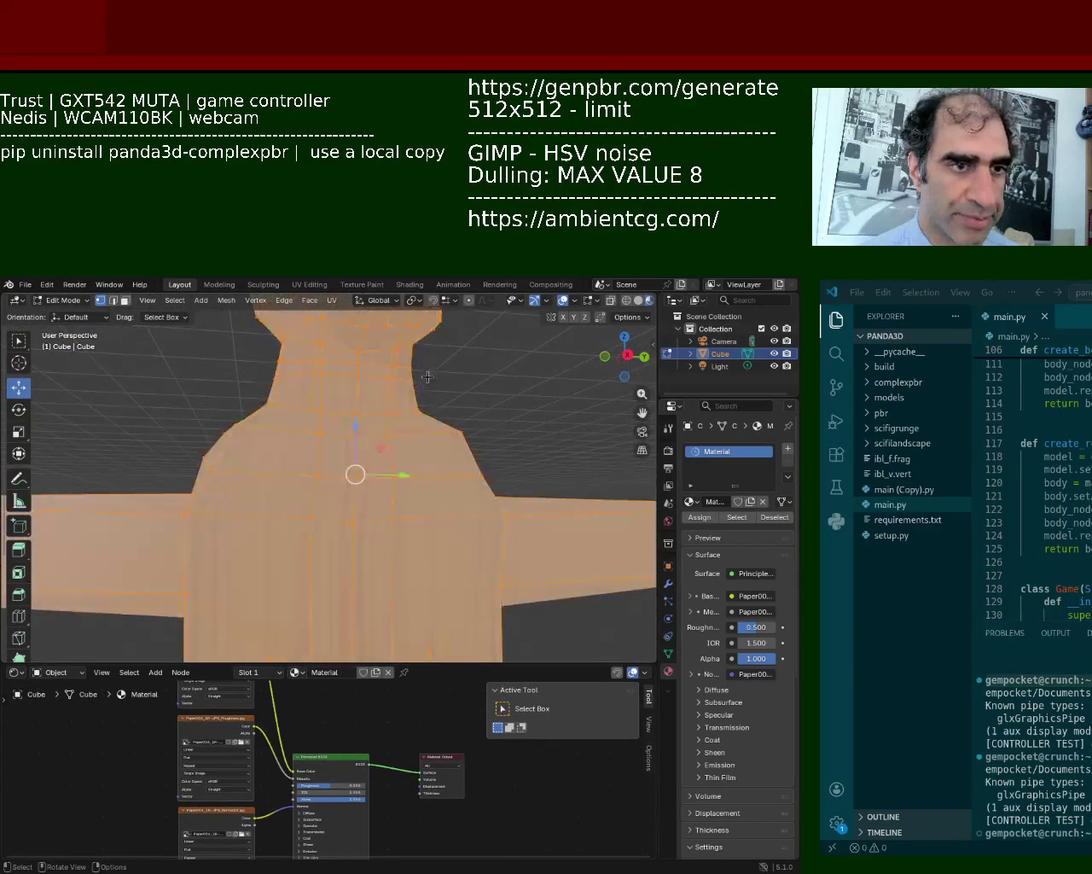
left_click(332, 299)
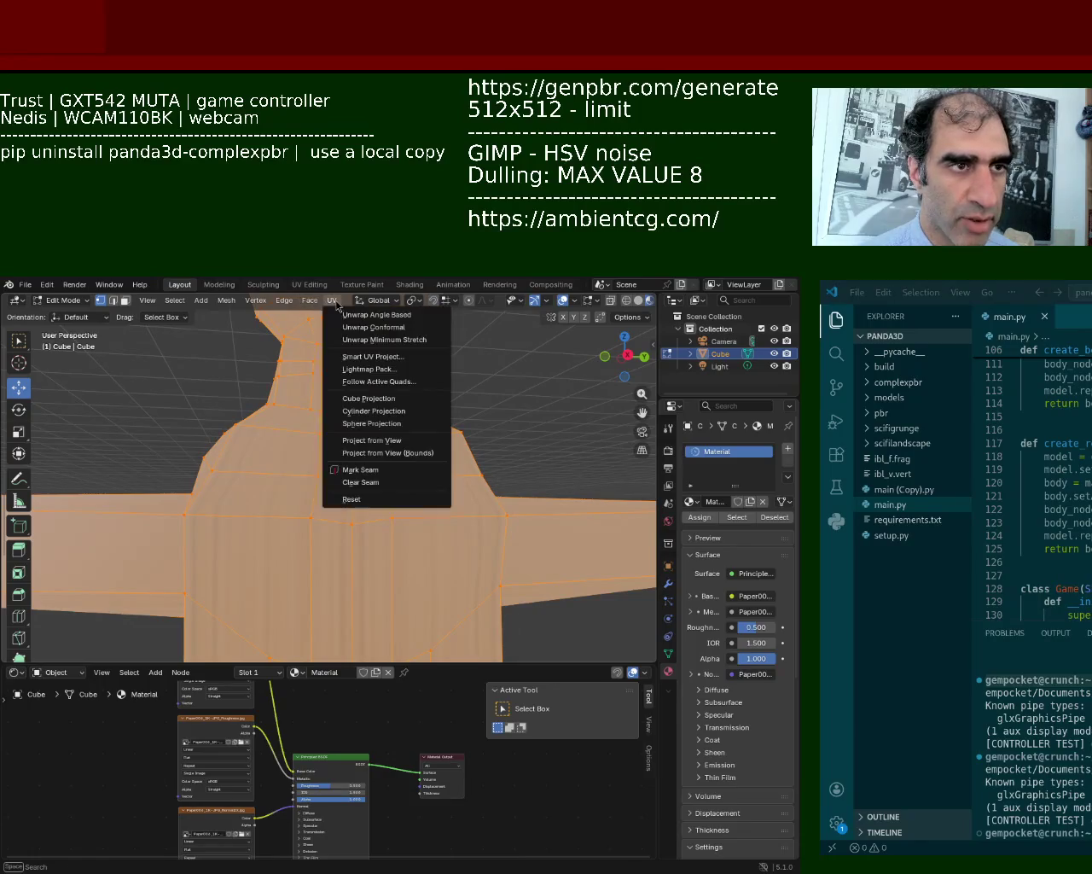
left_click(369, 356)
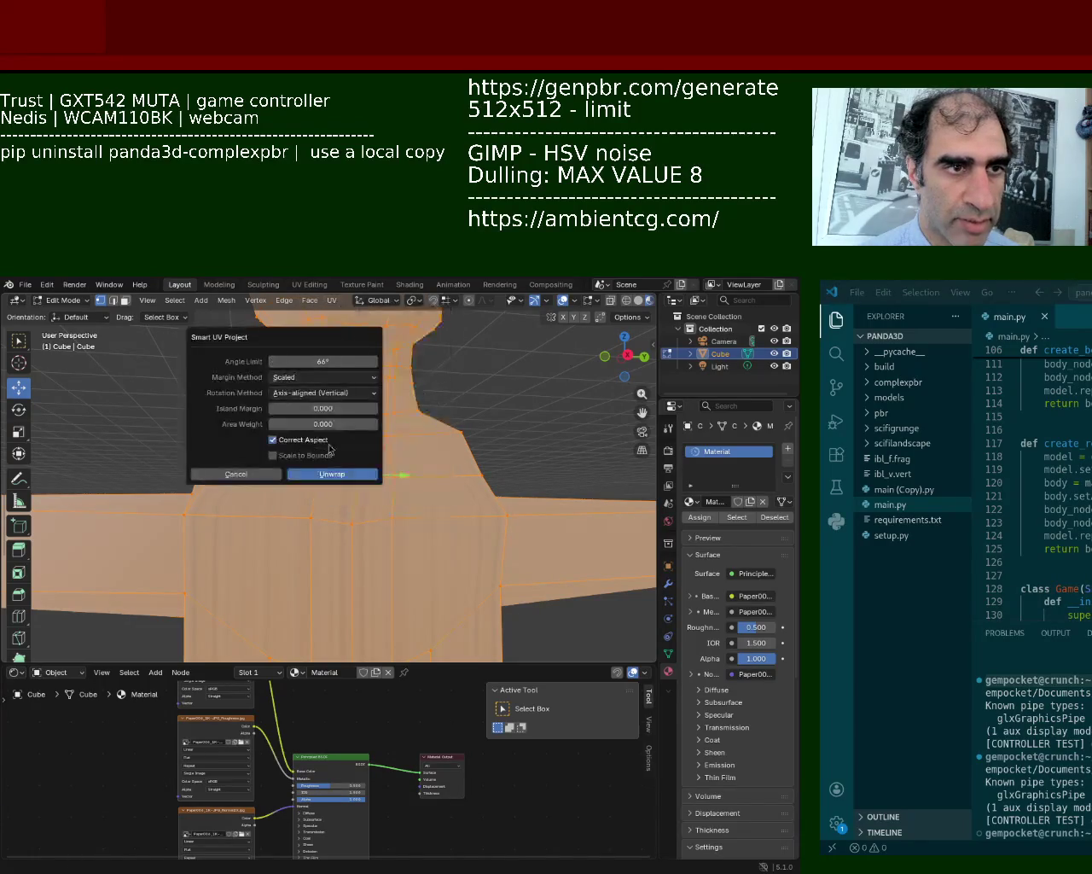
left_click(331, 474)
key("alt+a")
mouse_move(475, 373)
middle_mouse_down()
mouse_move(480, 415)
mouse_move(451, 419)
mouse_move(424, 446)
middle_mouse_up()
scroll(424, 446, "down", 3)
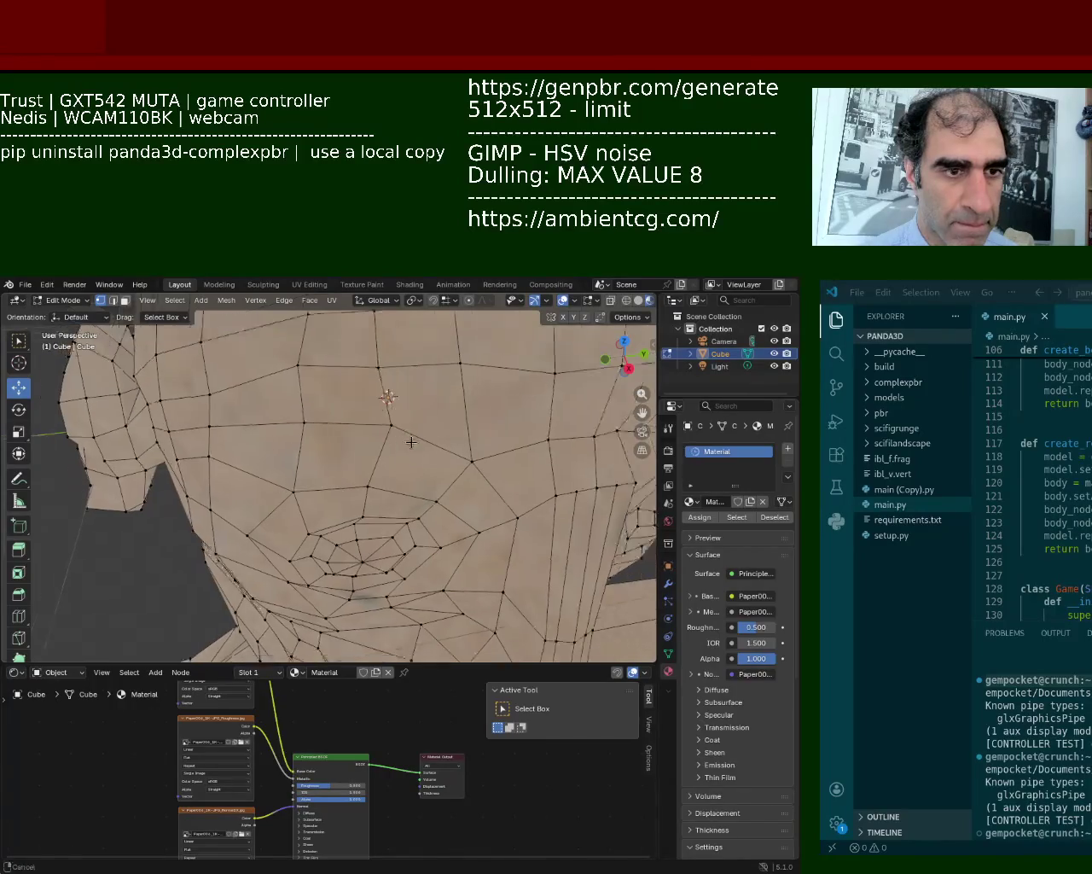
scroll(424, 446, "down", 3)
left_click(14, 673)
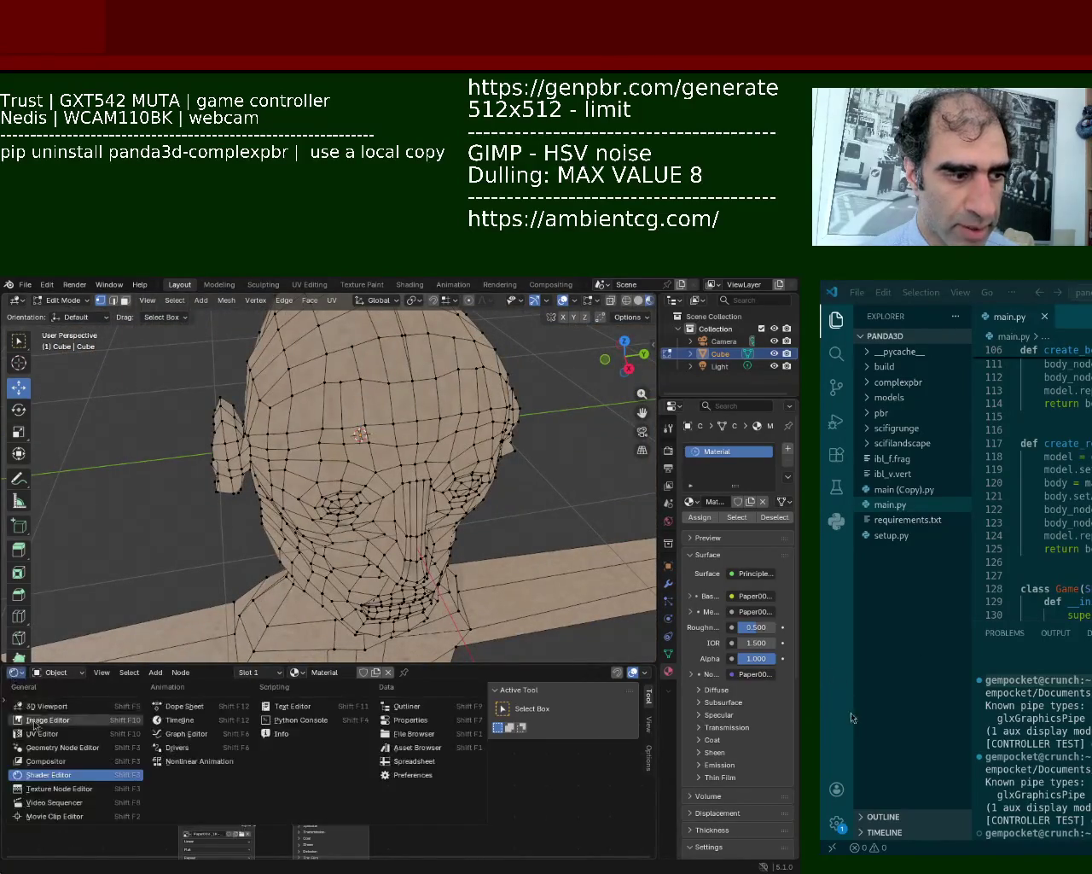
Turn the lower area into a UV Editor and scale all UV islands up greatly.
left_click(43, 722)
key("a")
key("s")
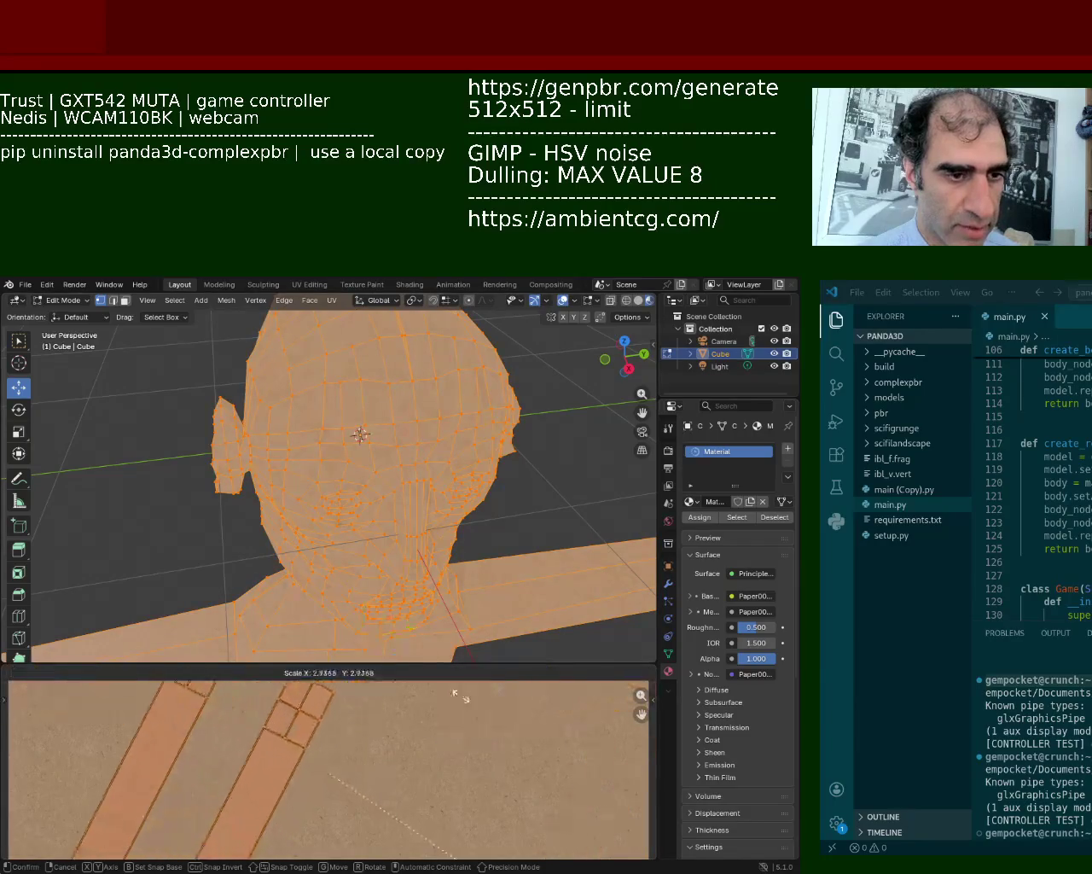
left_click(509, 512)
left_click(509, 512)
Scale the head's UV islands up further and zoom in on the head and neck.
scroll(509, 512, "up", 2)
scroll(482, 478, "up", 2)
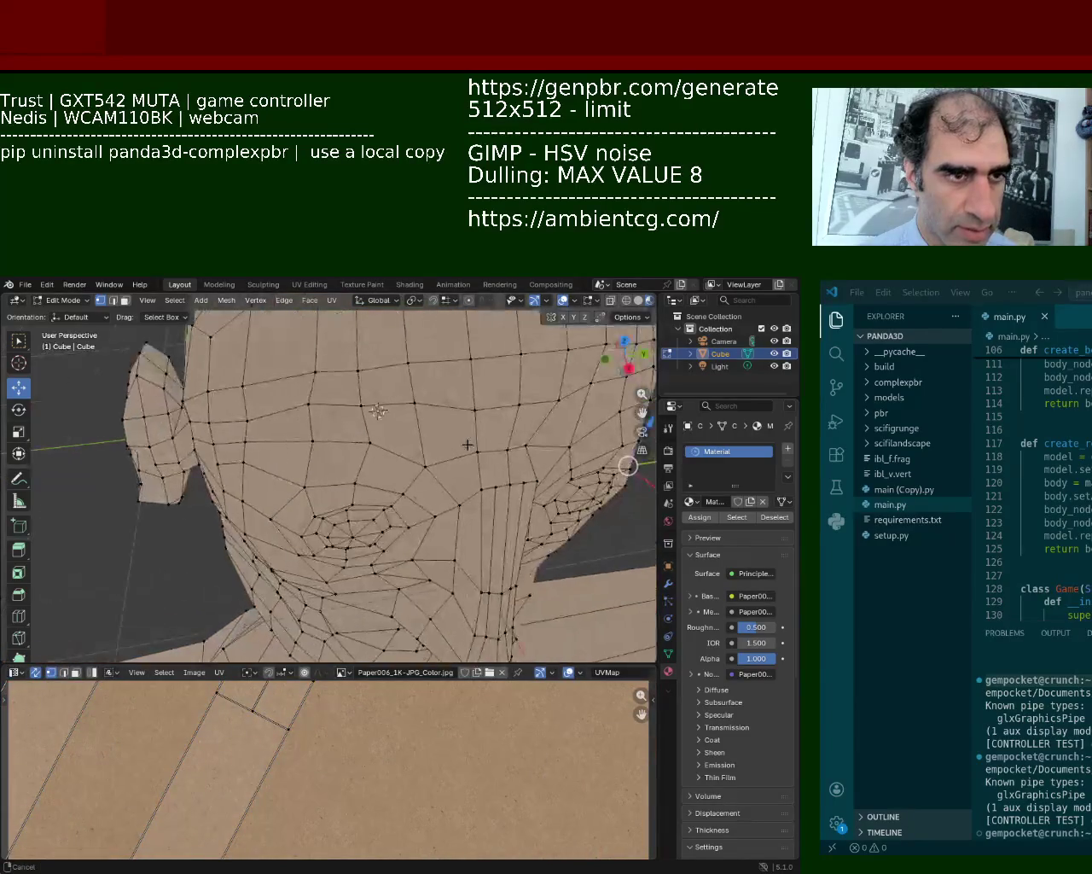
scroll(465, 529, "up", 2)
scroll(456, 554, "up", 2)
key("a")
key("s")
left_click(468, 627)
left_click(469, 627)
mouse_move(468, 627)
middle_mouse_down("ctrl")
mouse_move(409, 340)
mouse_move(563, 475)
middle_mouse_up("ctrl")
scroll(563, 476, "down", 3)
mouse_move(487, 422)
middle_mouse_down()
mouse_move(492, 355)
mouse_move(502, 409)
middle_mouse_up()
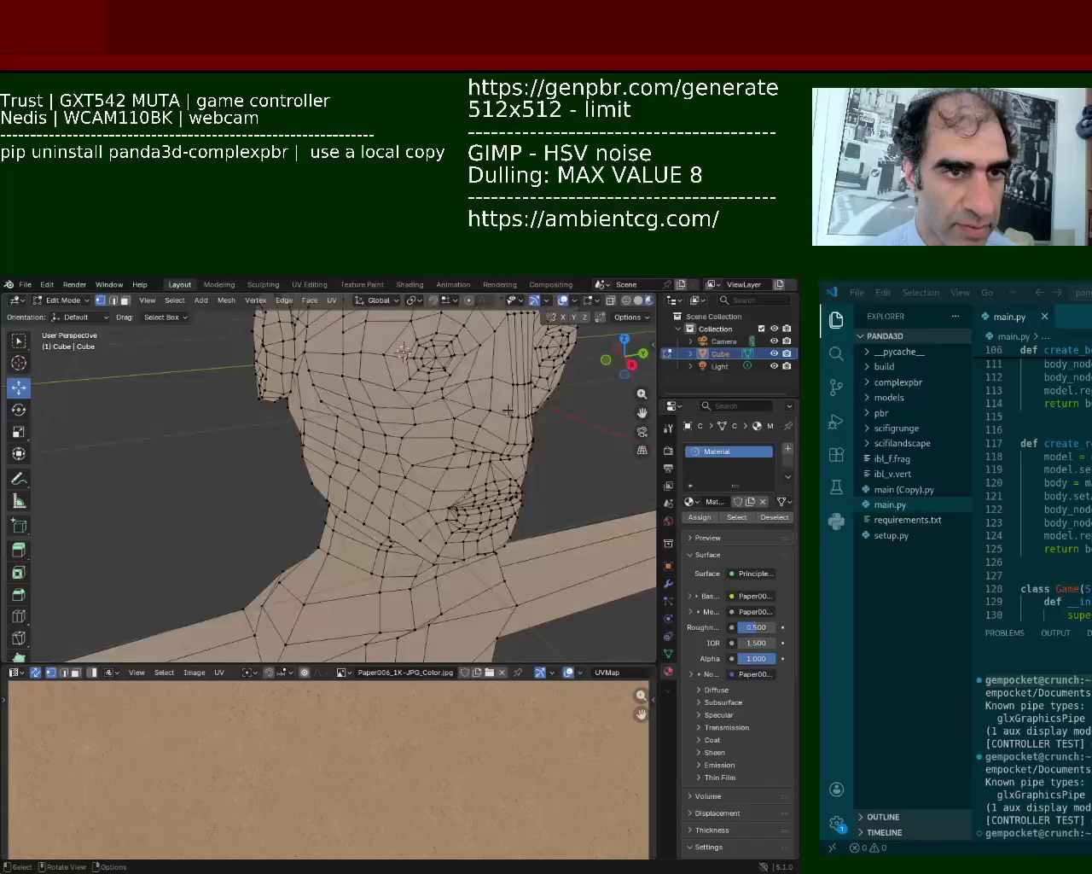
Save bot_1.blend and return the bot to Object Mode.
key("ctrl+s")
left_click(25, 284)
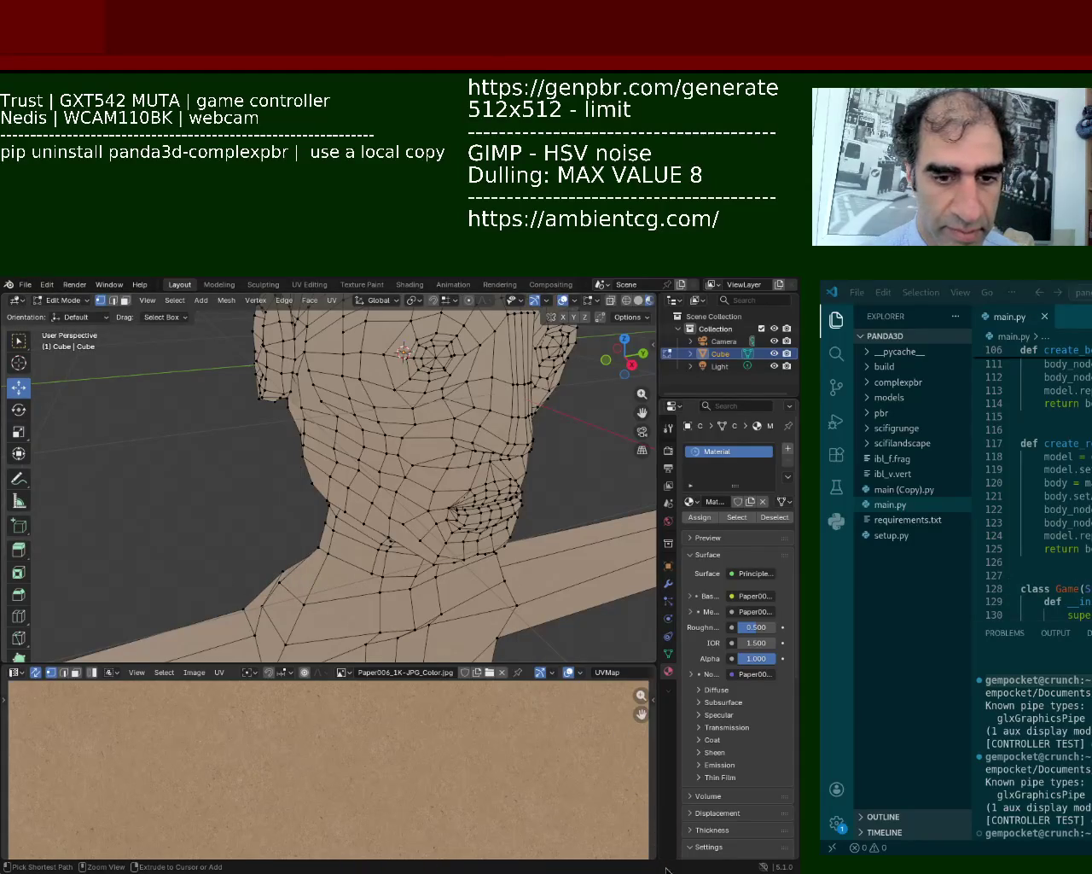
key("Tab")
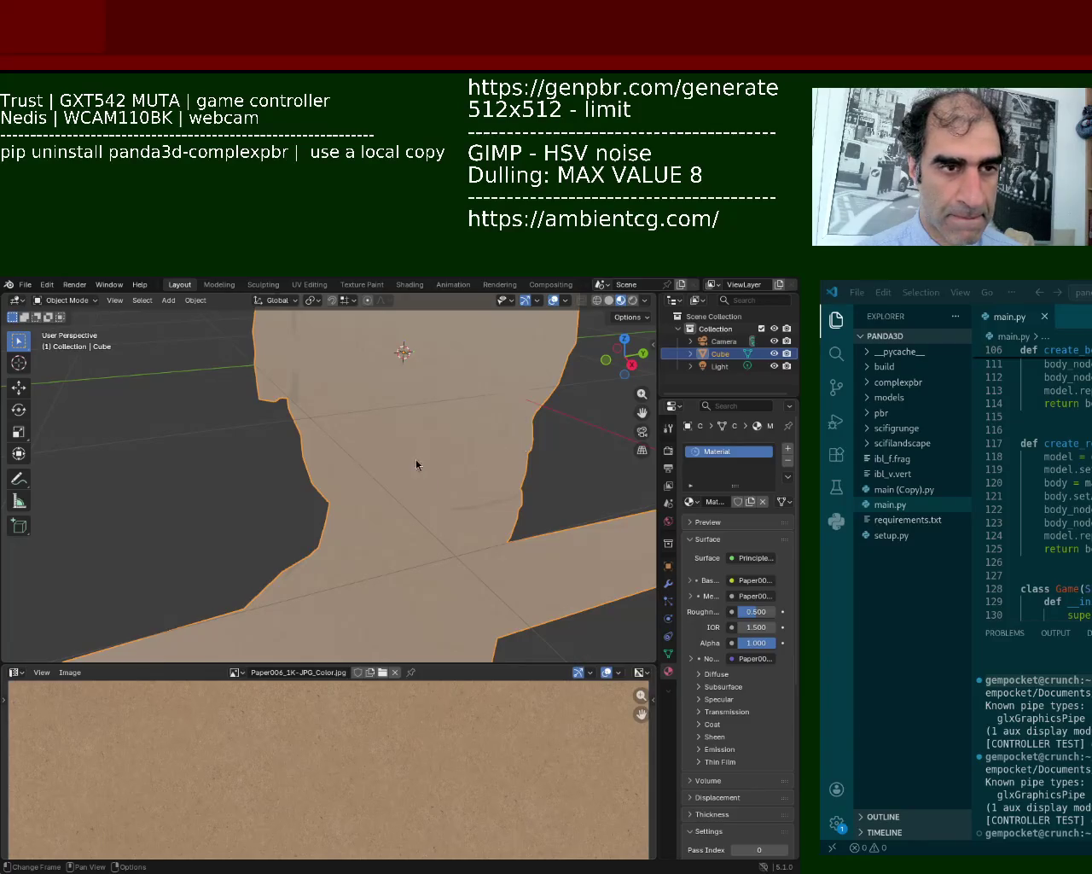
key("alt+Tab")
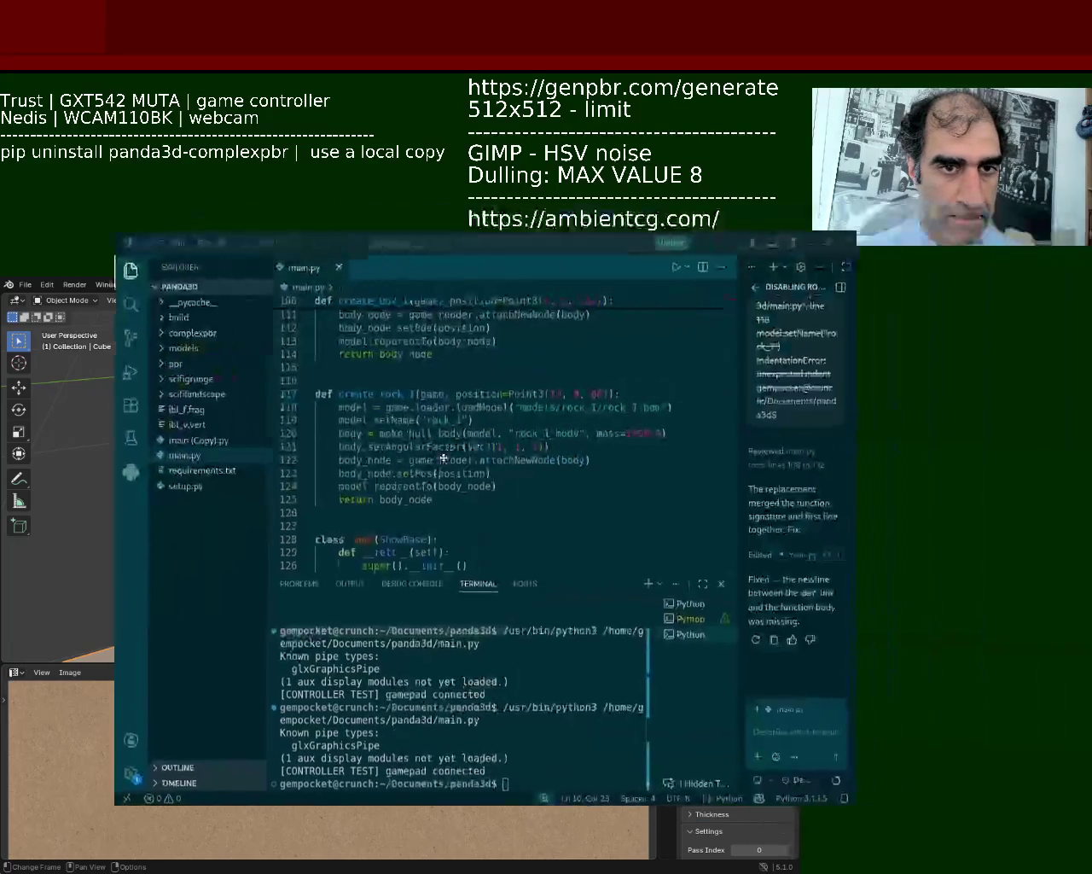
Run main.py from VS Code to launch the Panda3D game with the paper-textured bot.
left_click(632, 304)
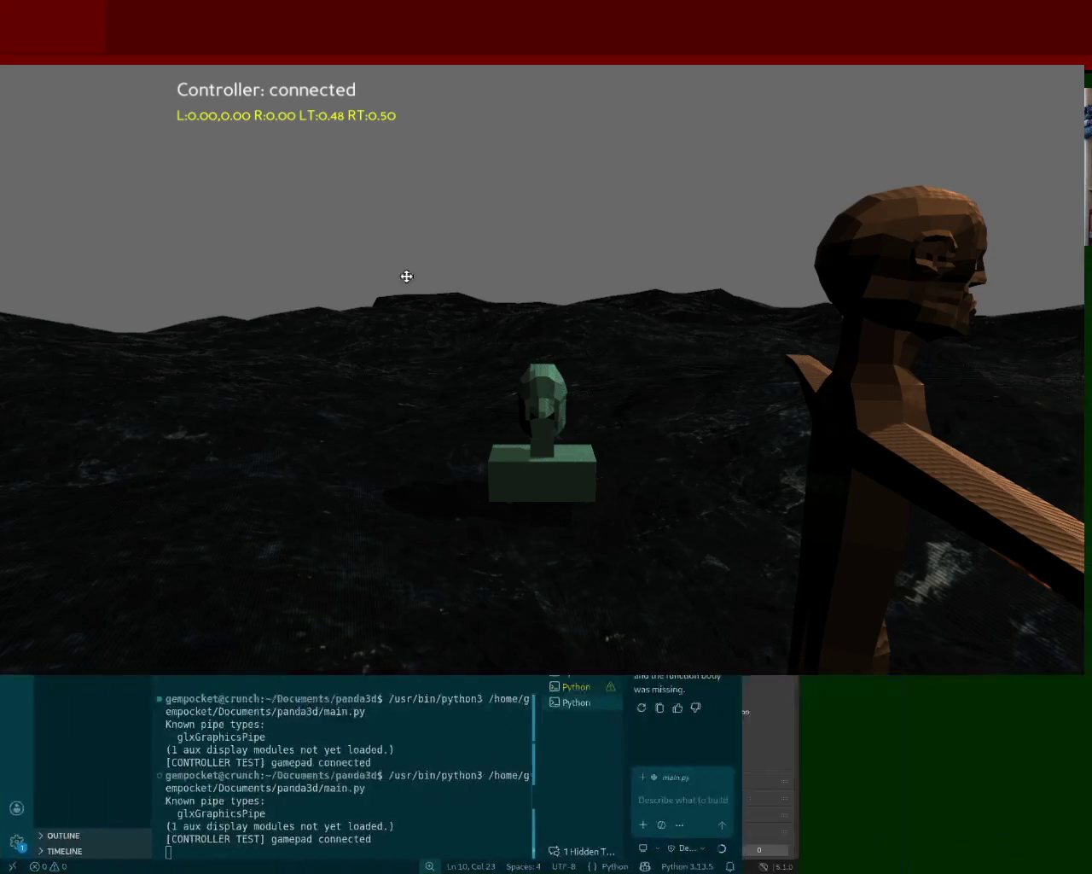
left_click_drag(423, 171, 643, 504)
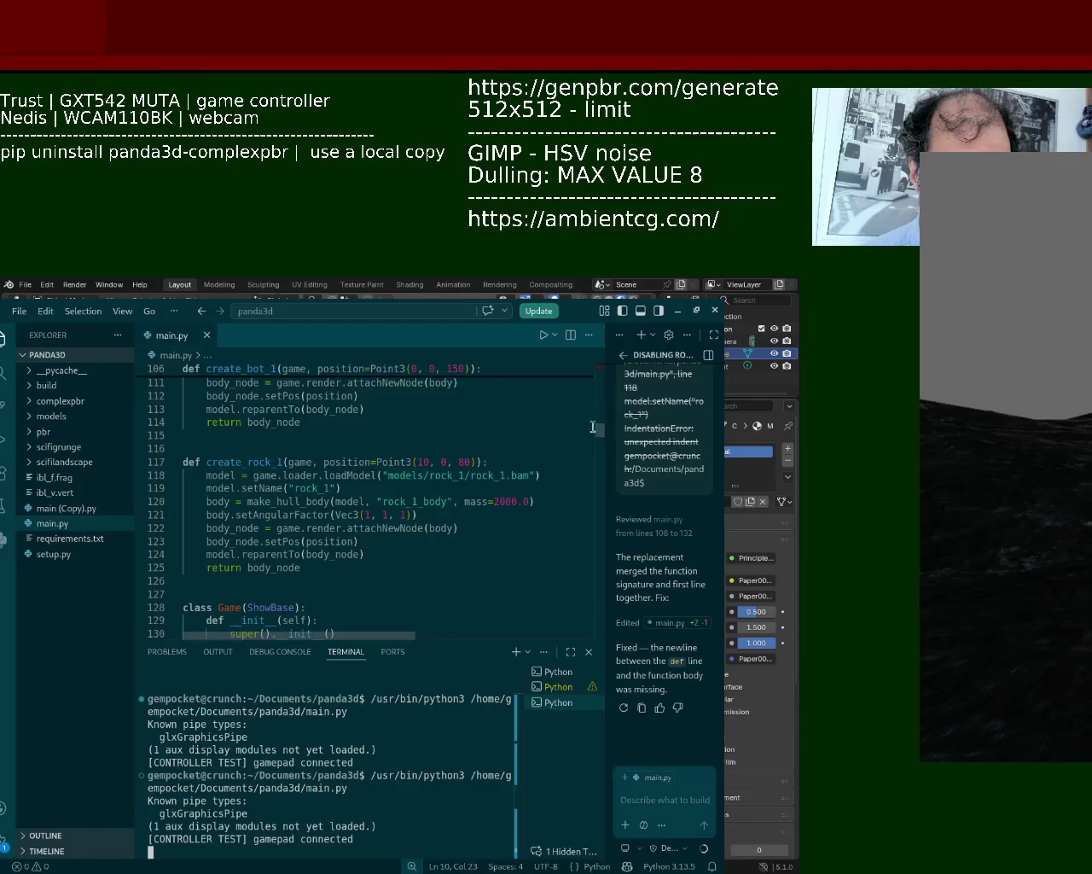
Ask the Copilot chat why textures show streaks with complexpbr ambient lighting enabled.
left_click_drag(600, 435, 600, 452)
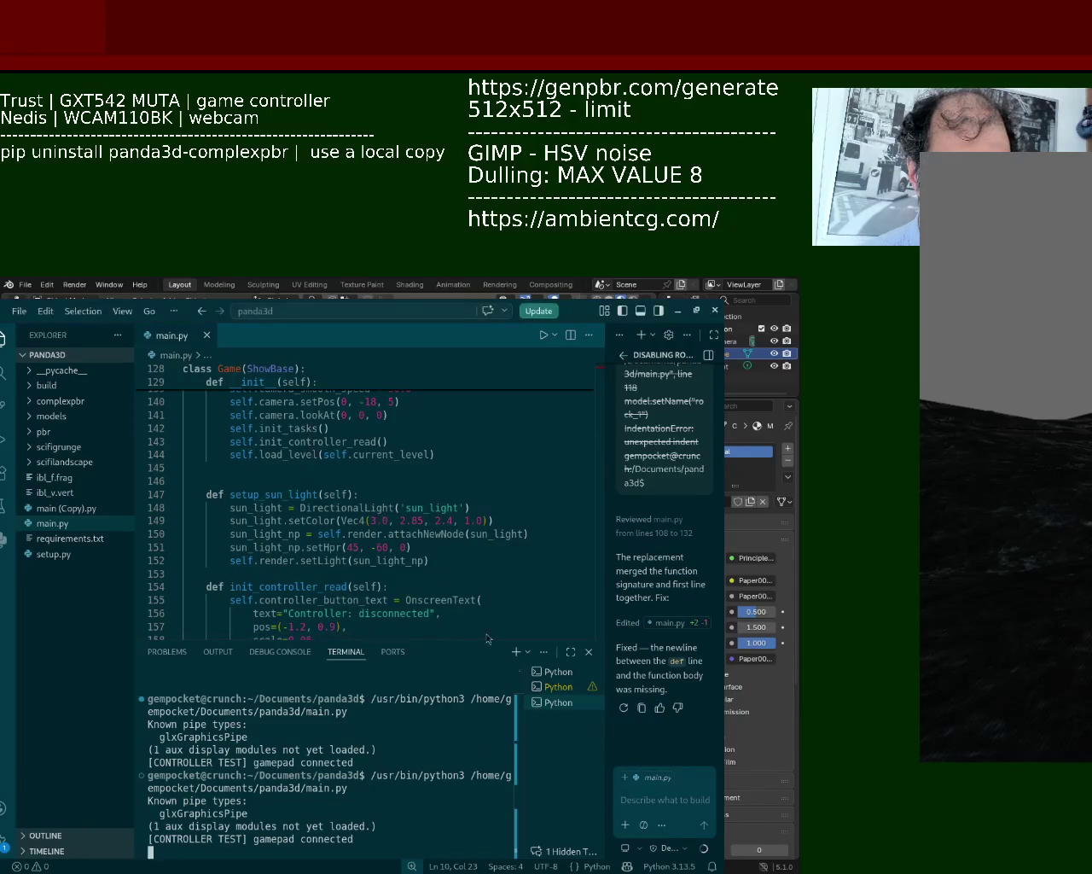
left_click(657, 770)
type("why am i seeing alott")
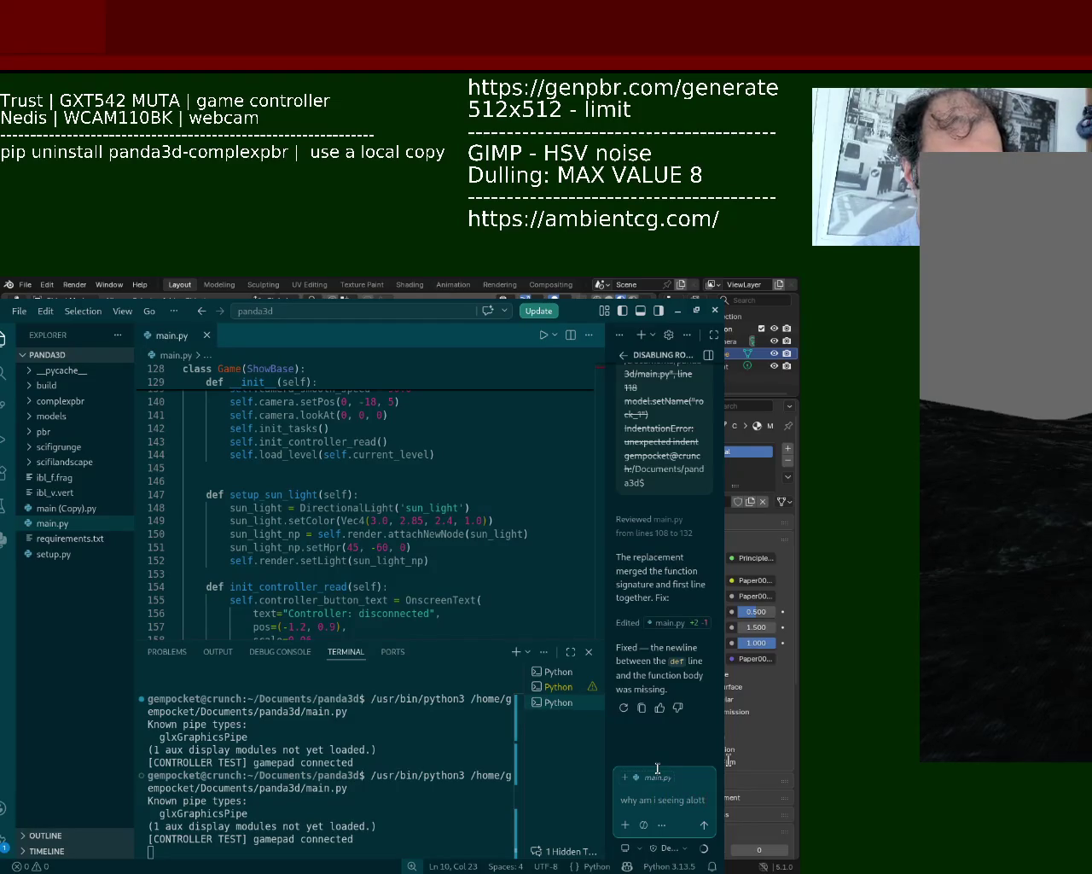
type(" streak")
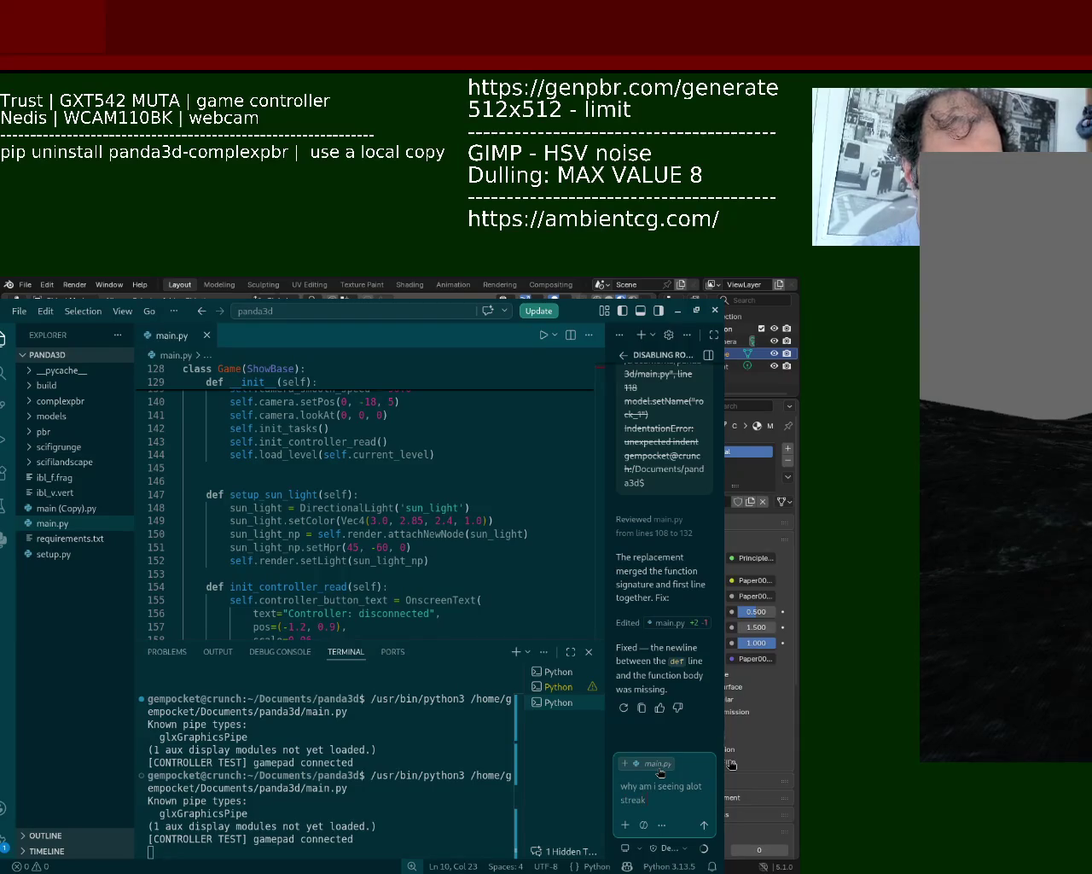
type("ghn")
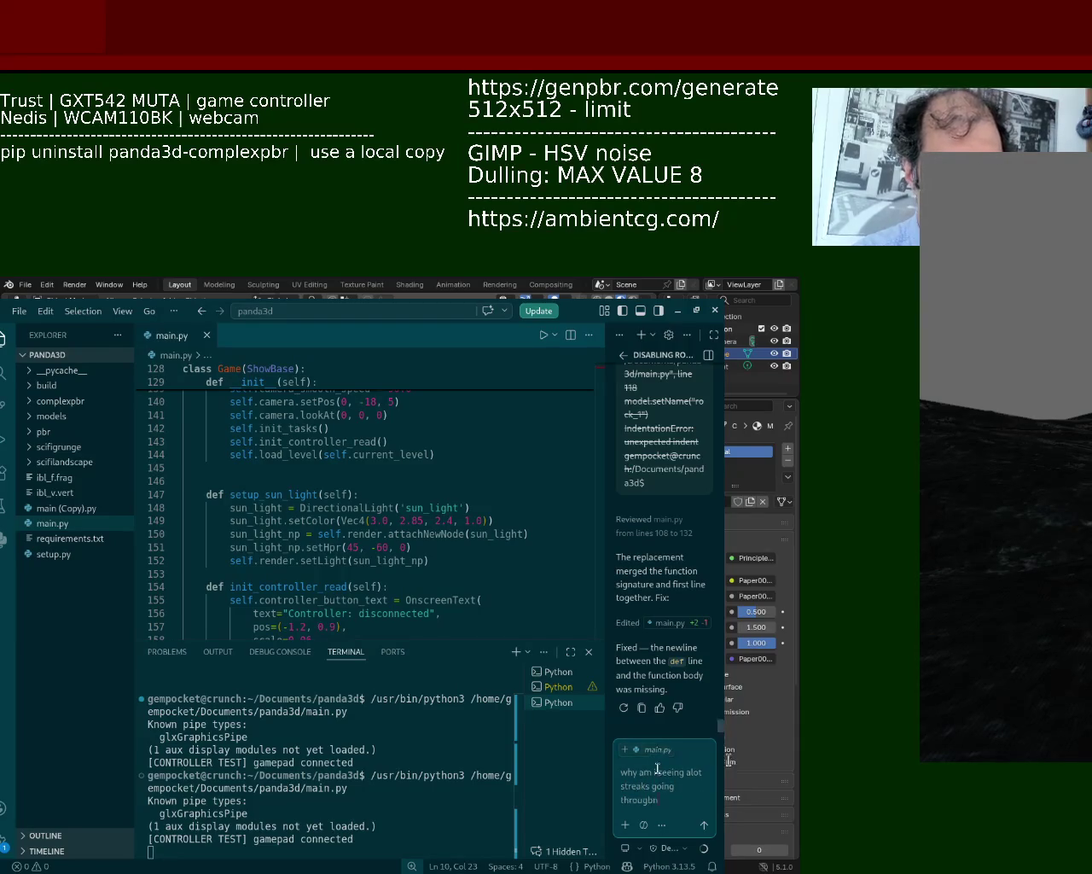
key("BackSpace")
key("BackSpace")
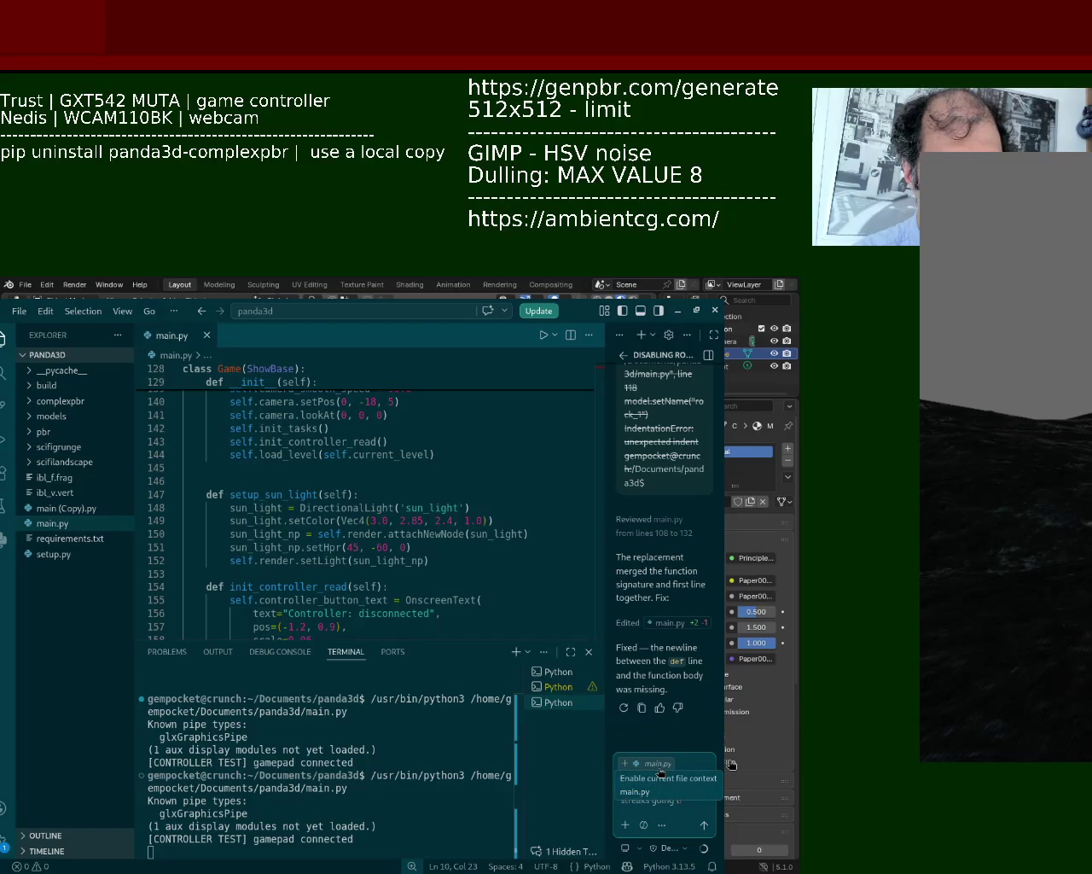
type("ot ")
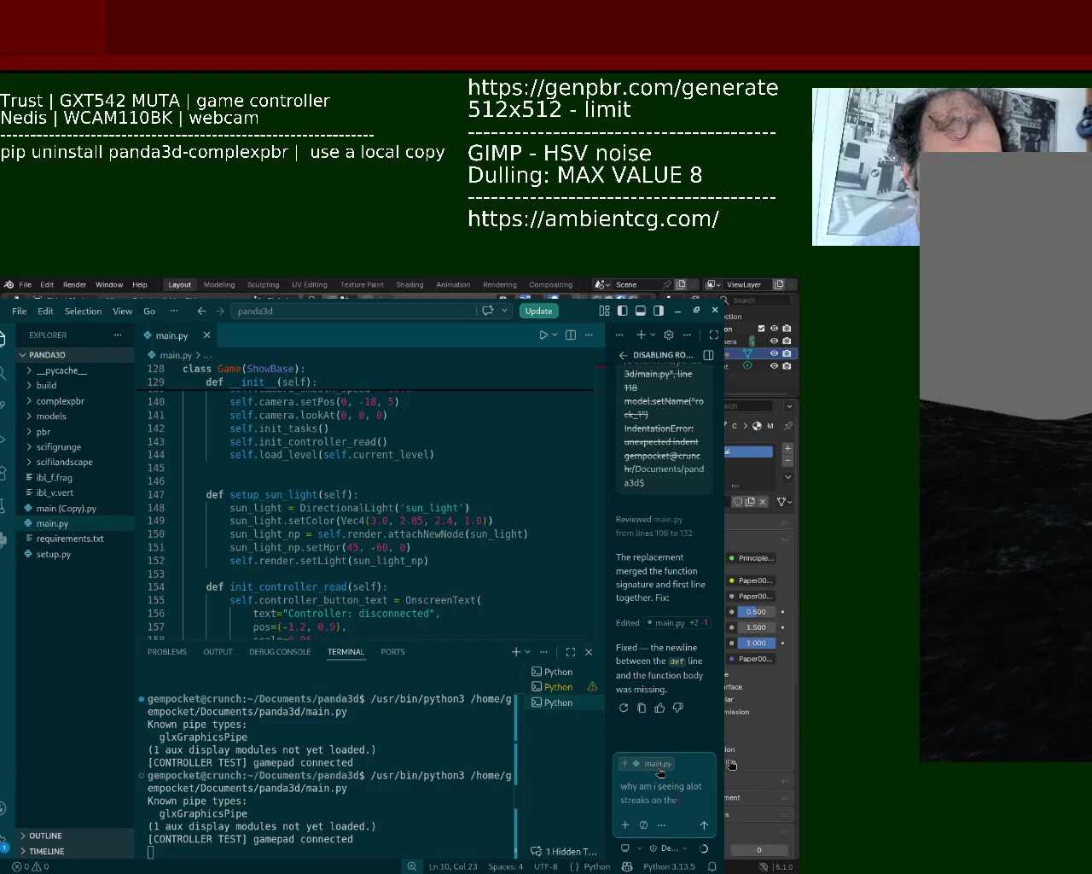
type("xtures no")
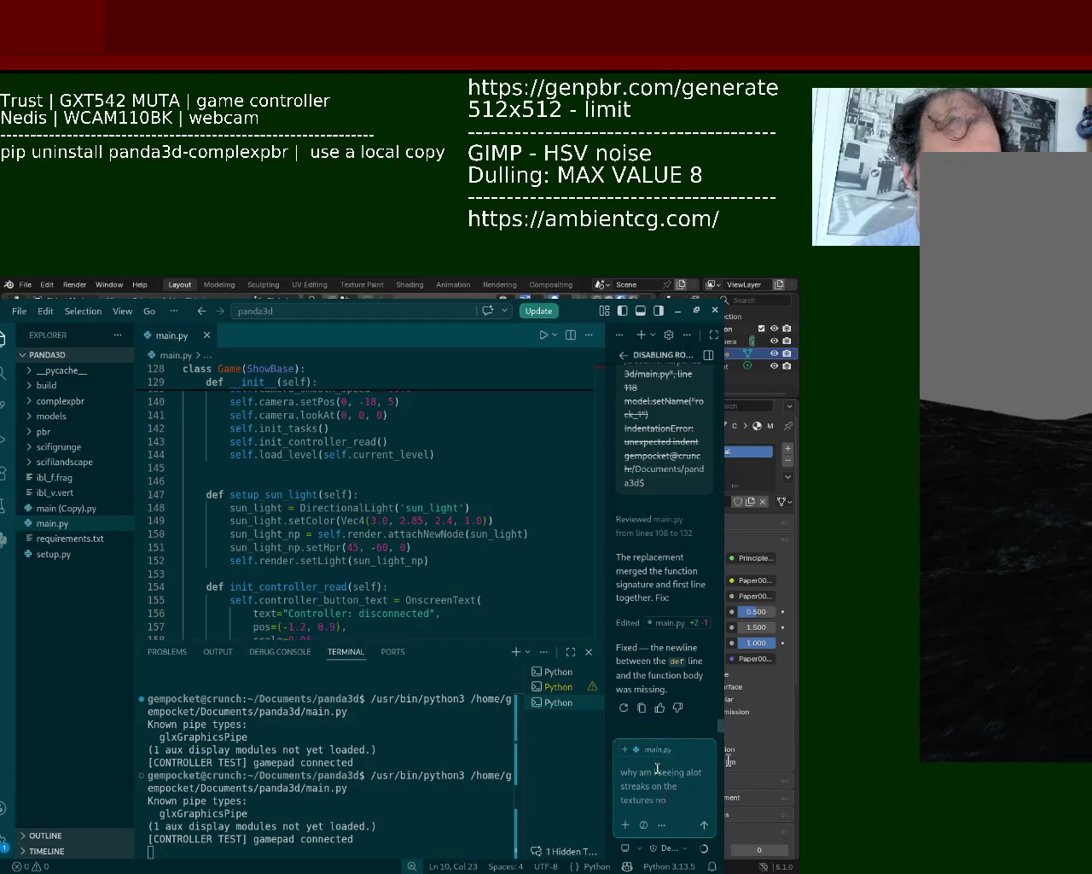
type("w that i enabled complexpbr")
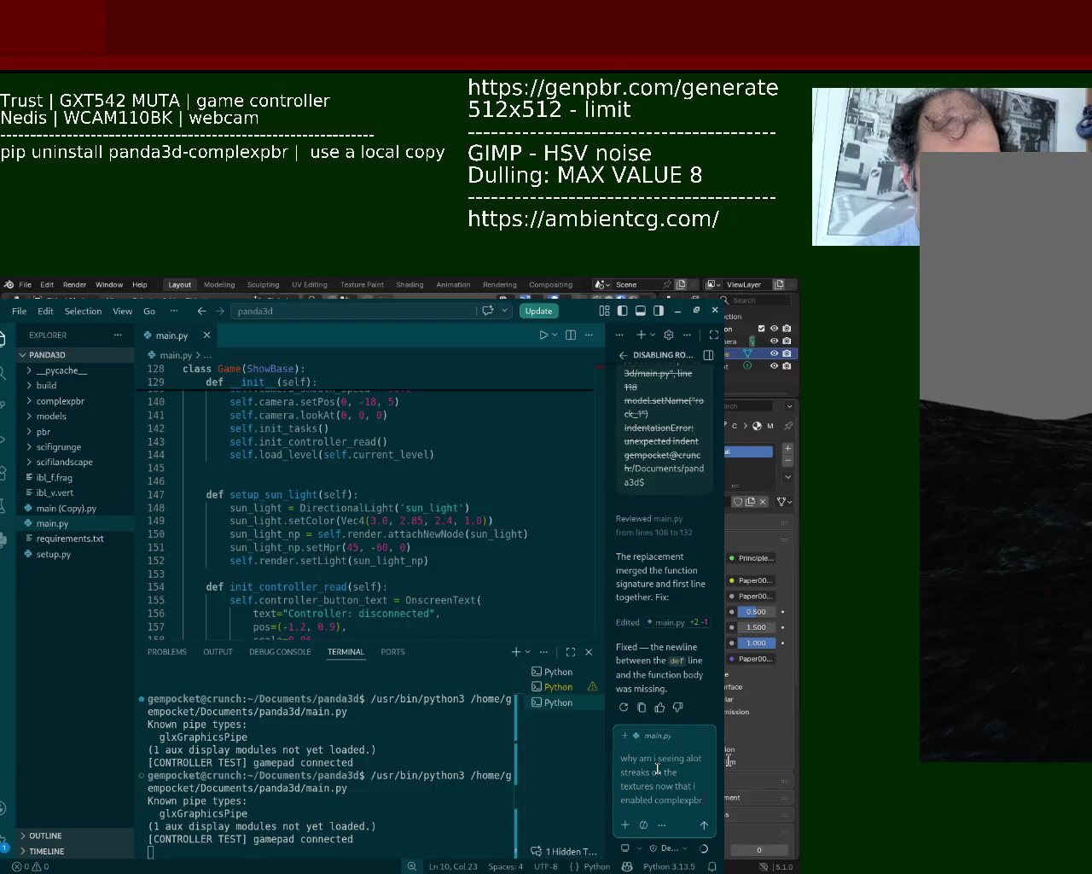
type("s")
key("BackSpace")
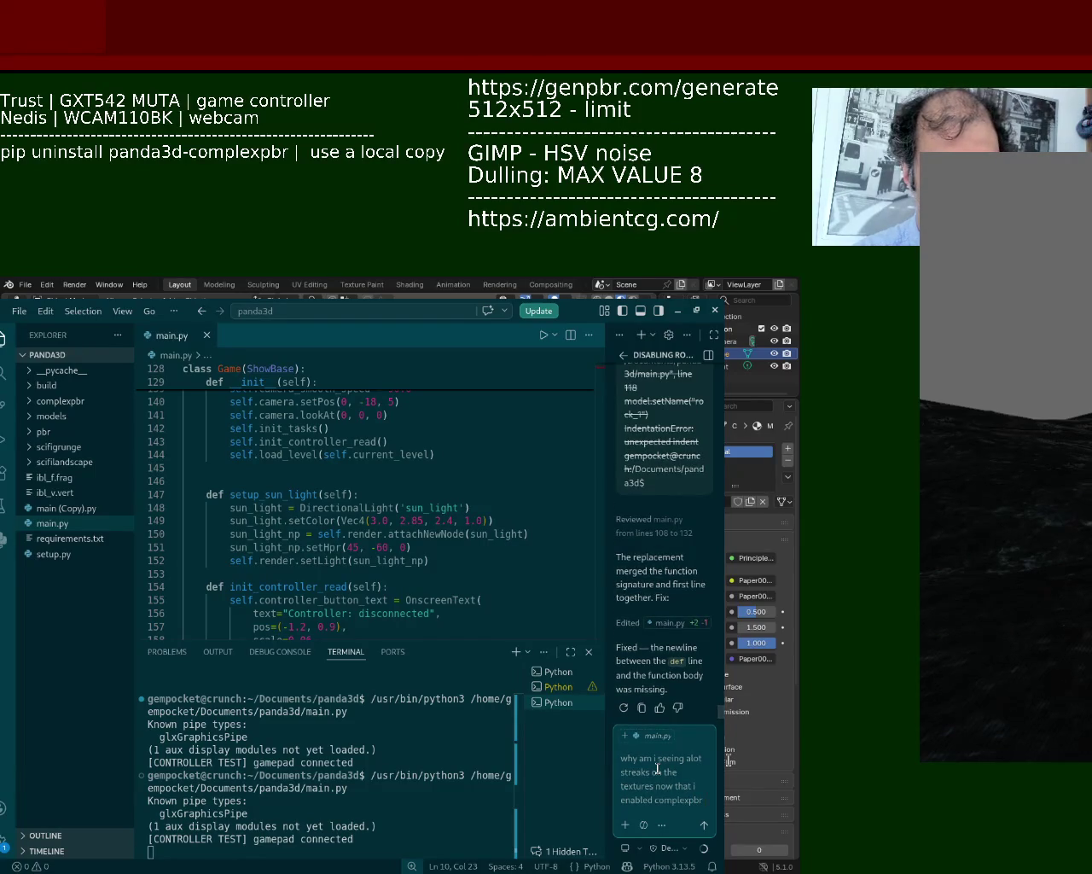
type(" am")
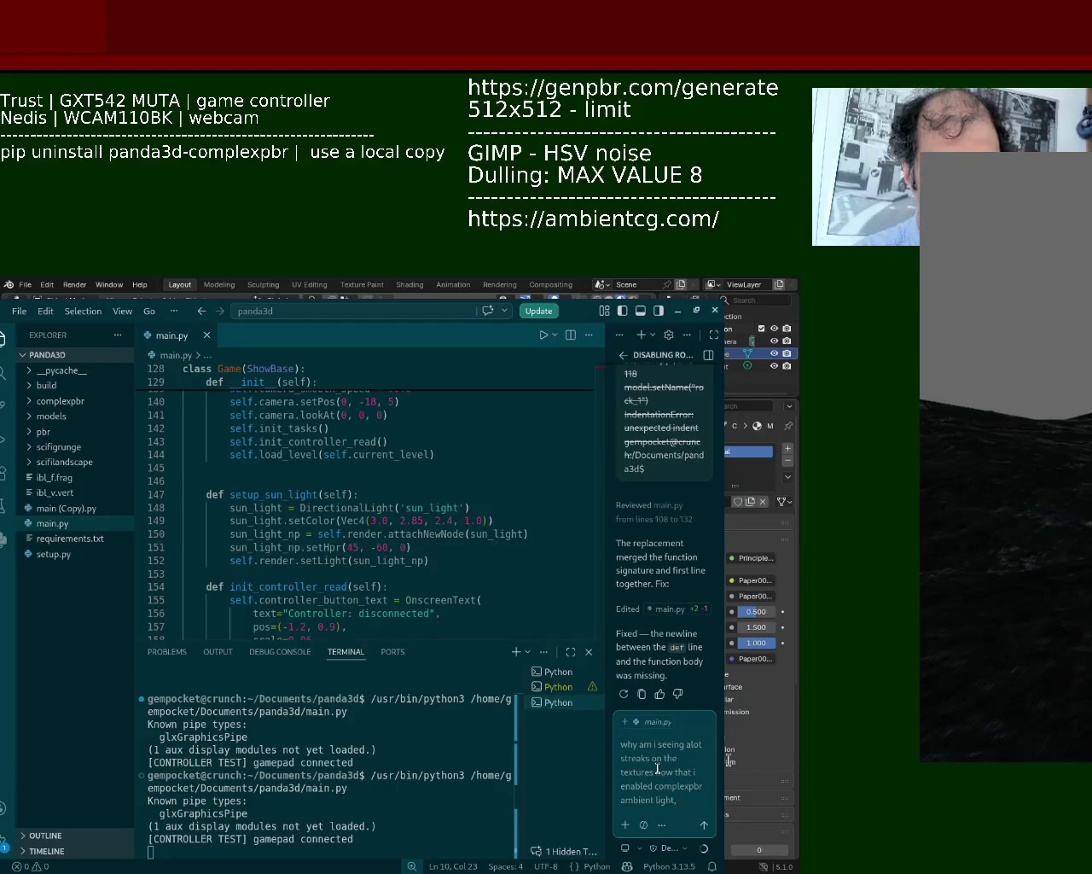
type("bient li")
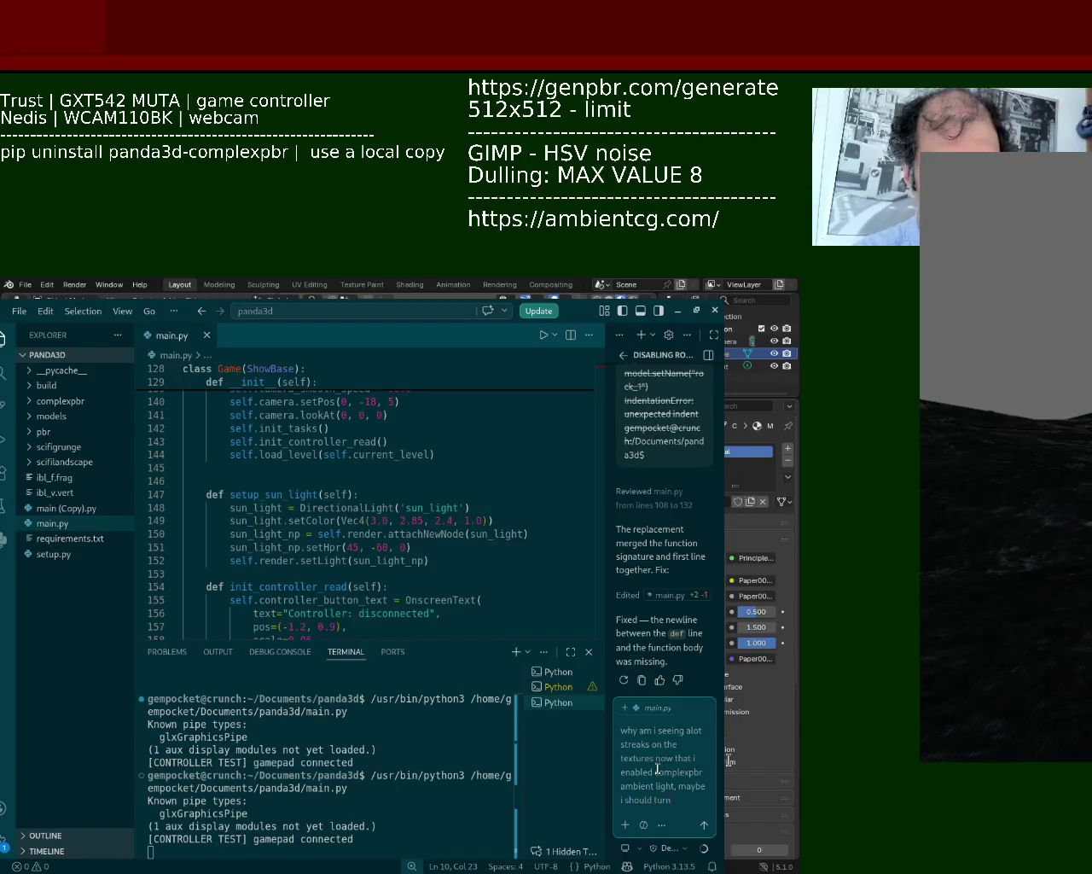
key("Return")
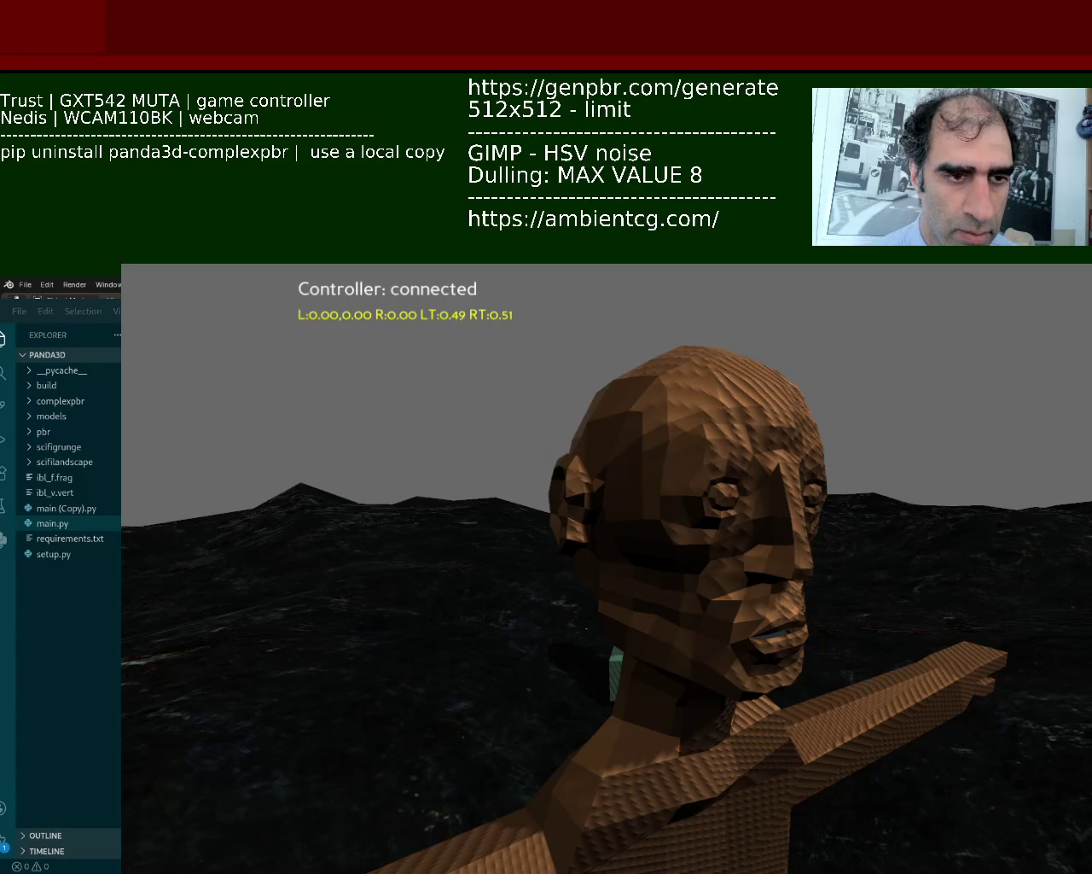
Close the game window and keep the assistant's edit adding a 0.3 AmbientLight.
key("Escape")
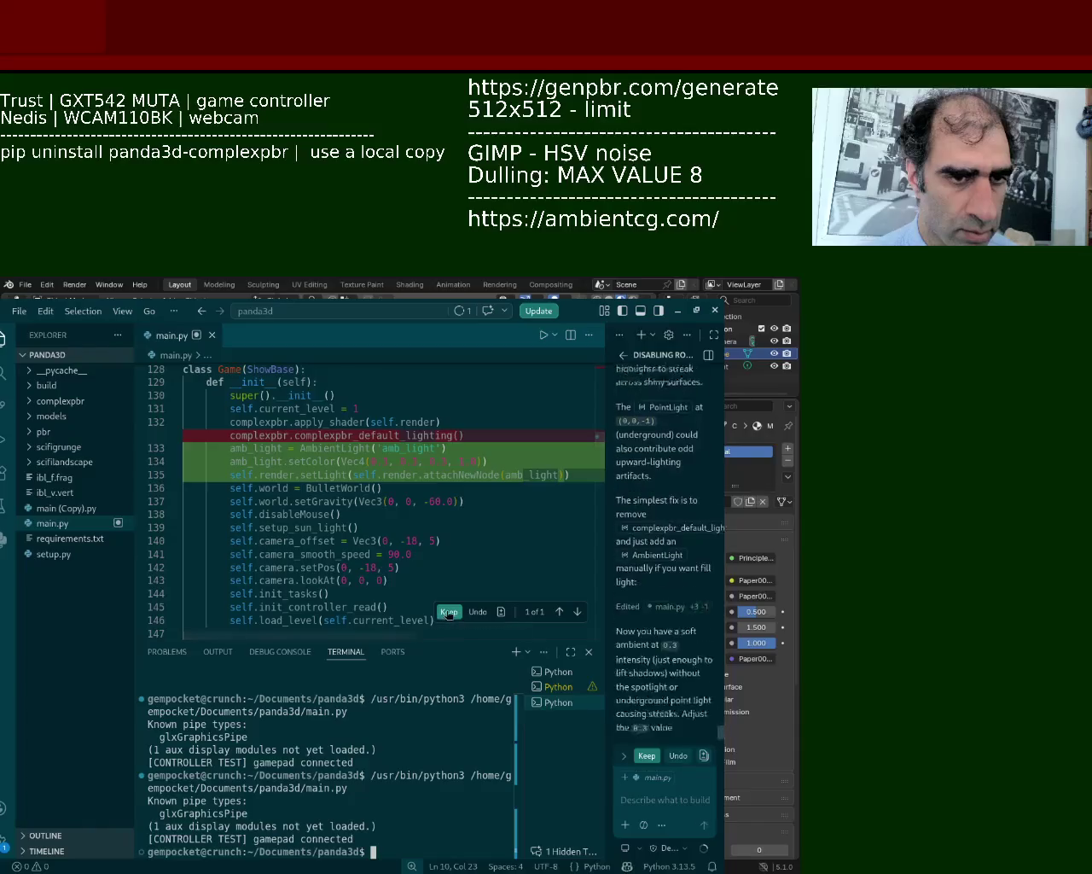
left_click(448, 611)
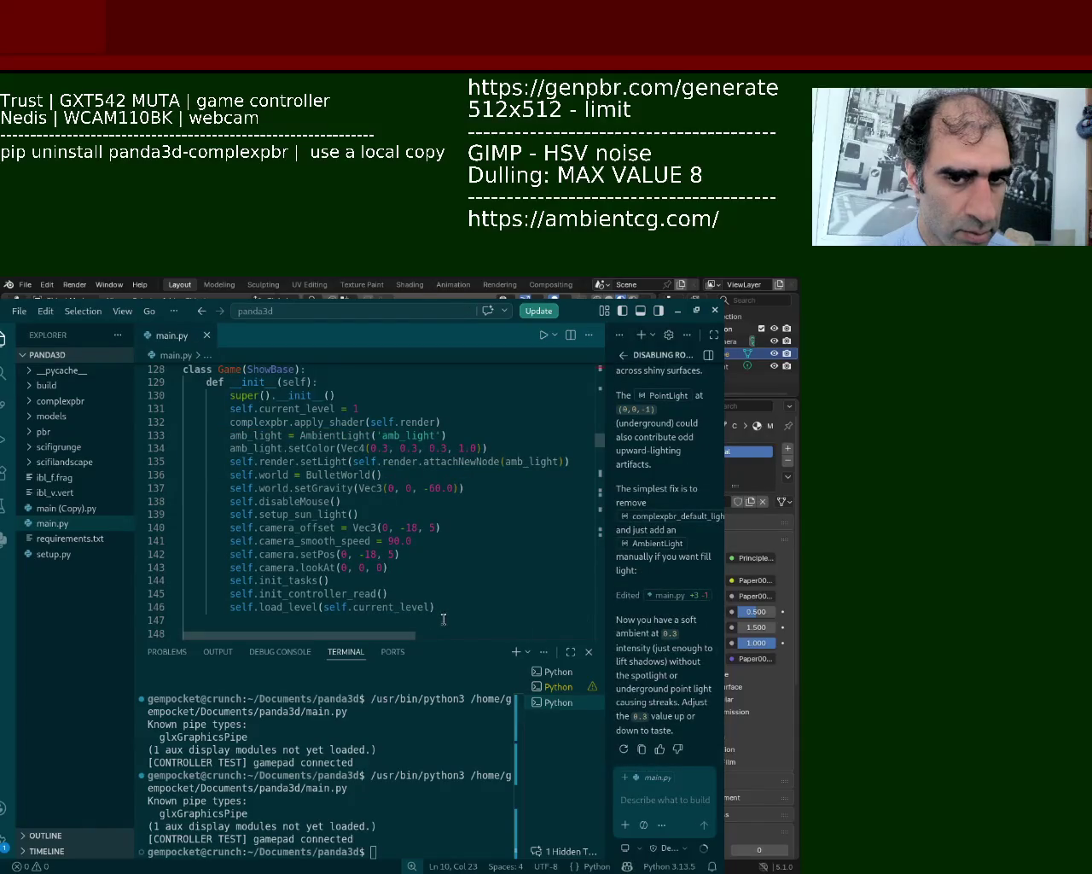
Test-run the game, have Copilot delete the three AmbientLight lines from main.py, keep the edit, and rerun.
left_click(543, 335)
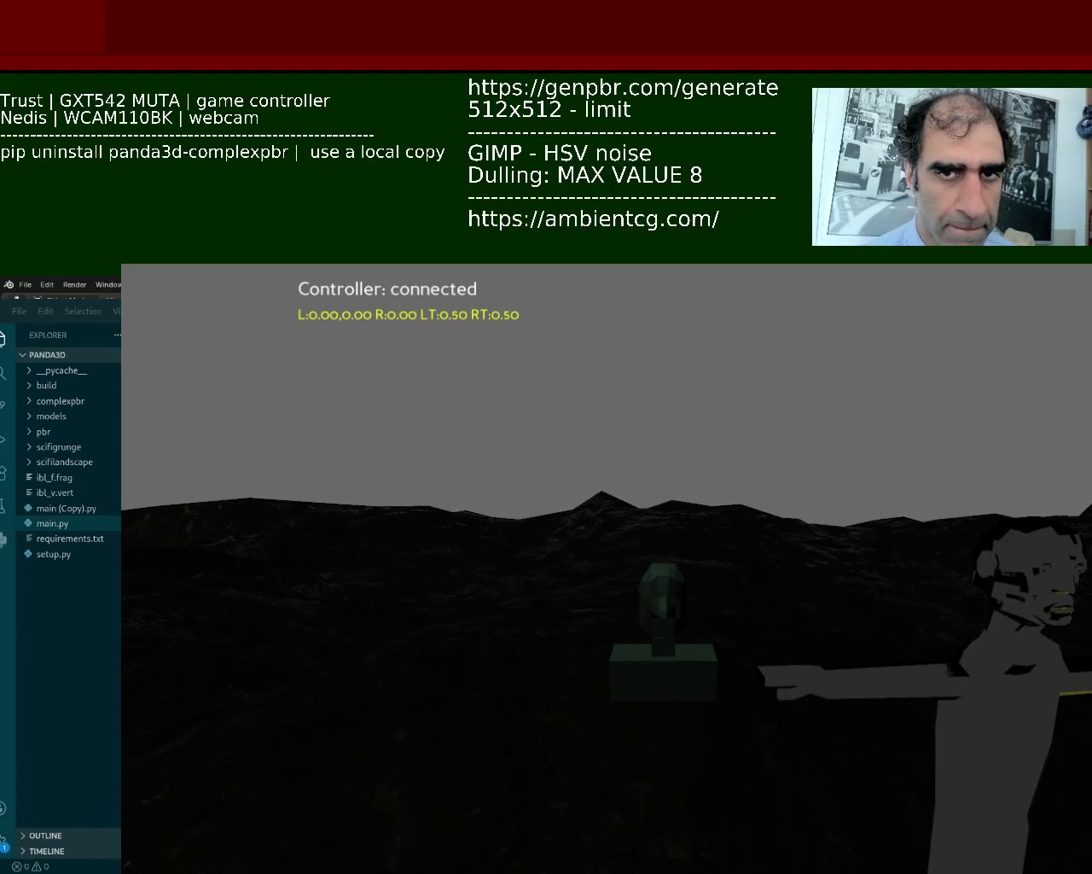
key("Escape")
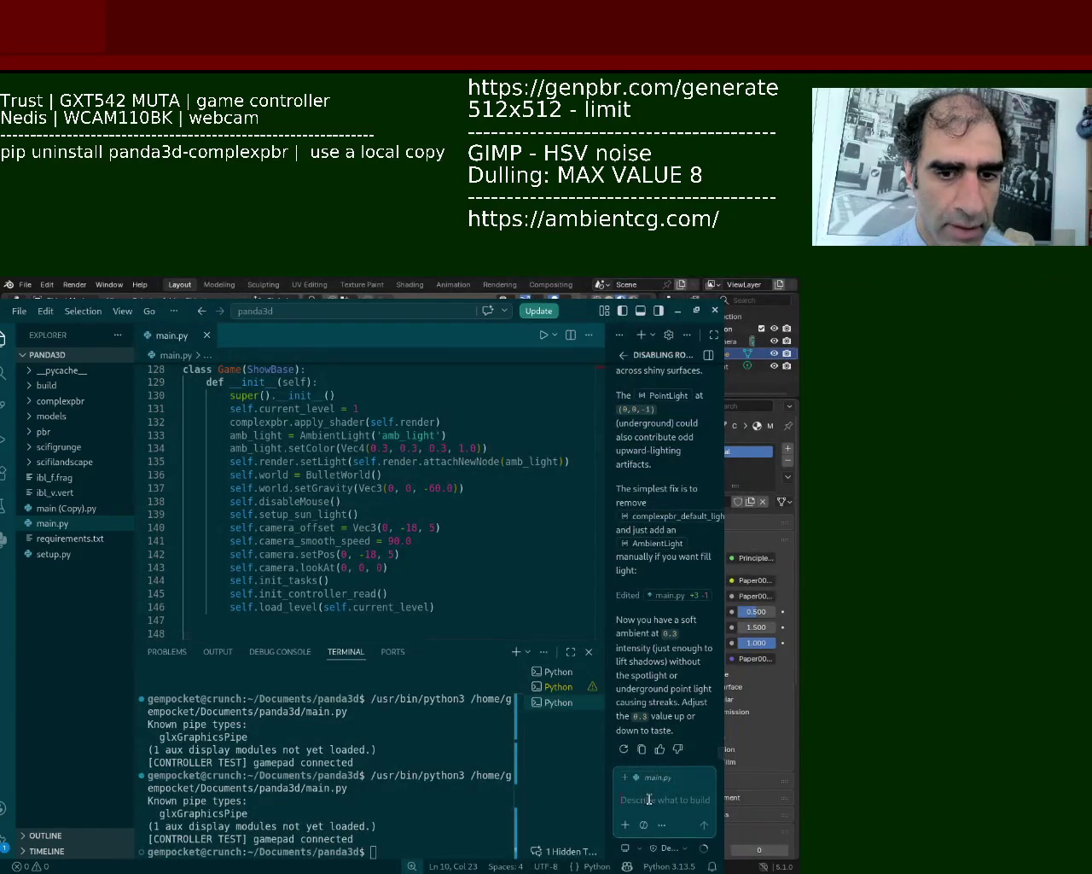
type("tu")
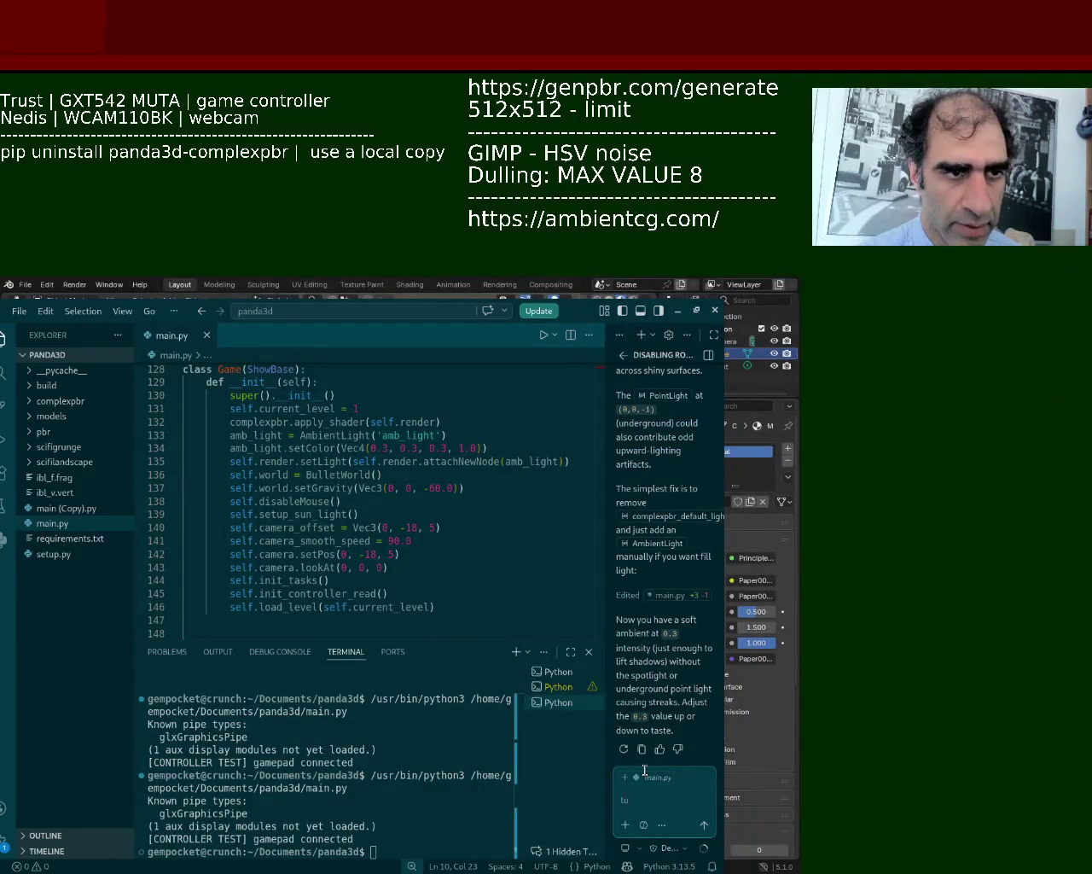
type("rn of the ambient light allo")
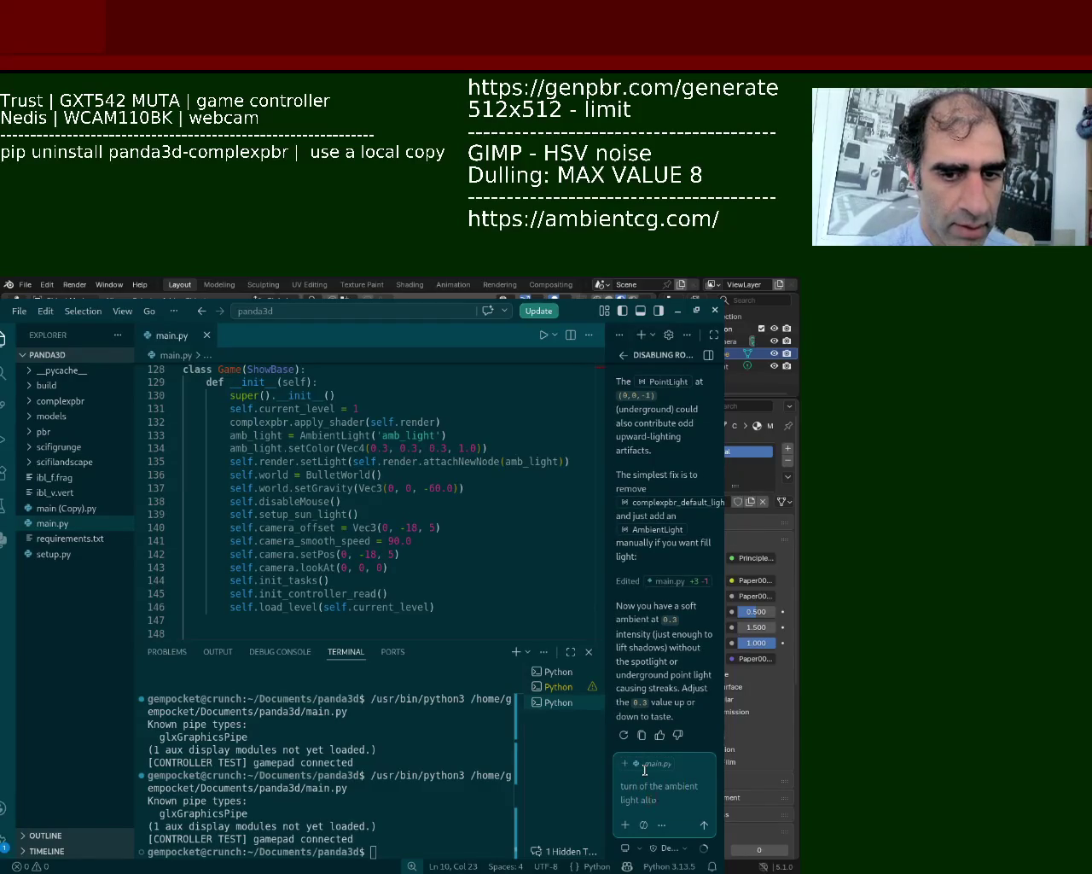
type("her")
key("Return")
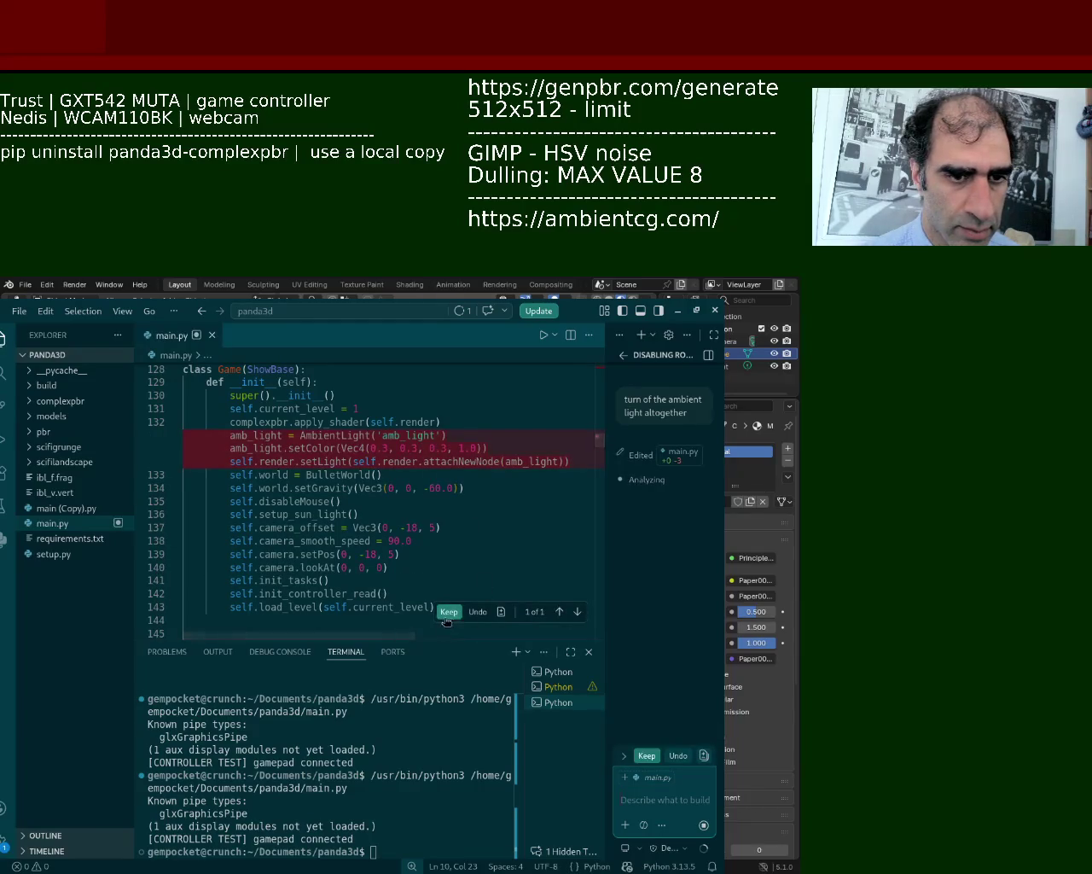
left_click(449, 610)
left_click(541, 335)
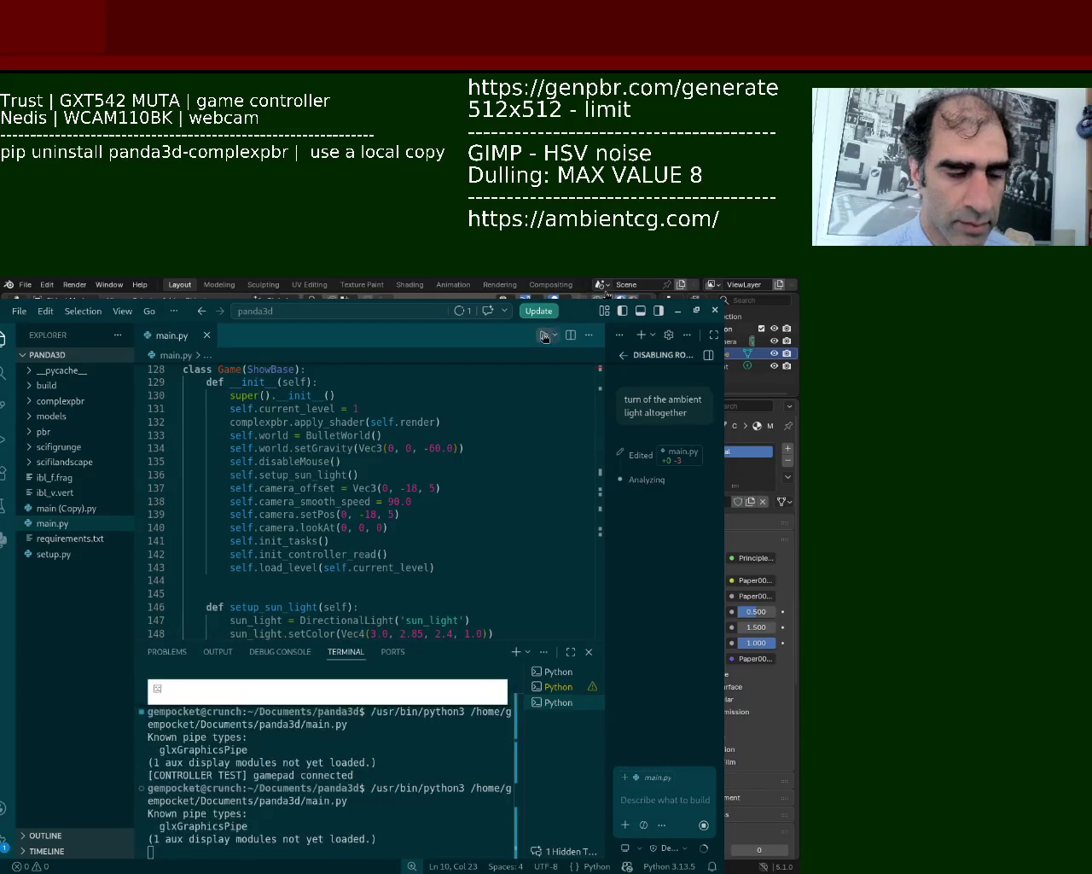
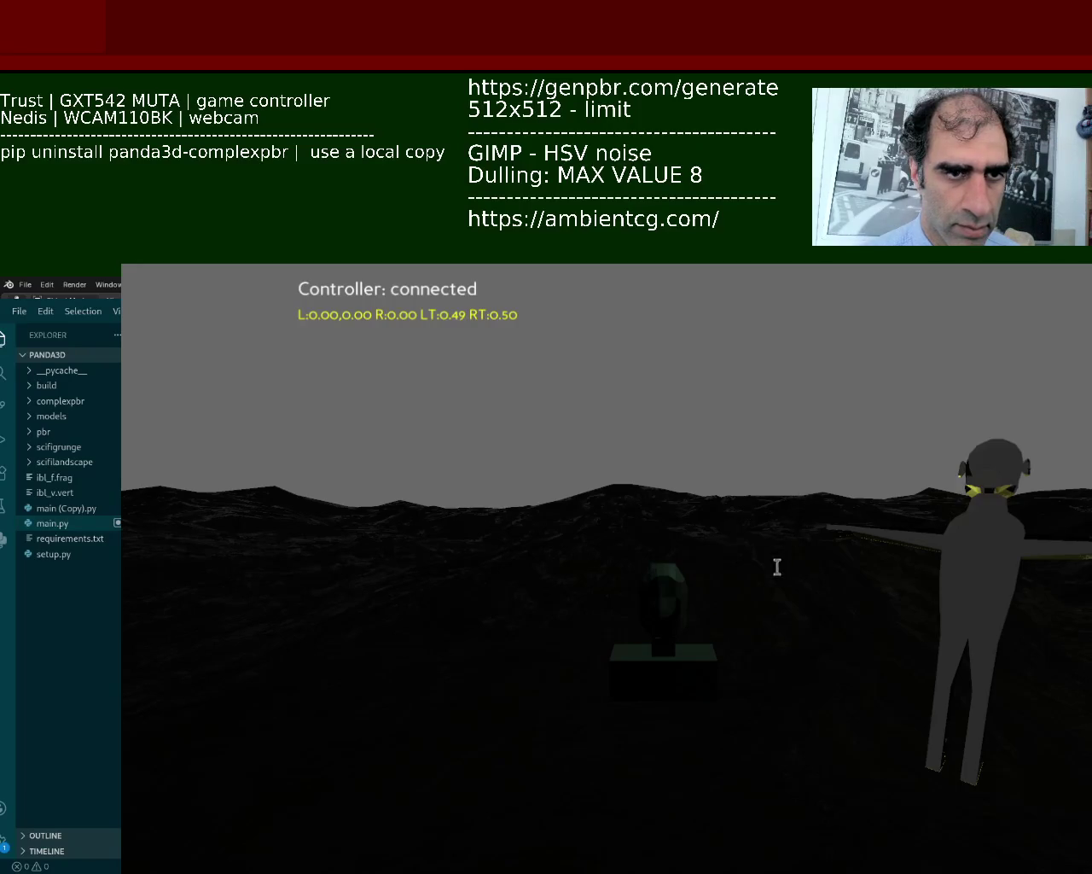
Relaunch the Panda3D game to check the brown-textured character, then switch back to Blender.
key("Escape")
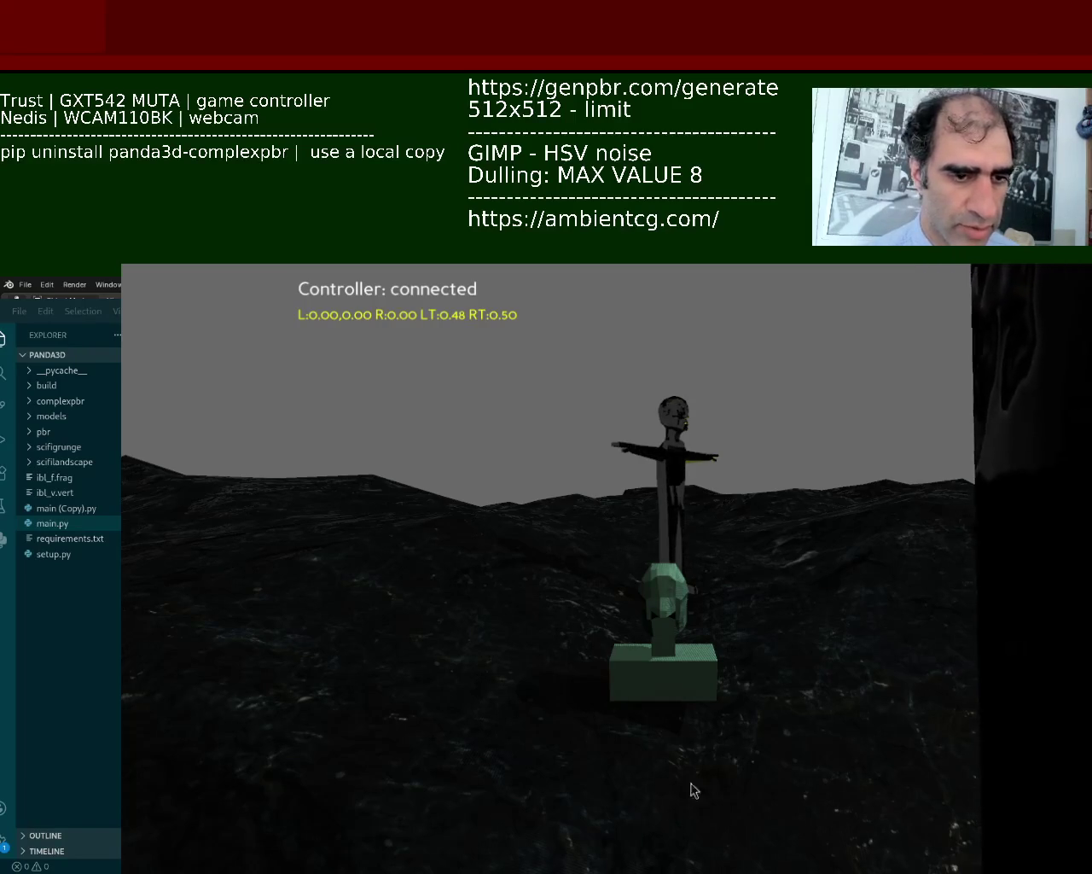
key("Escape")
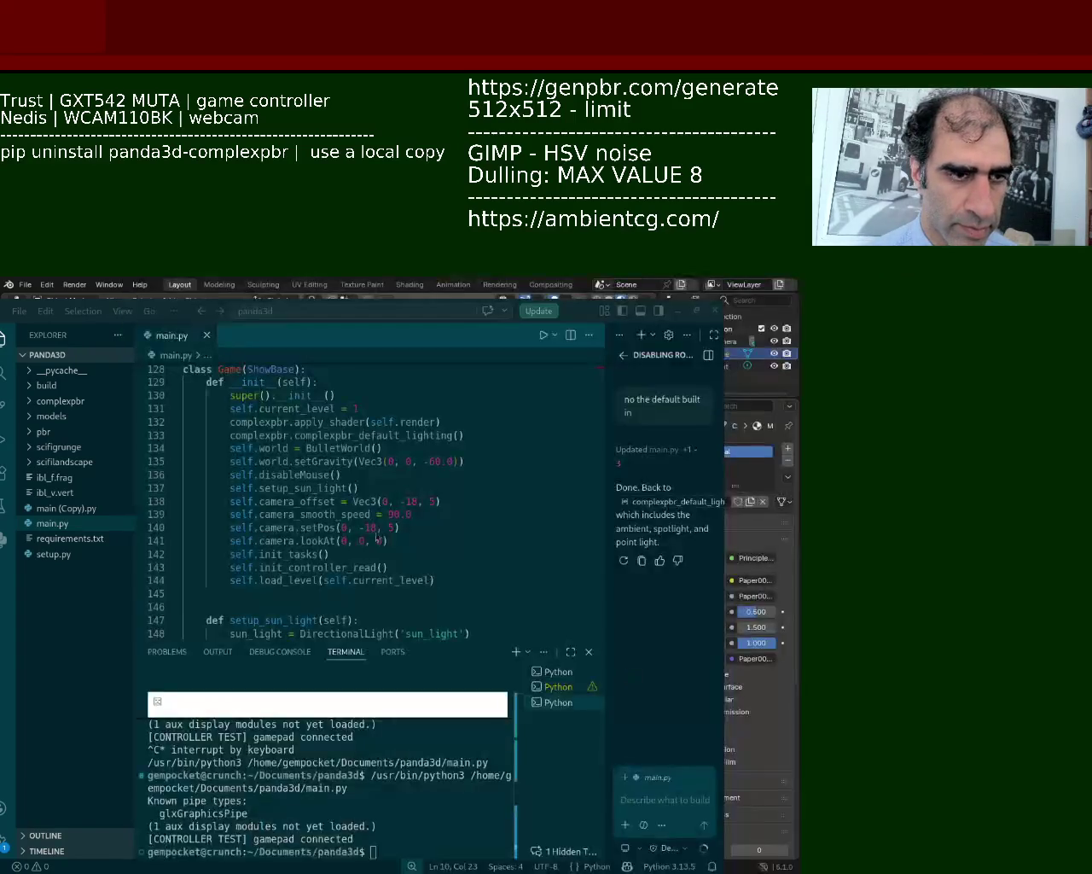
left_click(543, 337)
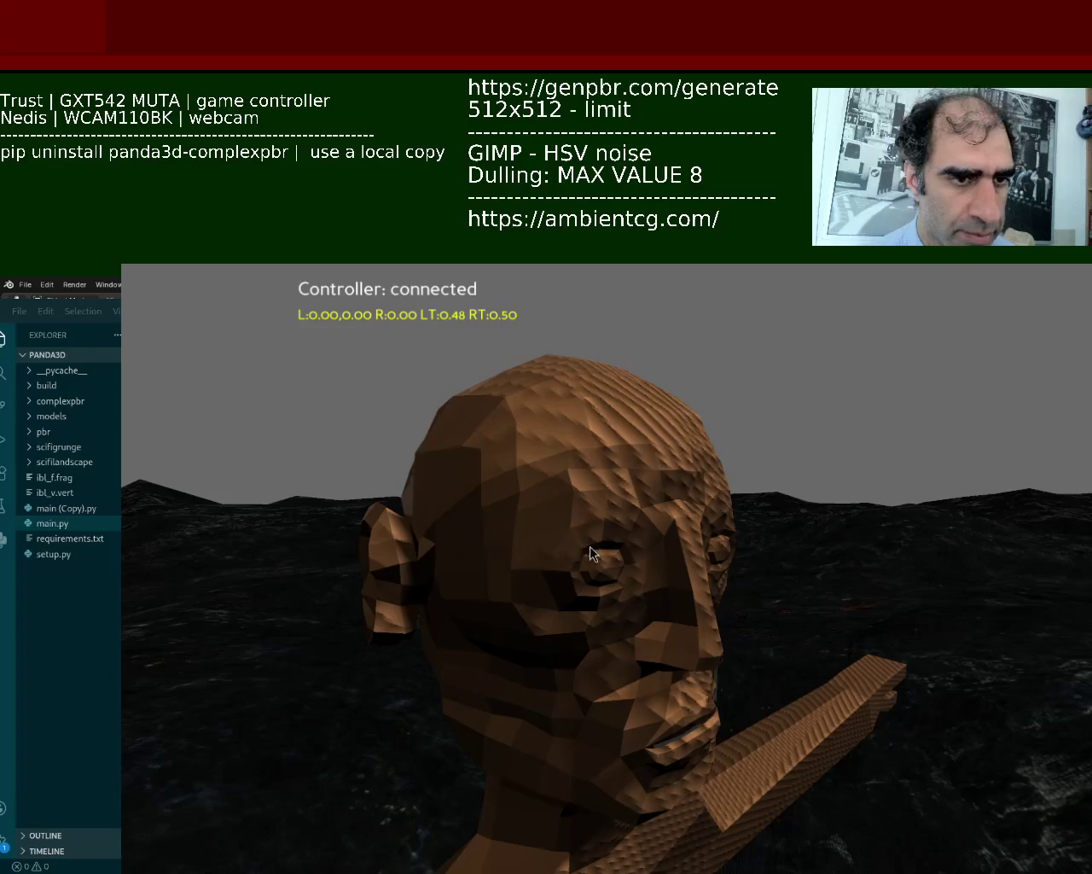
key("alt+Tab")
key("alt+Tab")
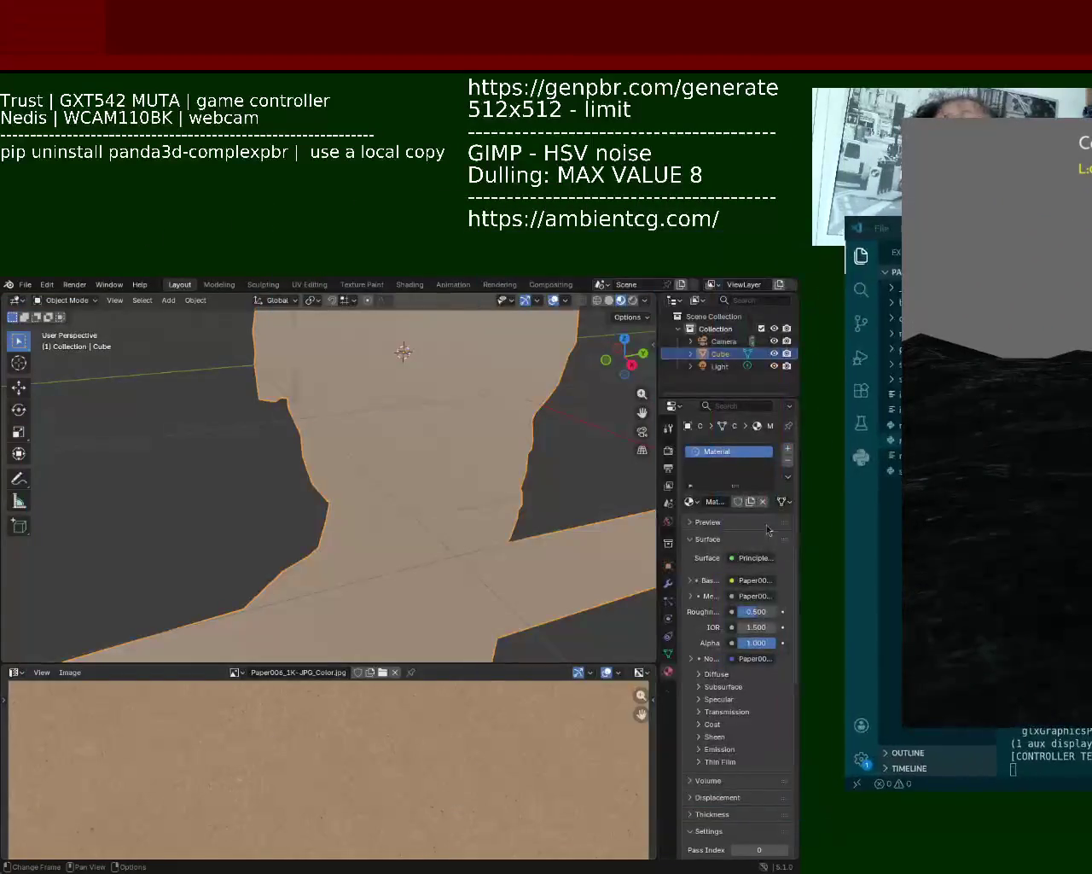
Select all of the character's mesh in Edit Mode and scale its UV layout over the paper texture.
key("Tab")
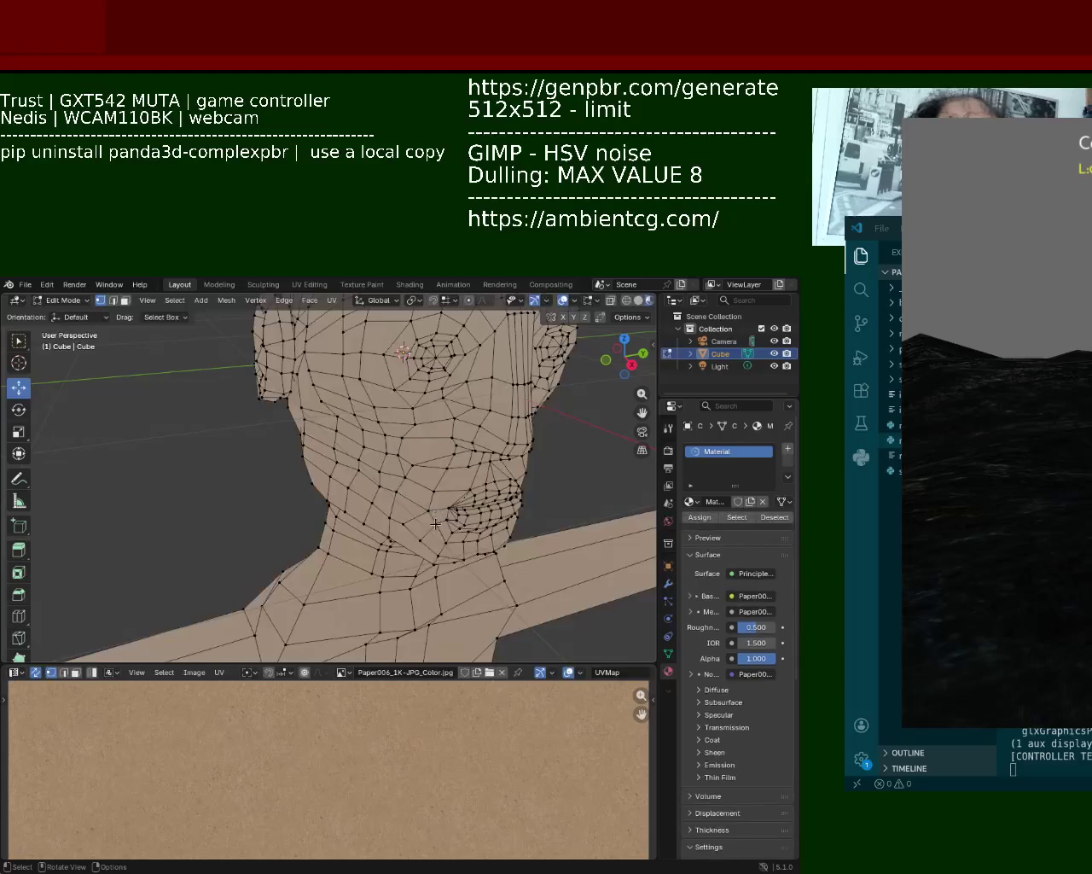
key("a")
key("s")
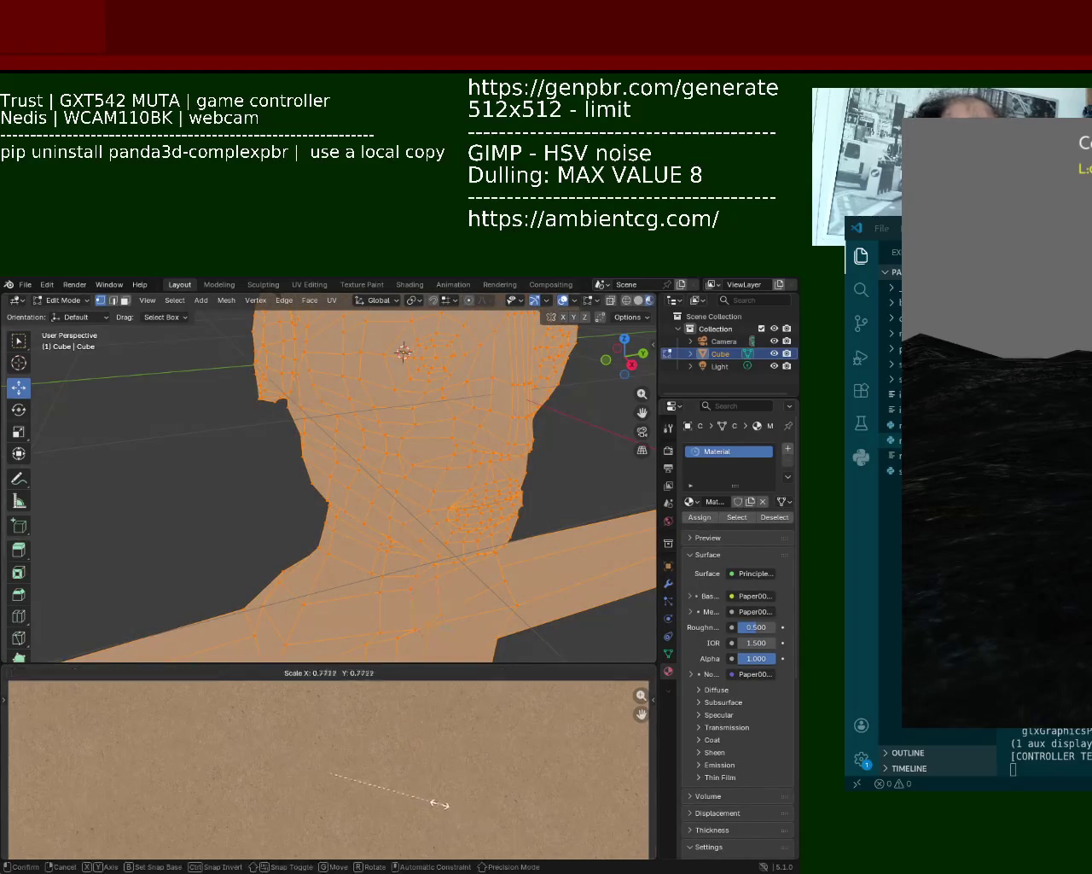
left_click(291, 752)
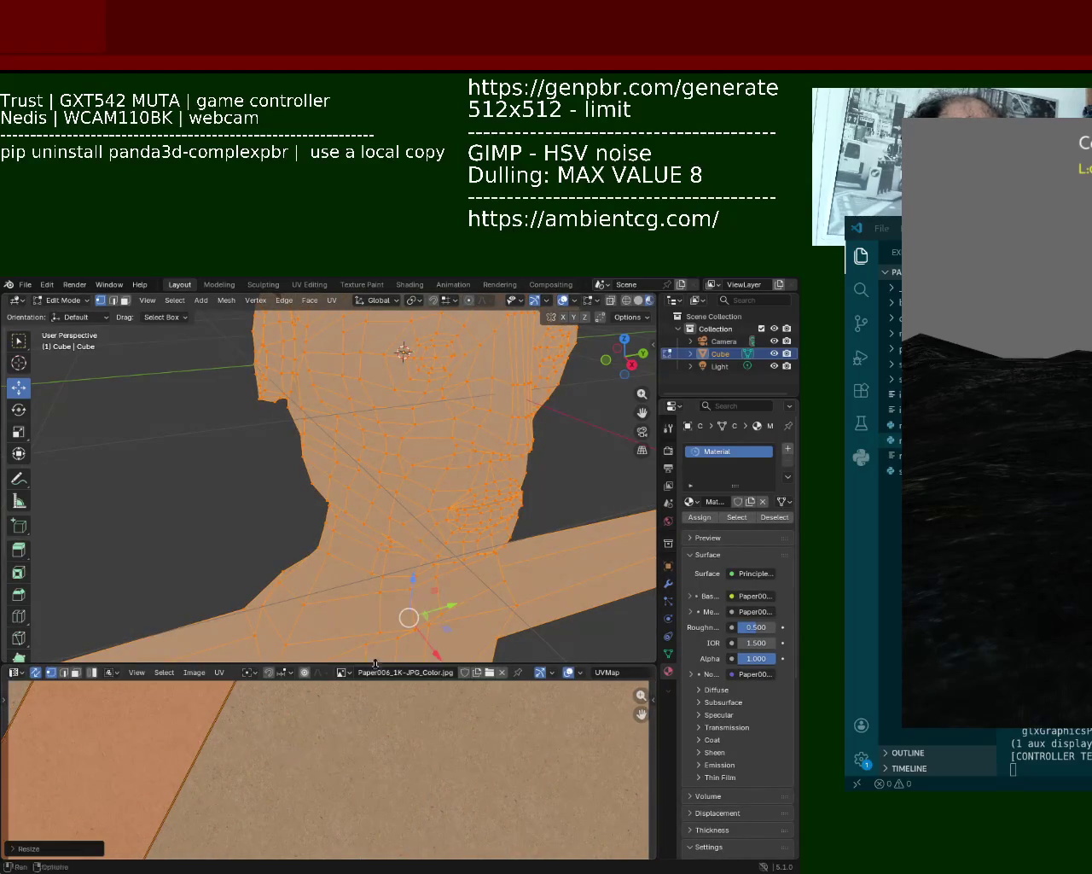
scroll(358, 457, "down", 4)
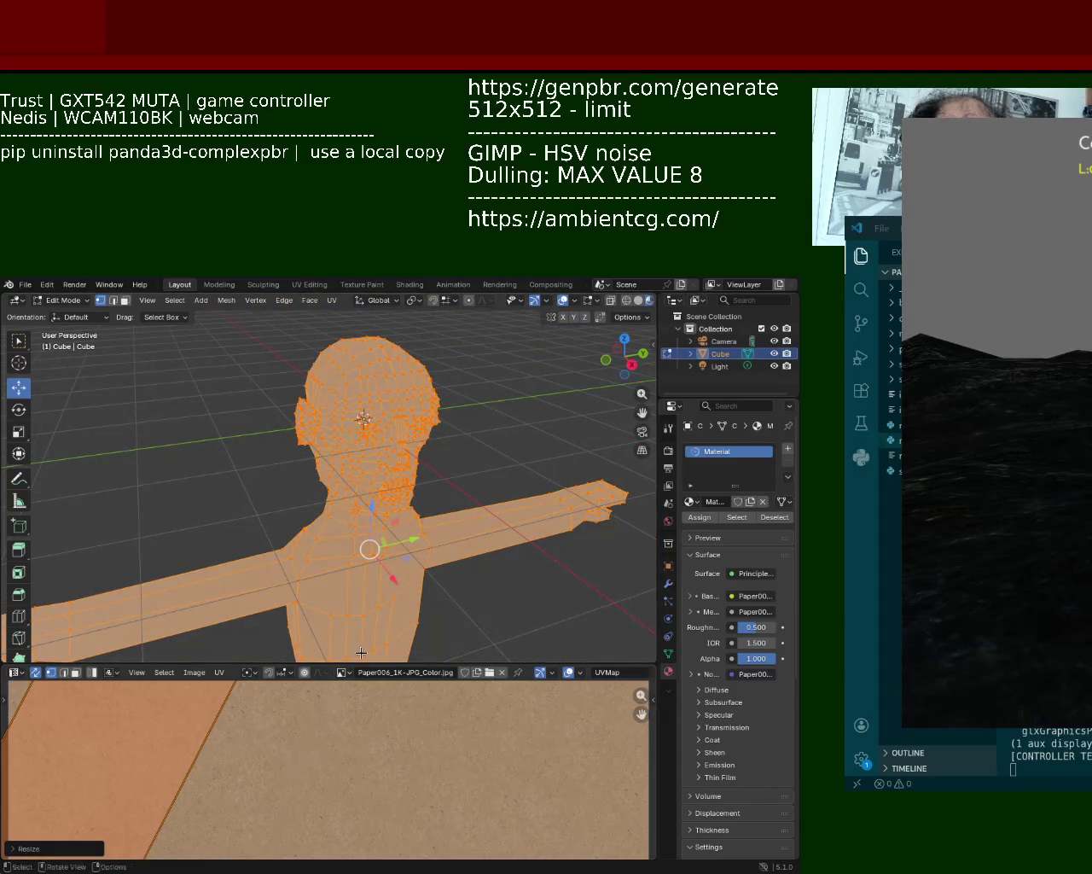
left_click_drag(369, 663, 370, 505)
scroll(324, 682, "down", 3)
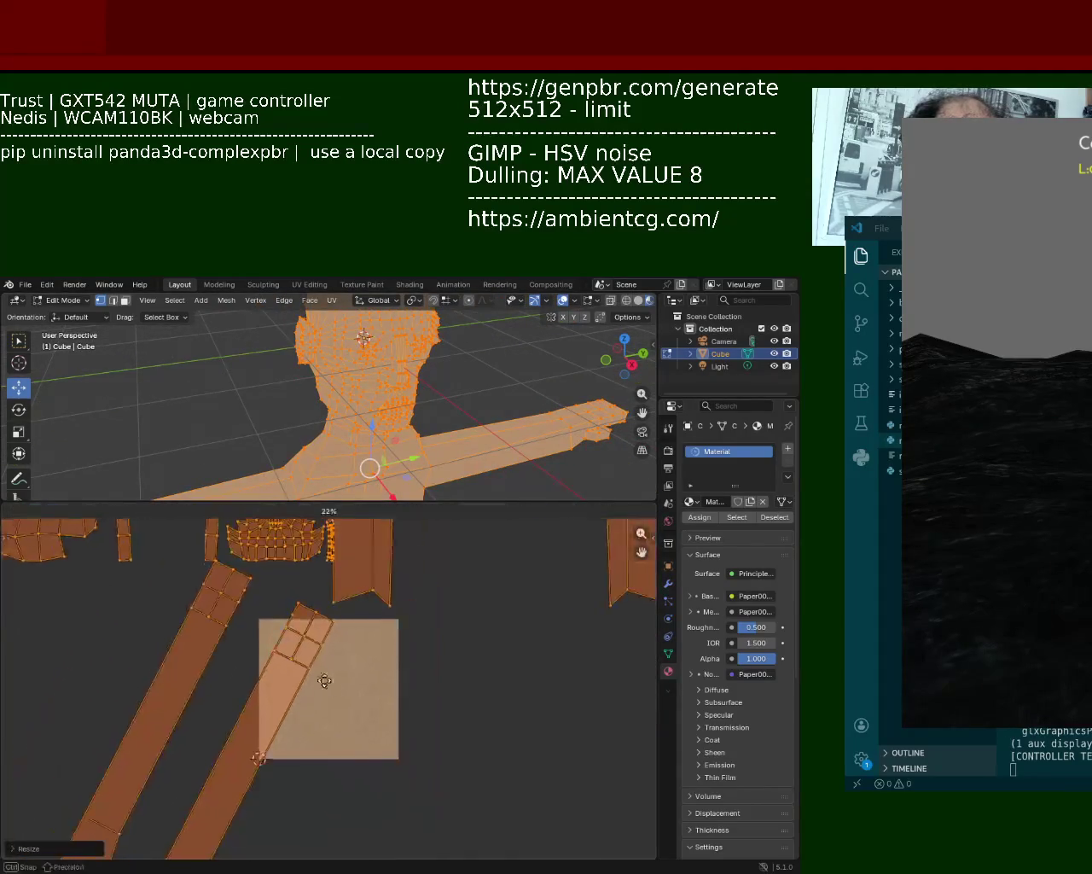
scroll(325, 682, "down", 2)
key("s")
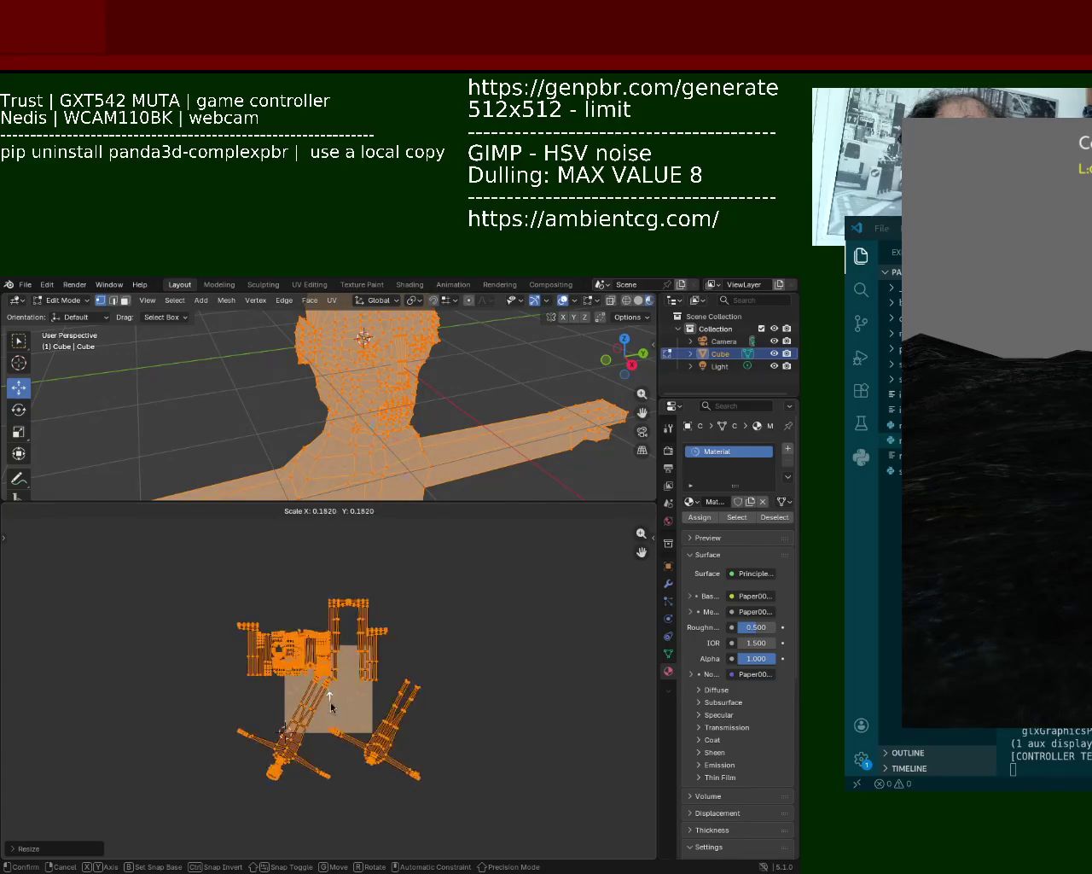
left_click(312, 702)
Save bot_1.blend and re-export the character as glTF 2.0.
key("ctrl+s")
left_click(23, 286)
mouse_move(46, 474)
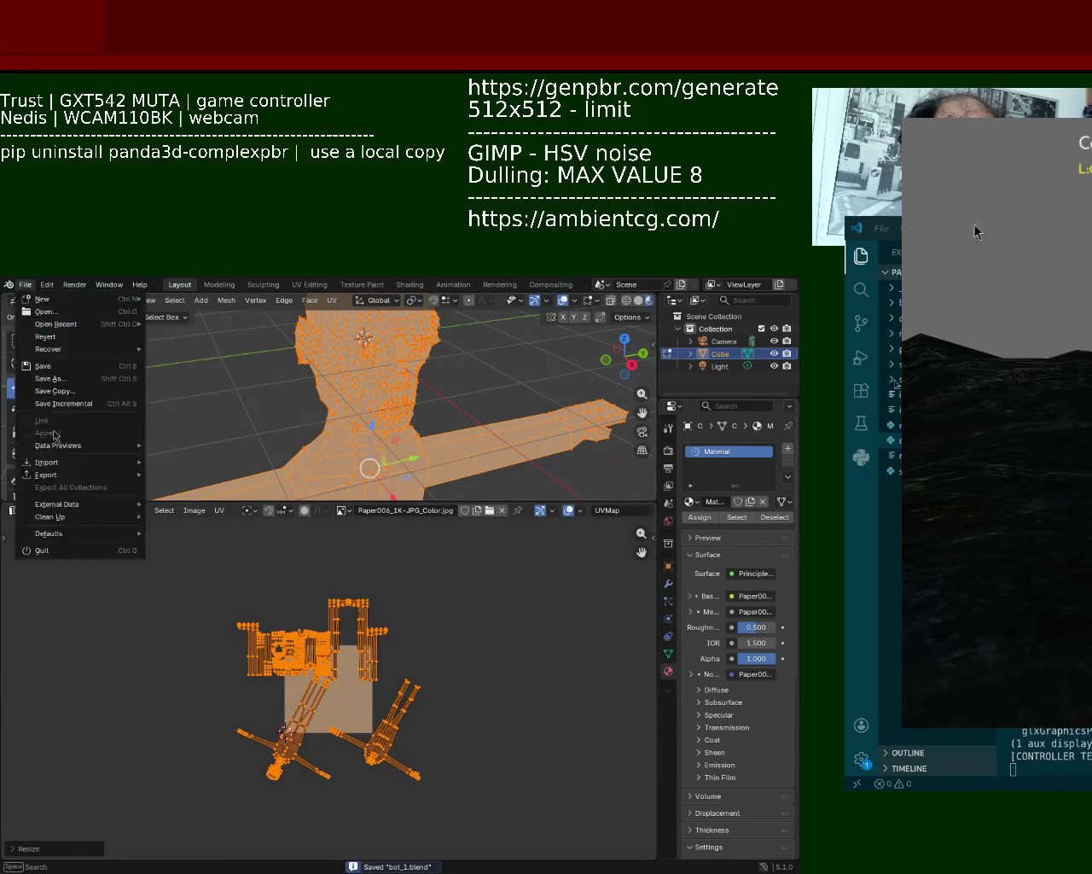
left_click(215, 586)
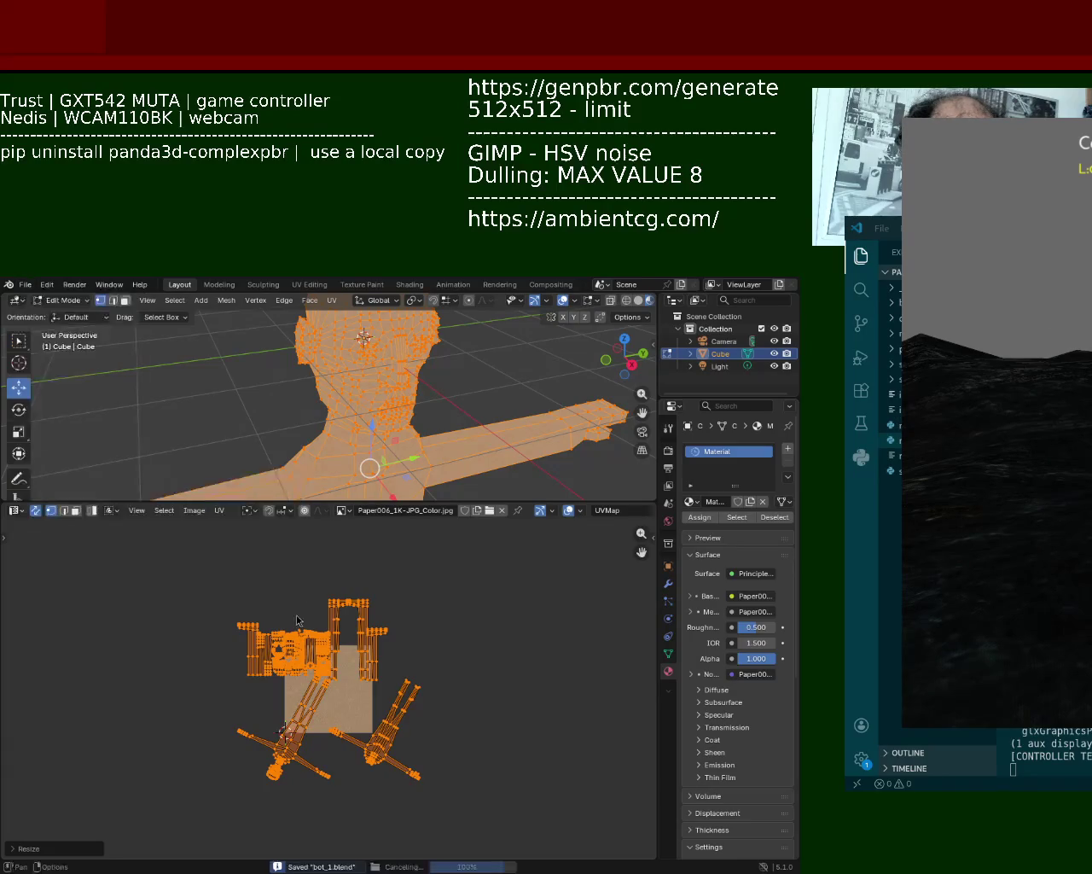
key("Return")
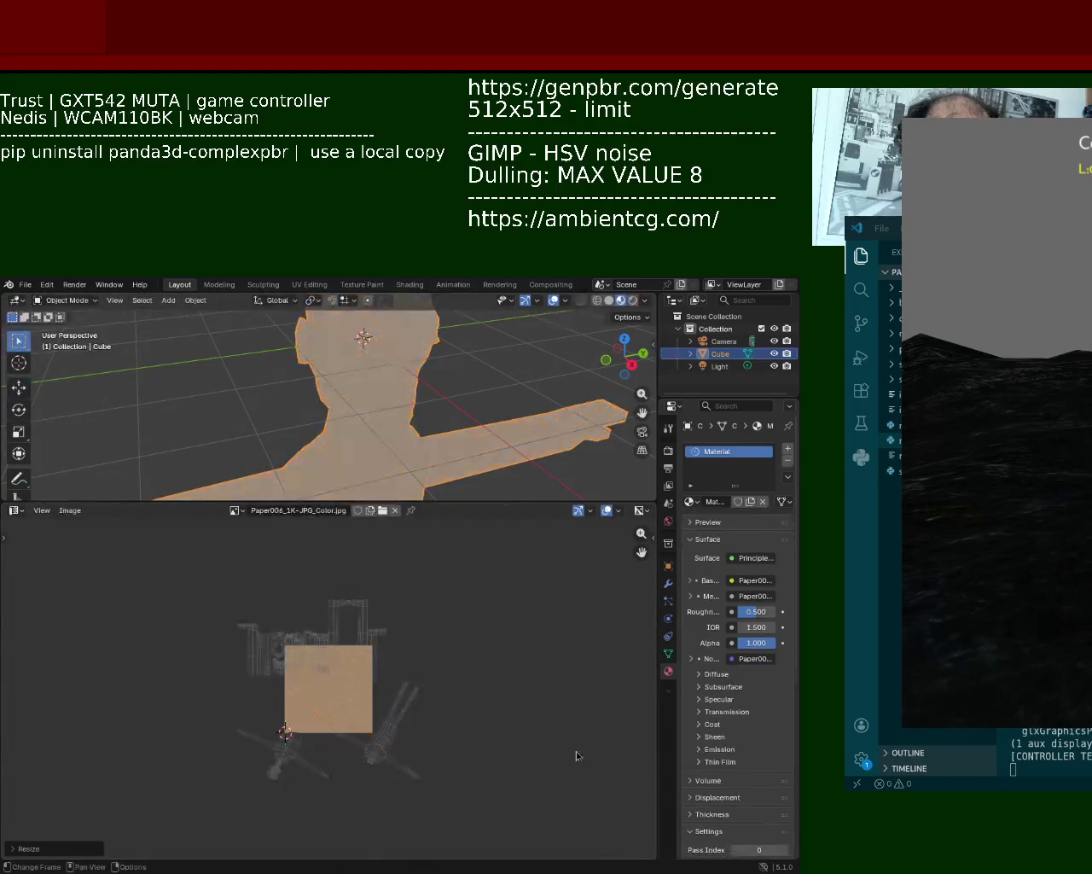
left_click(20, 287)
mouse_move(46, 474)
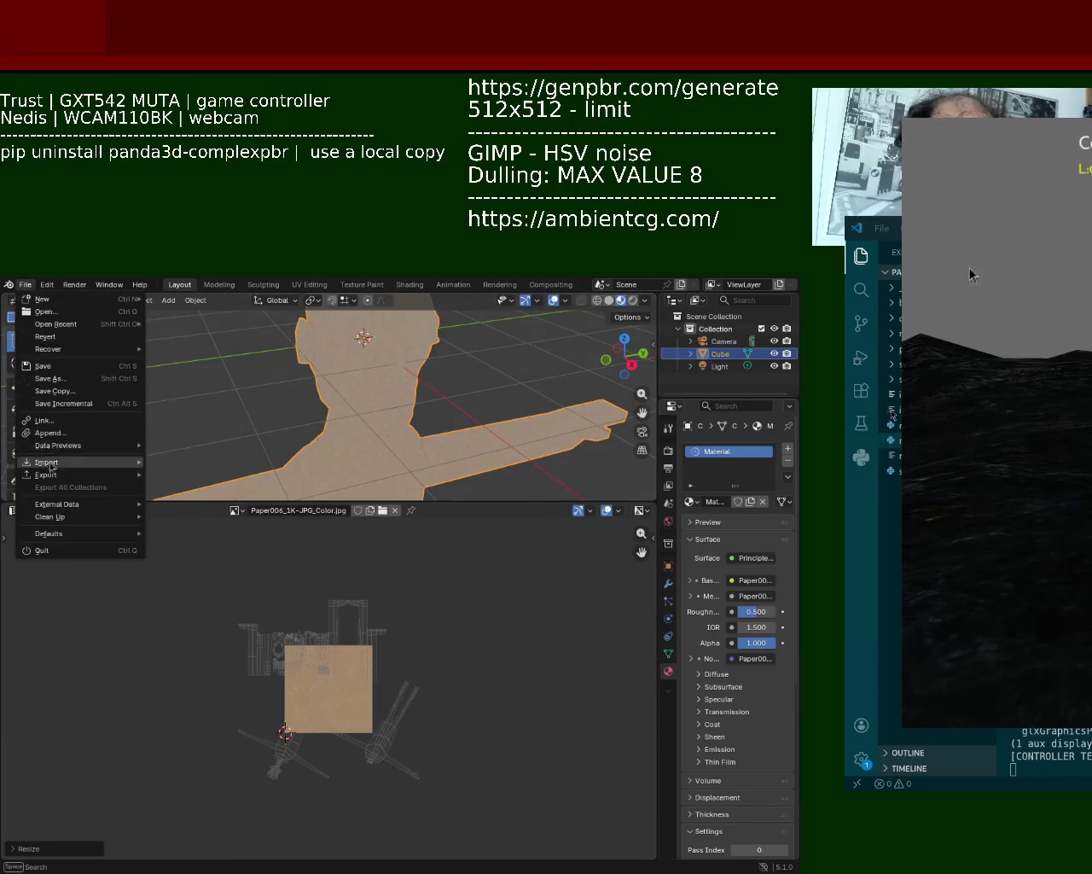
left_click(178, 587)
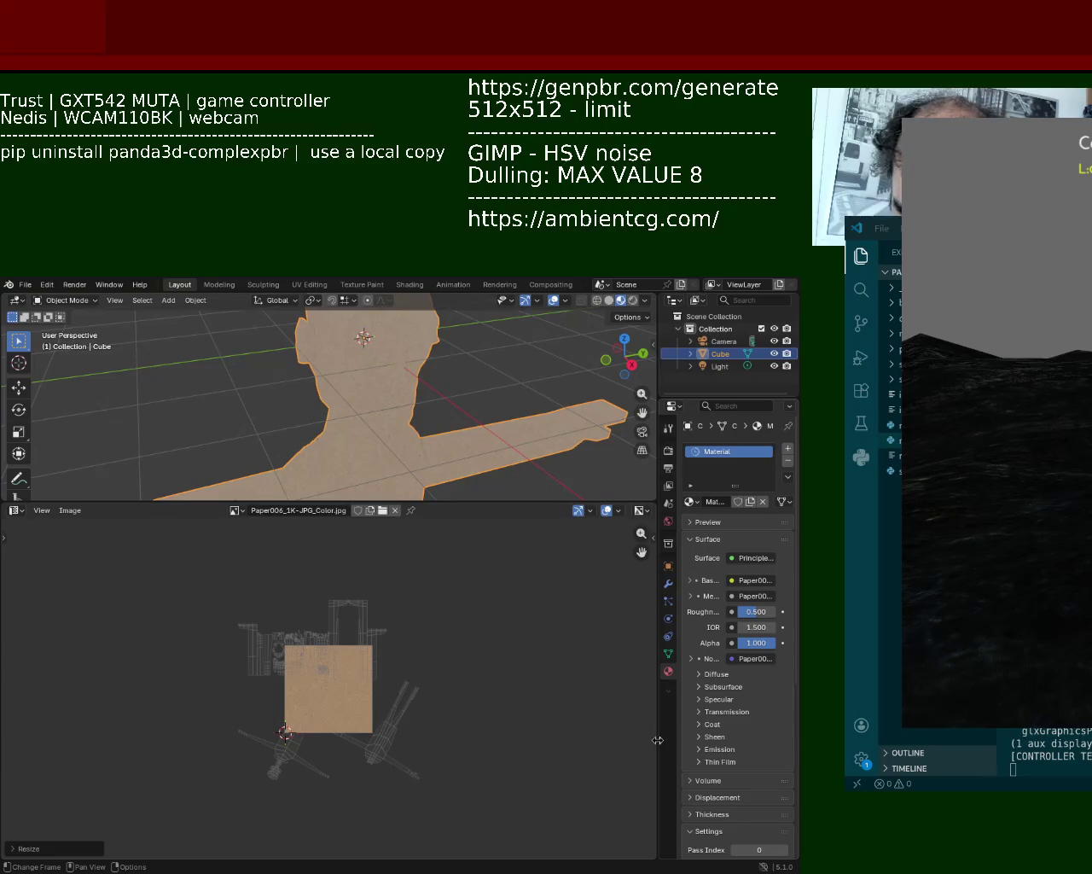
left_click_drag(657, 741, 634, 739)
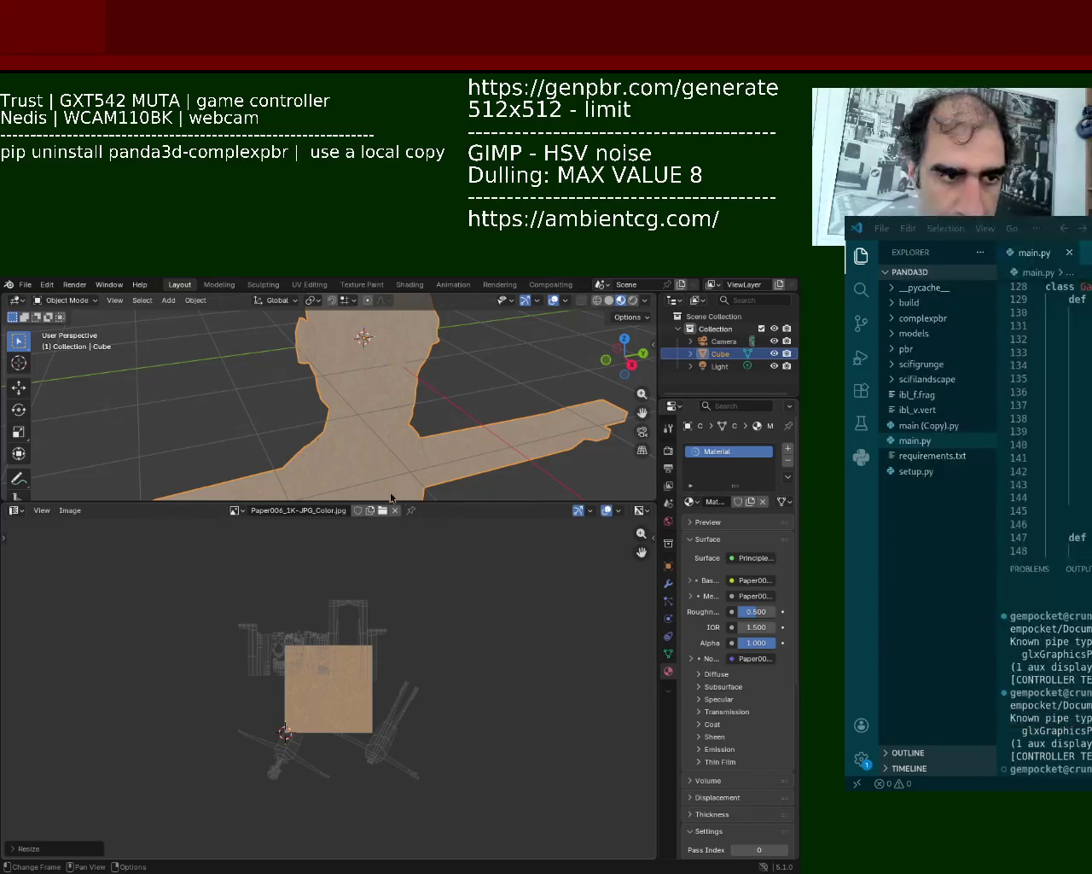
Rerun main.py from the terminal and view the re-exported character in the Panda3D window.
key("Up")
key("Return")
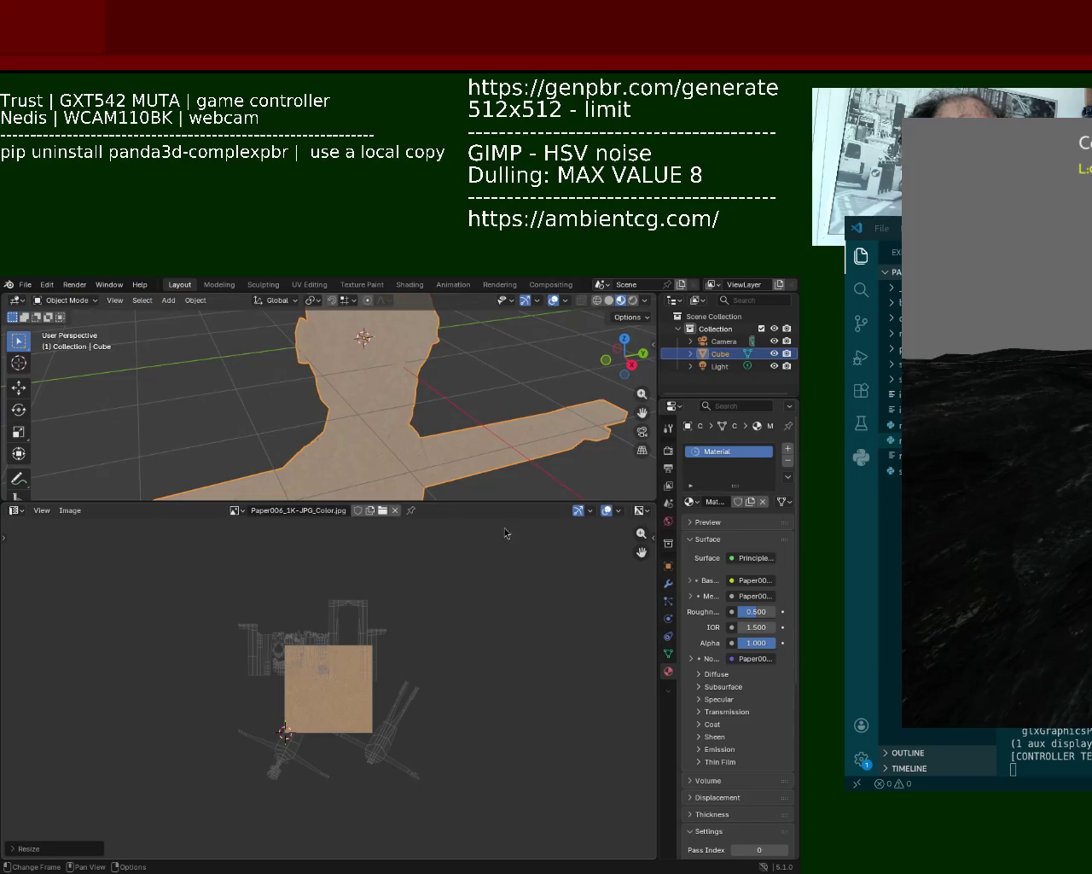
key("alt+Tab")
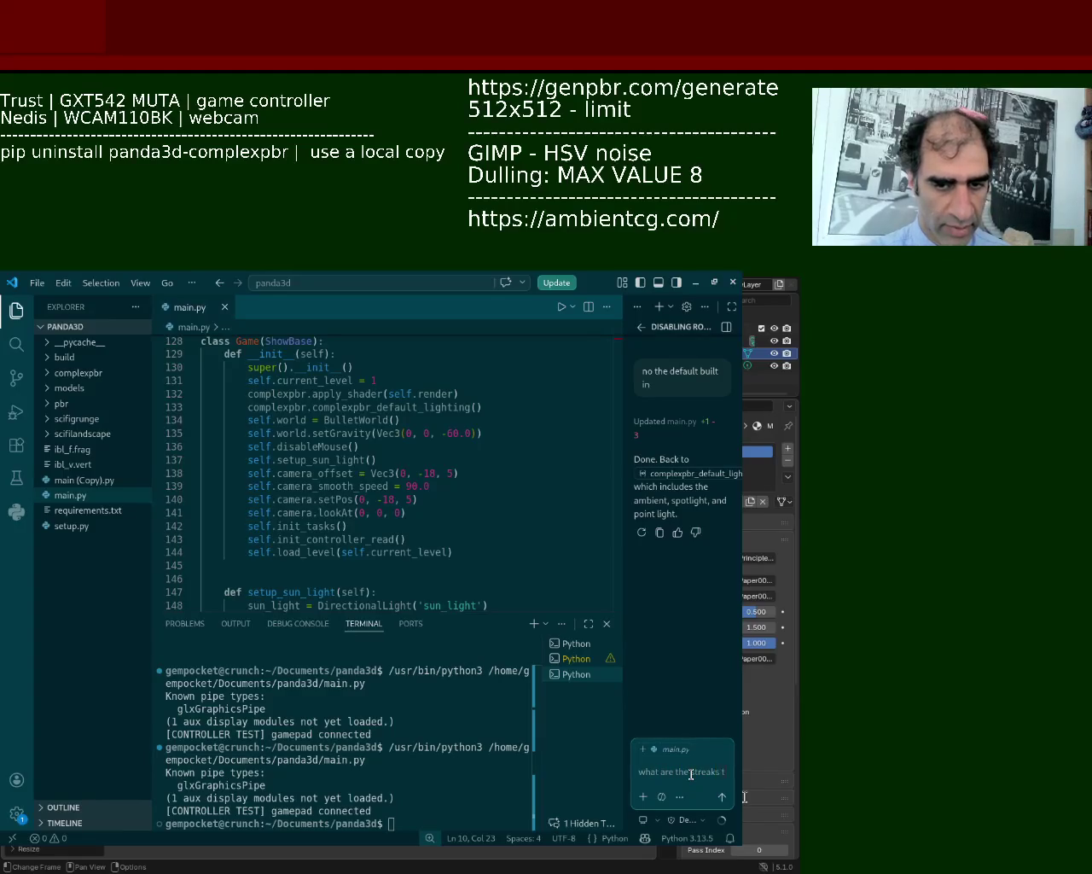
Ask Copilot chat about the streaks under default lighting, then request 'ok remove my sun then'.
type("hat appears when")
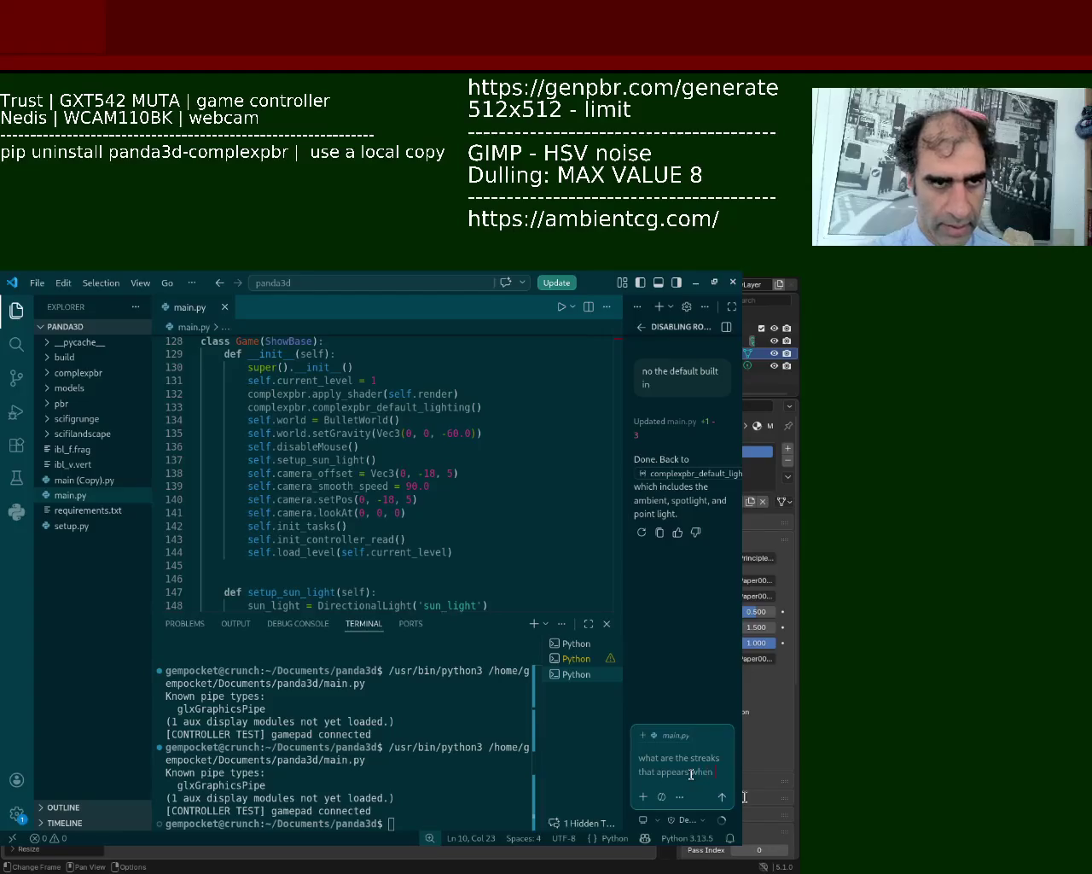
type(" i enable default")
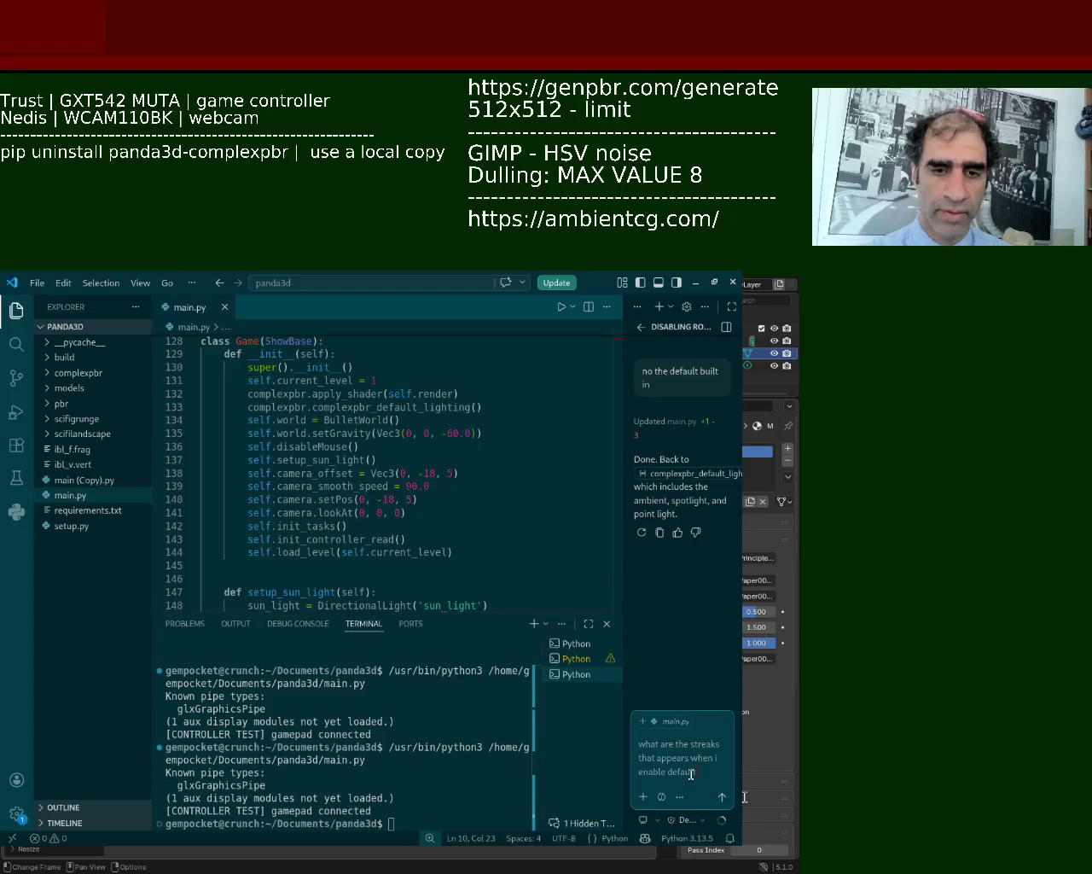
type("ng?")
key("Return")
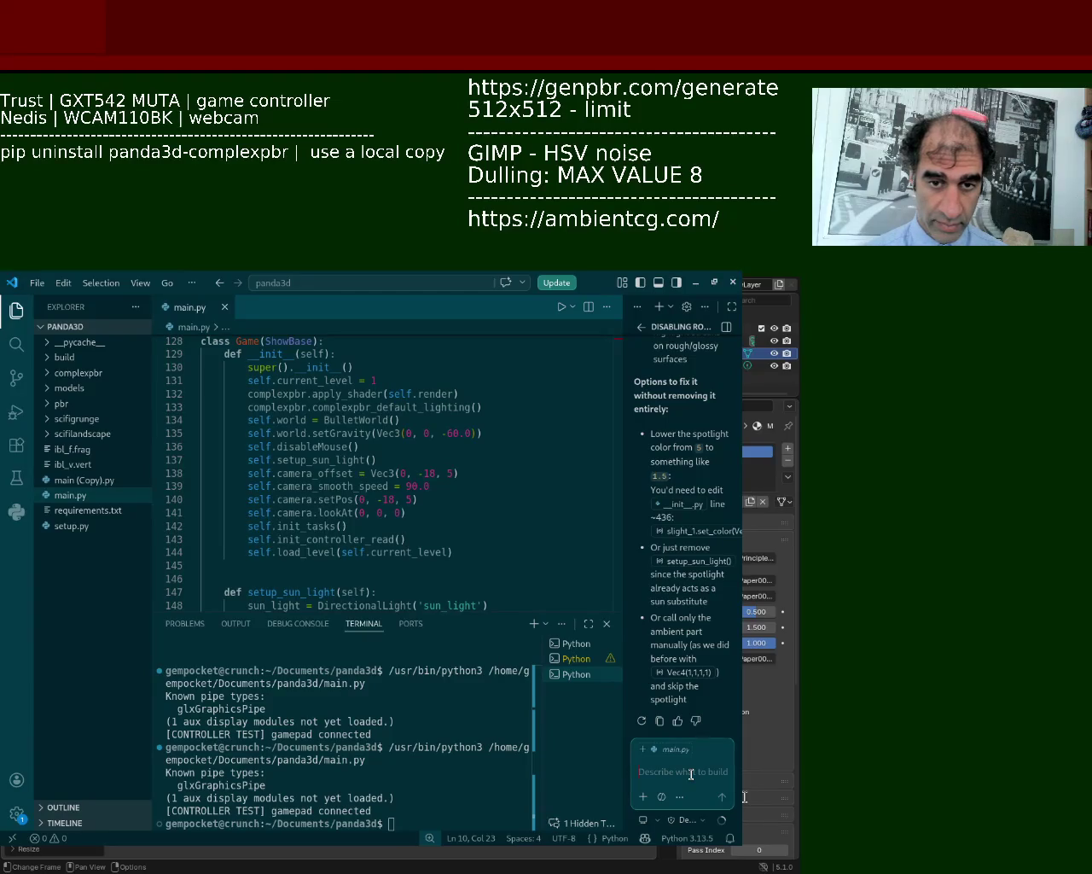
type("ok remove my sun")
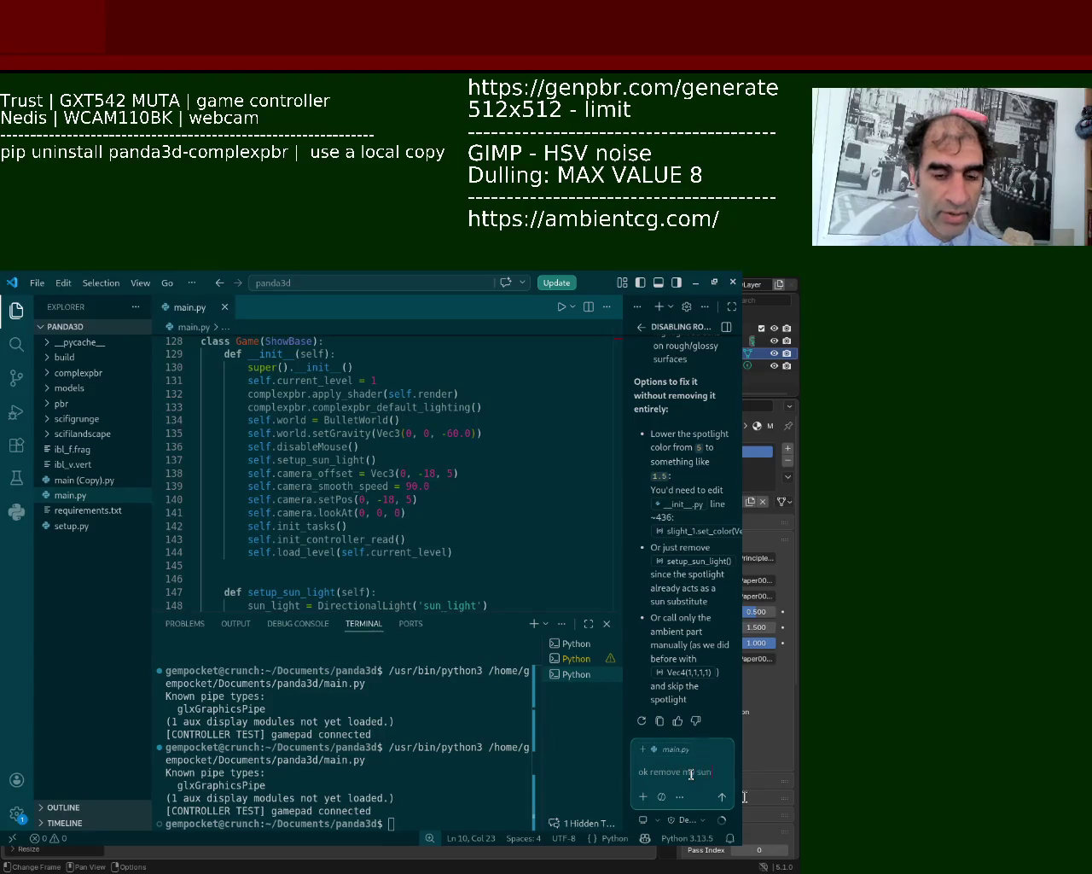
type(" chen")
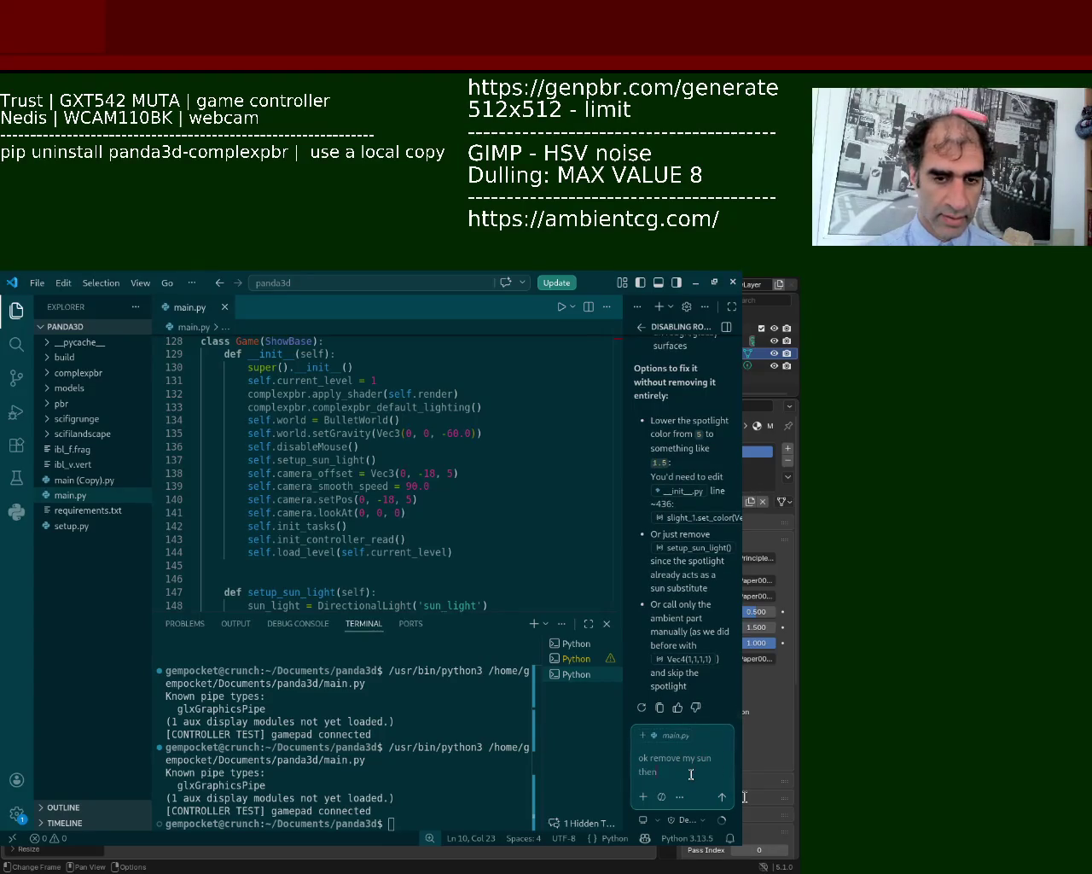
key("Return")
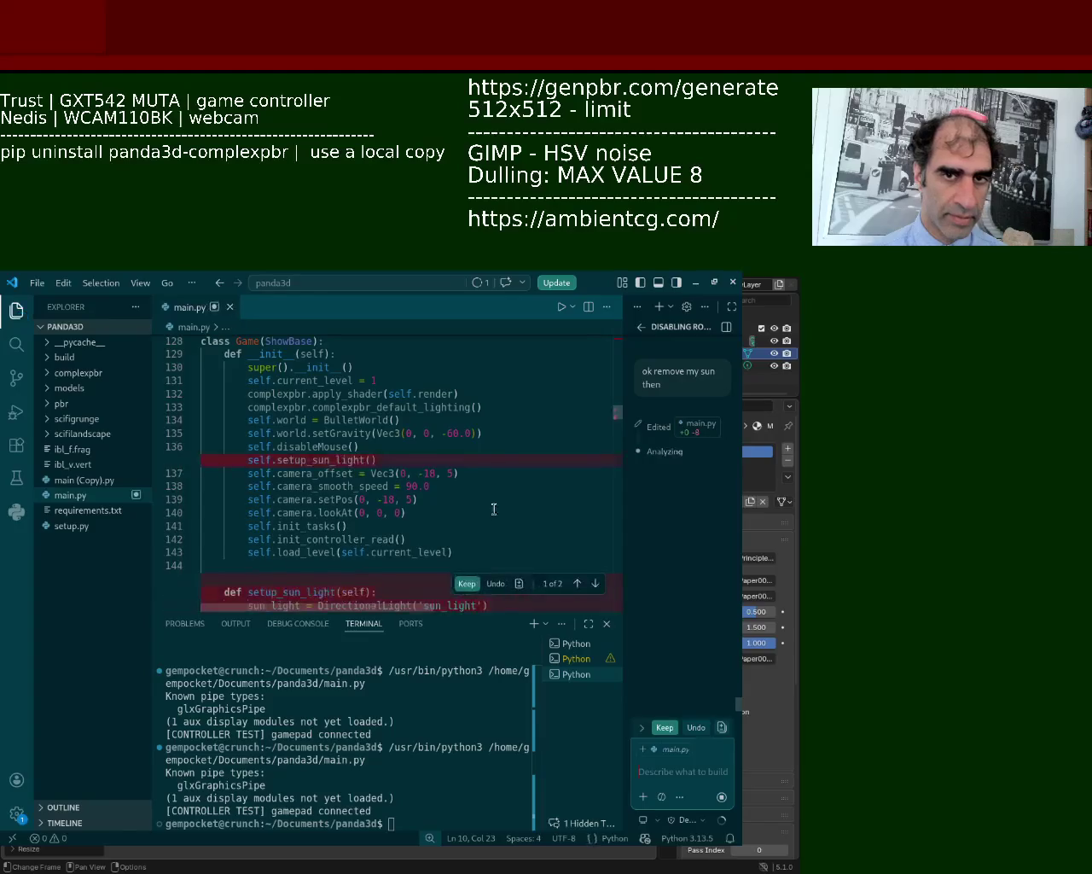
Keep the chat's sun-removal edits to main.py and run the game.
left_click(471, 590)
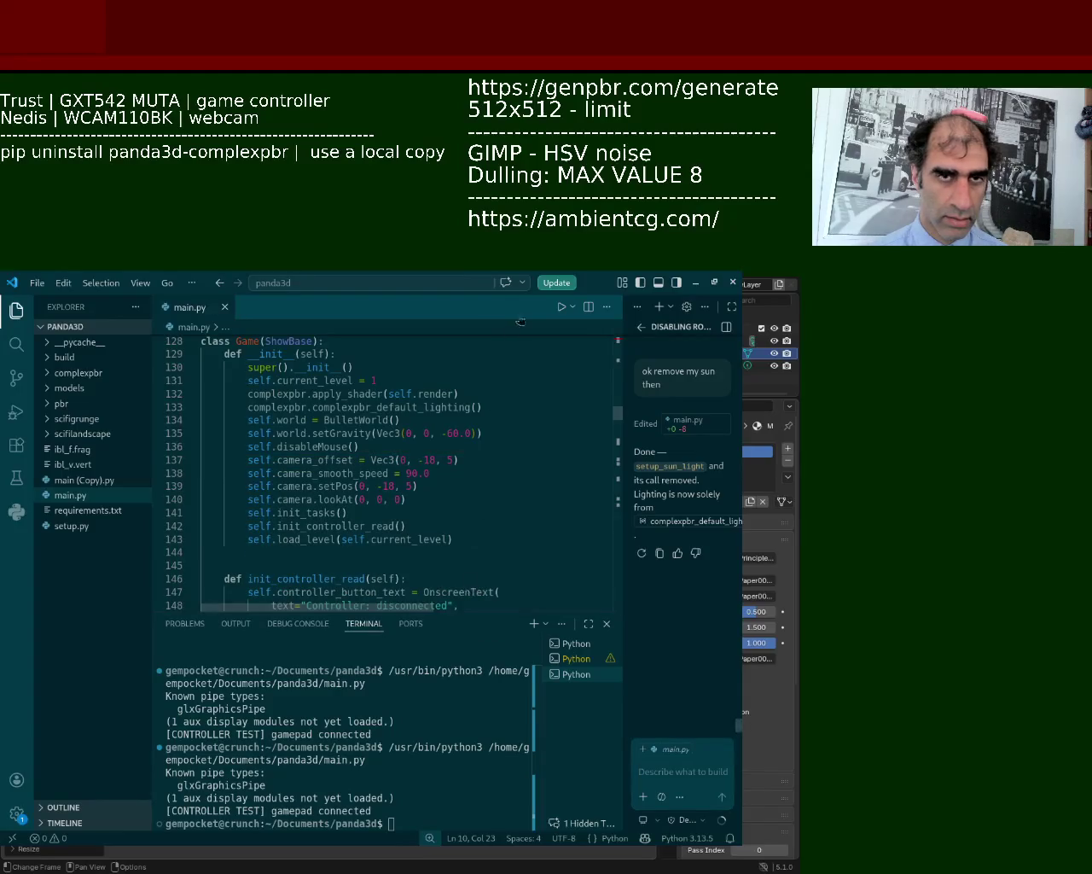
left_click(562, 305)
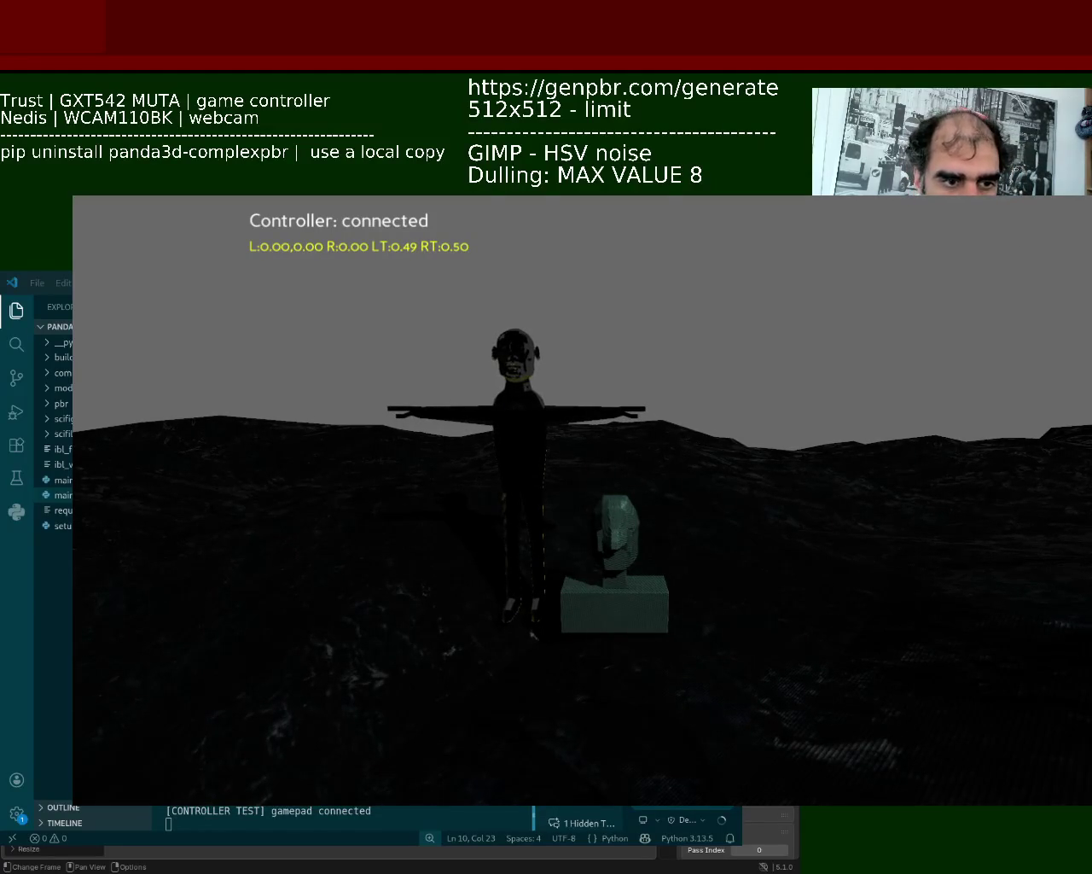
Close the game and send the chat 'ok didn't work revert, change something else'.
key("Escape")
type("ok didn't work revert")
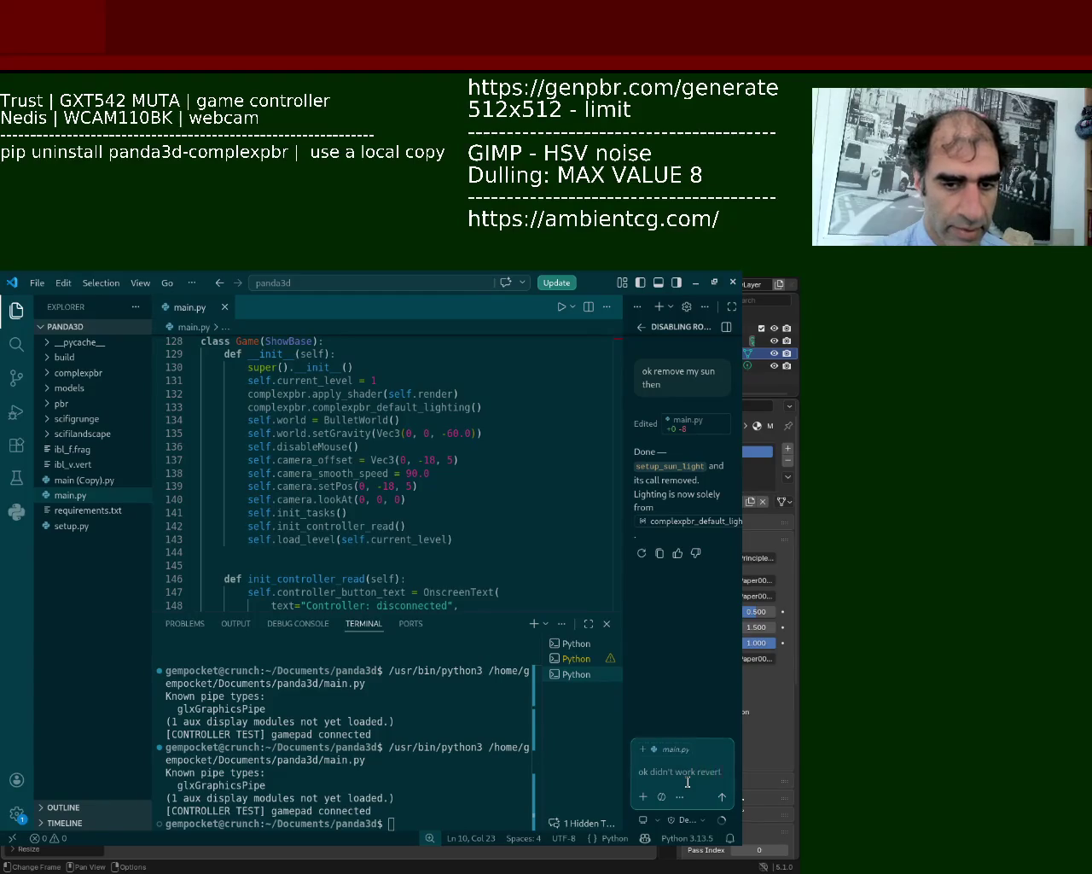
type(", change something else")
key("Return")
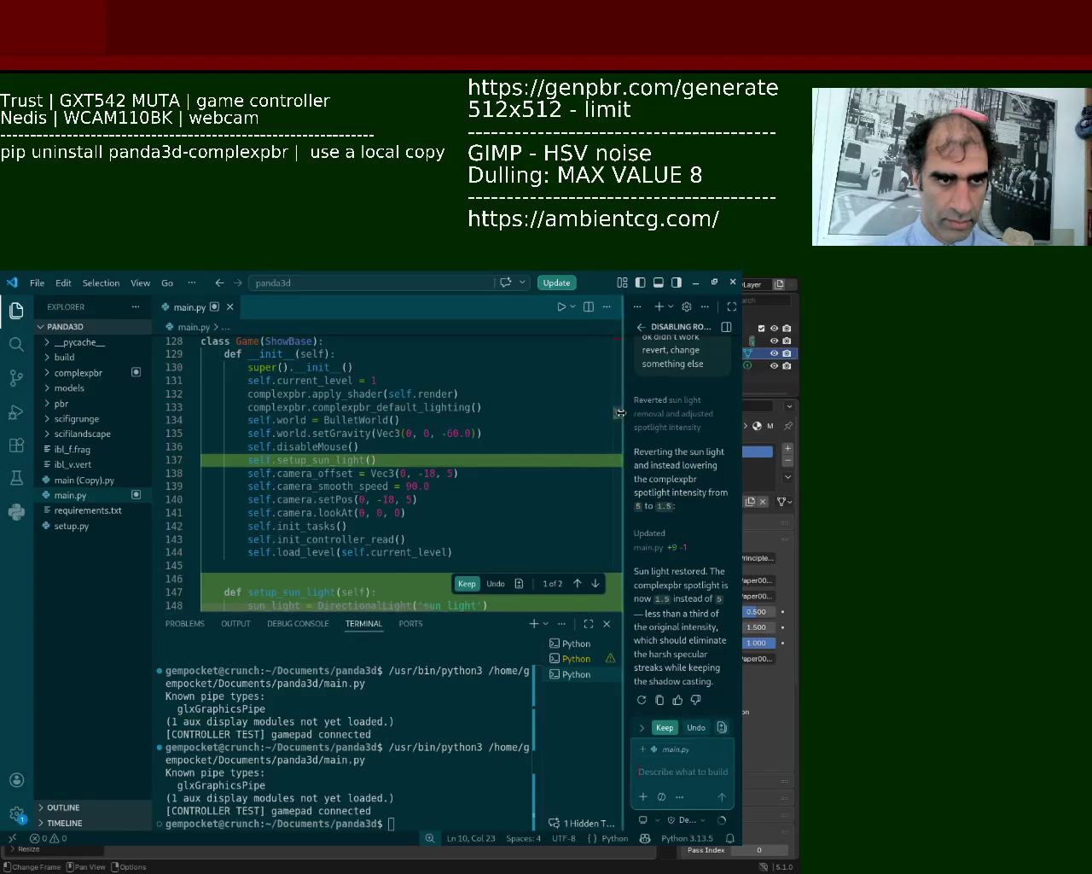
Keep the edits restoring setup_sun_light in main.py and relaunch the game.
left_click_drag(615, 417, 618, 425)
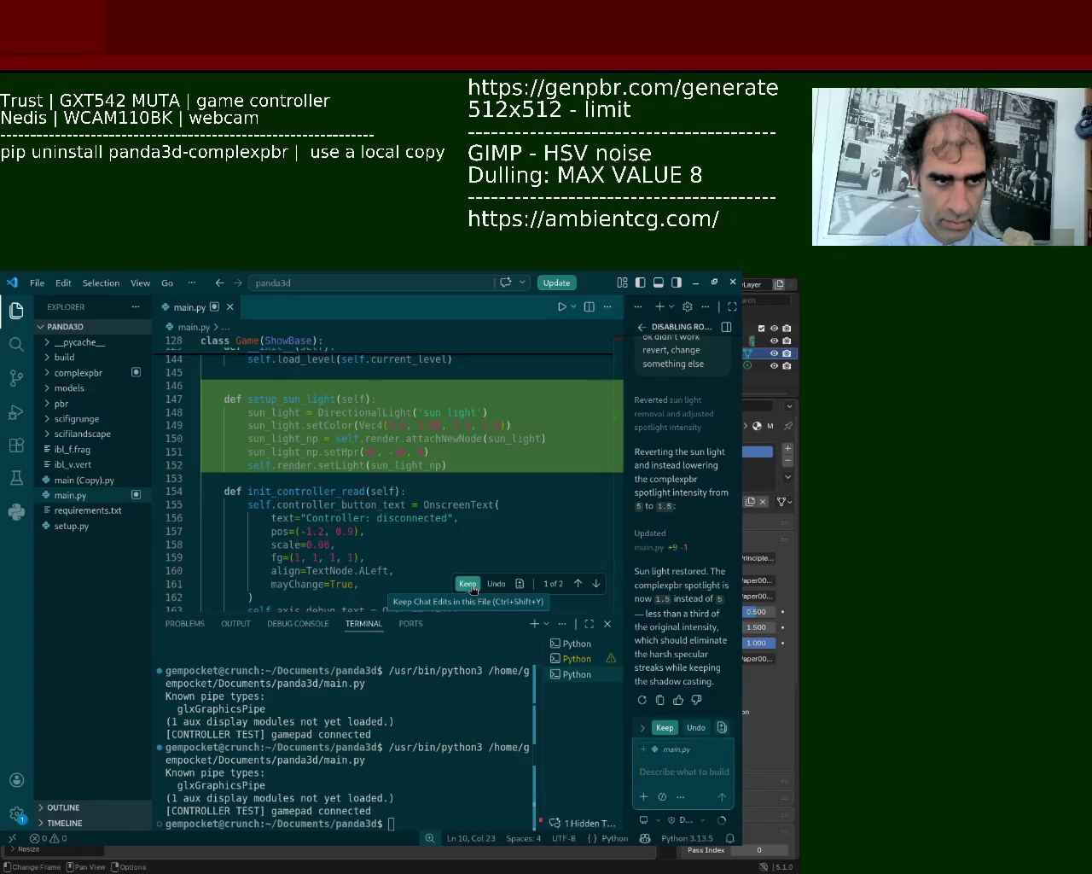
left_click(471, 589)
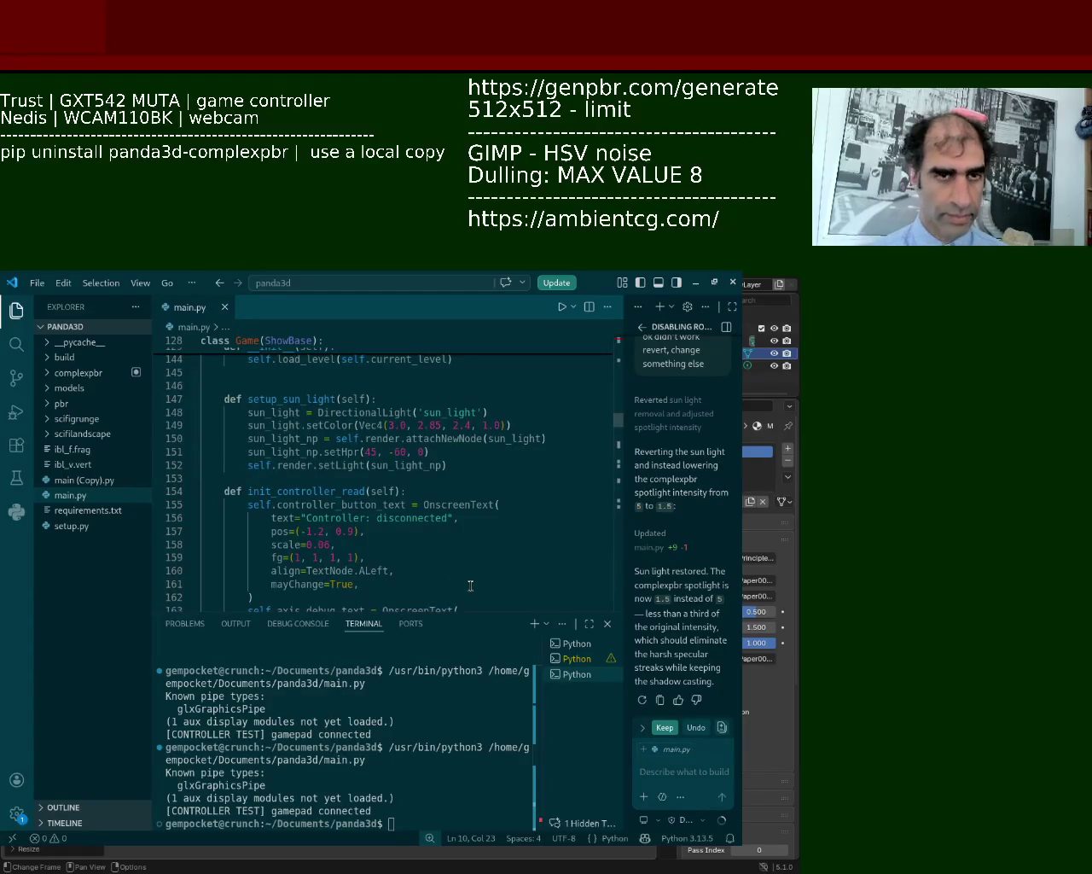
left_click(560, 307)
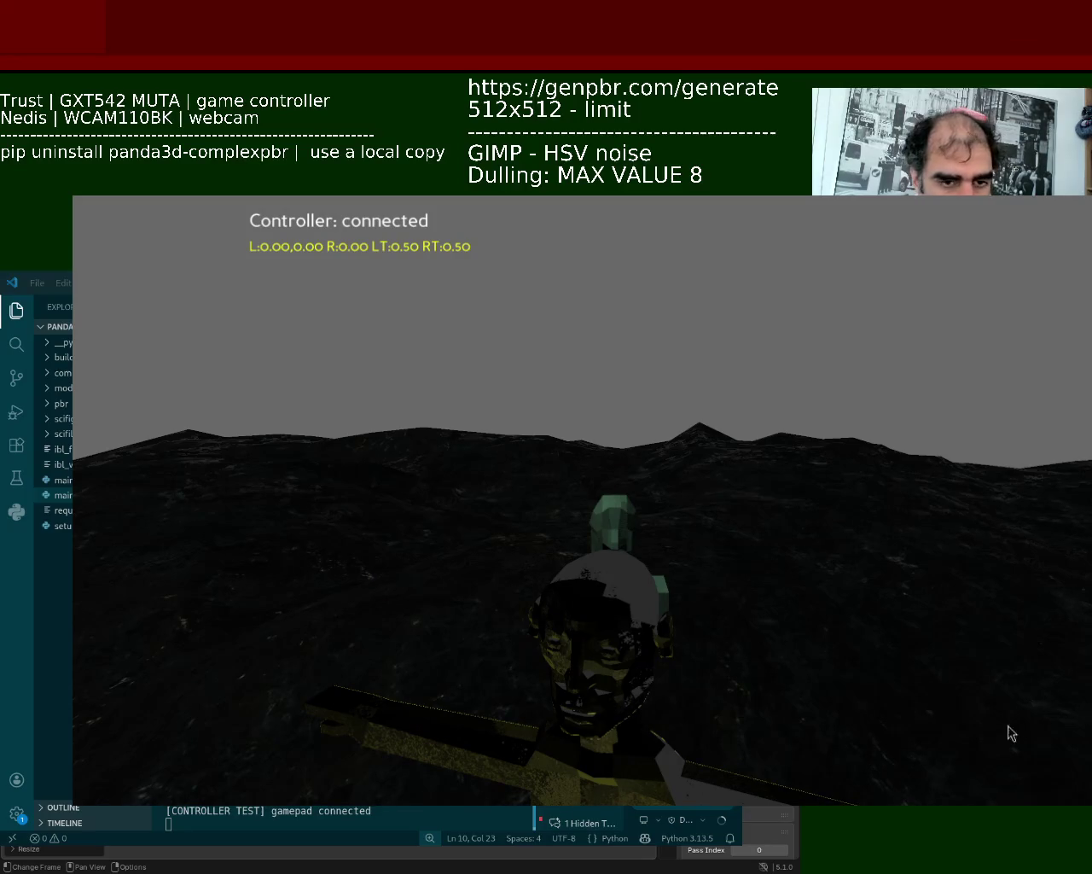
Close the Panda3D window and start main.py again.
key("Escape")
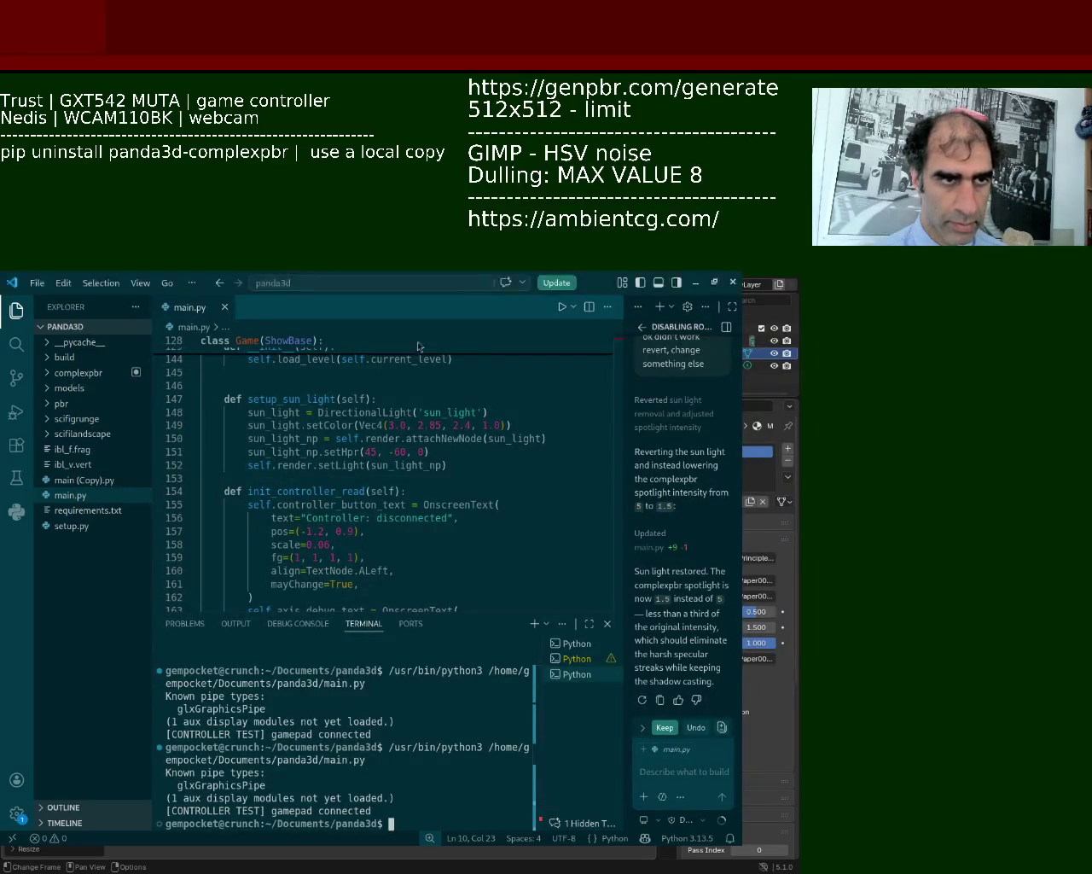
left_click(563, 306)
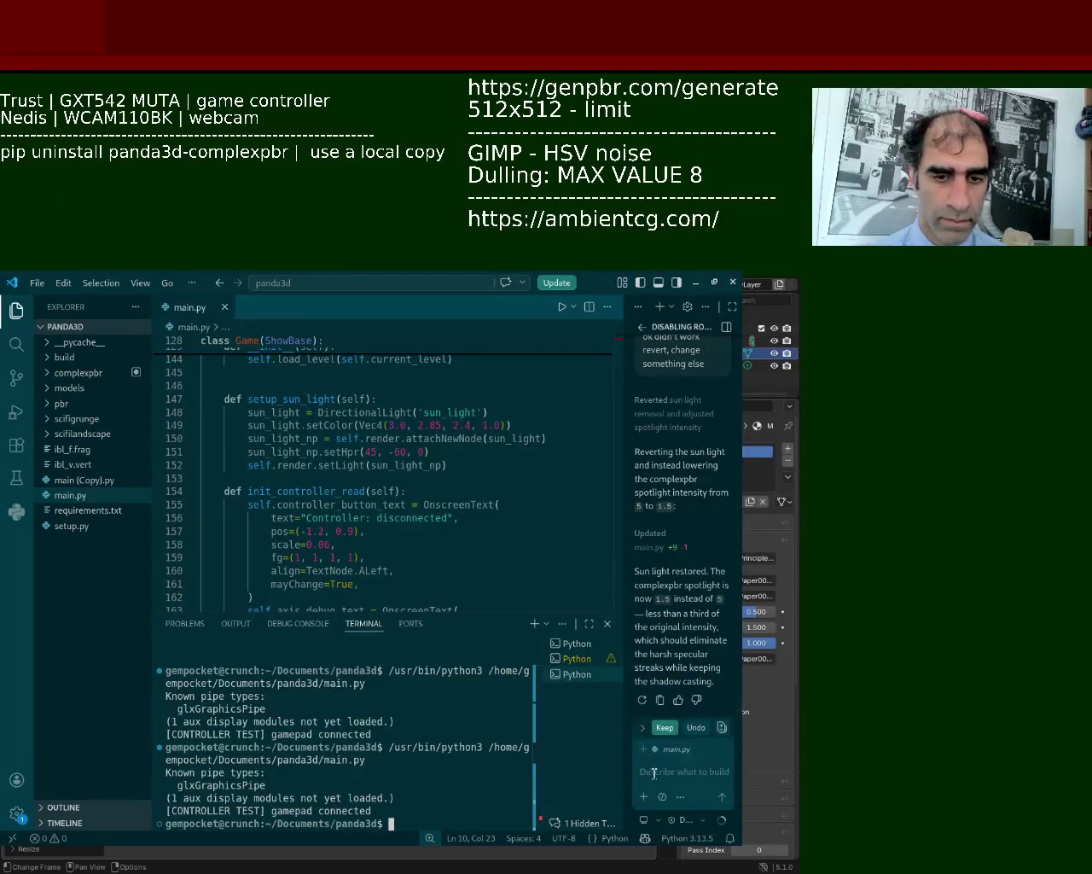
Have the chat raise the sun to 8.0 and the spotlight to 0.5, keep it, and test-run the game.
type("increaes t")
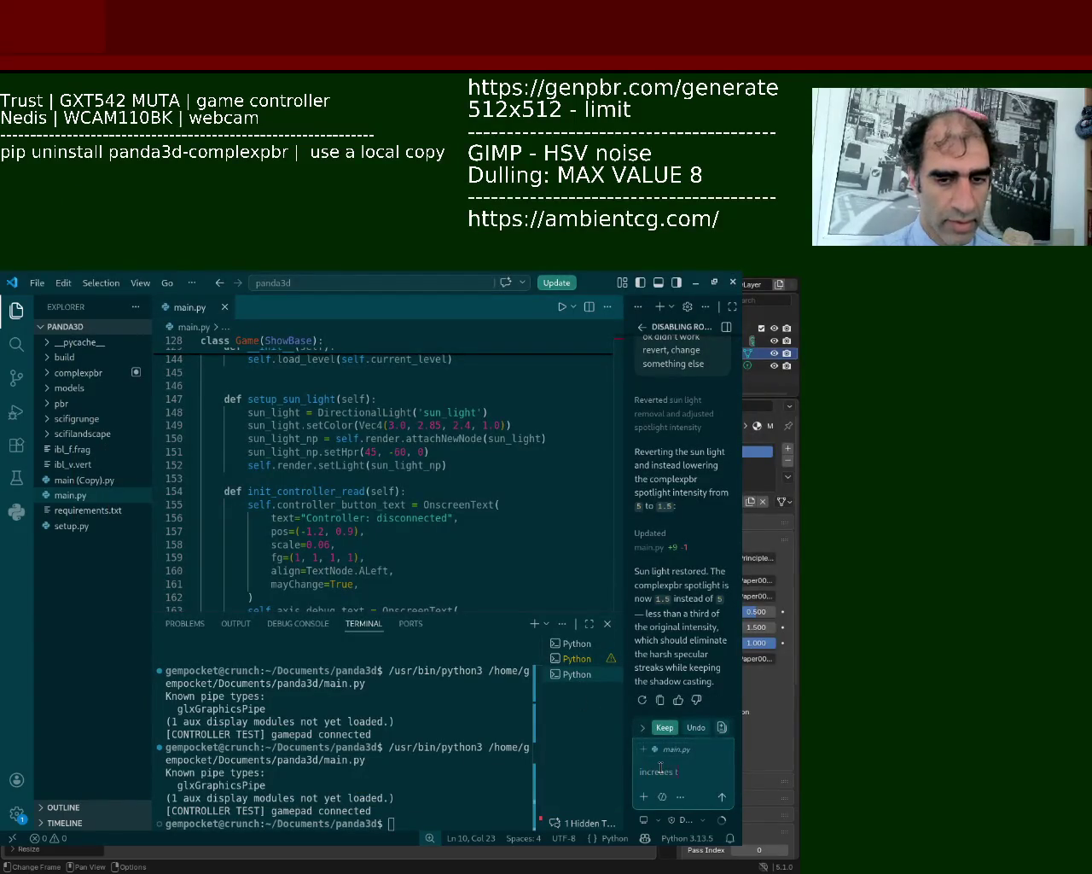
type("ensity and low")
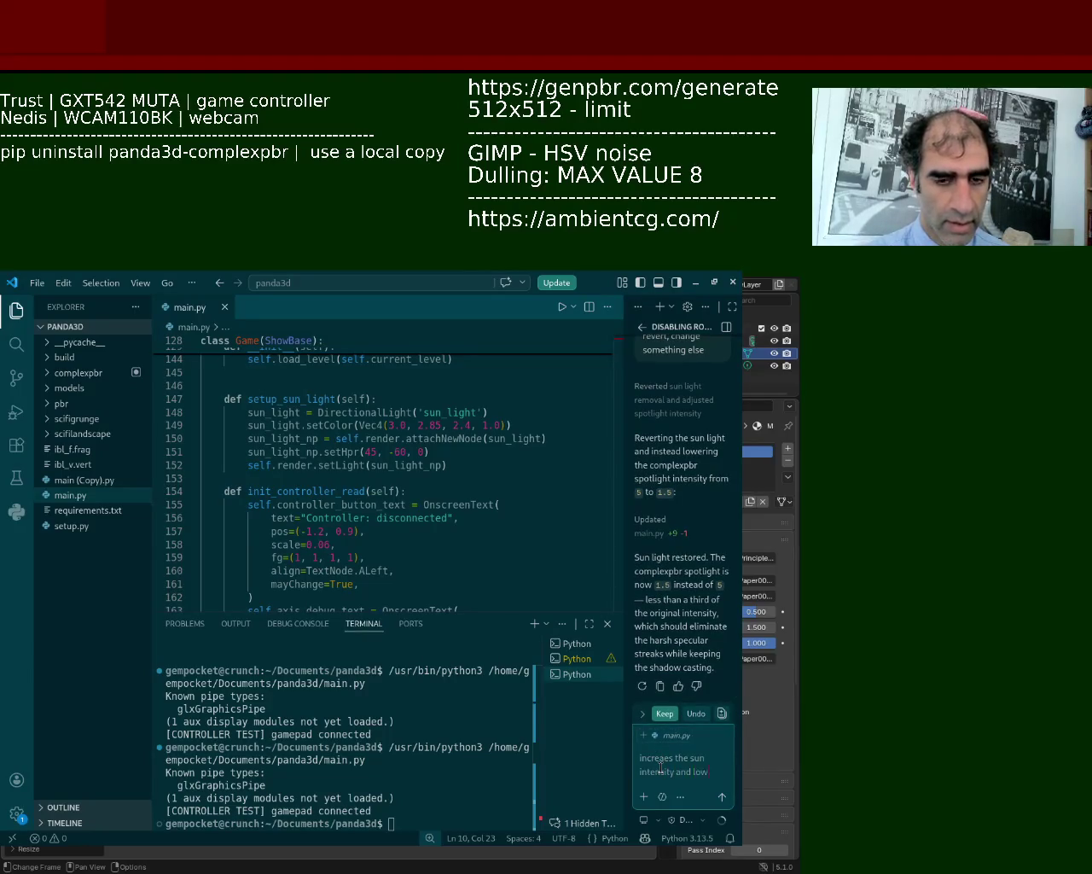
type("er the spotlight")
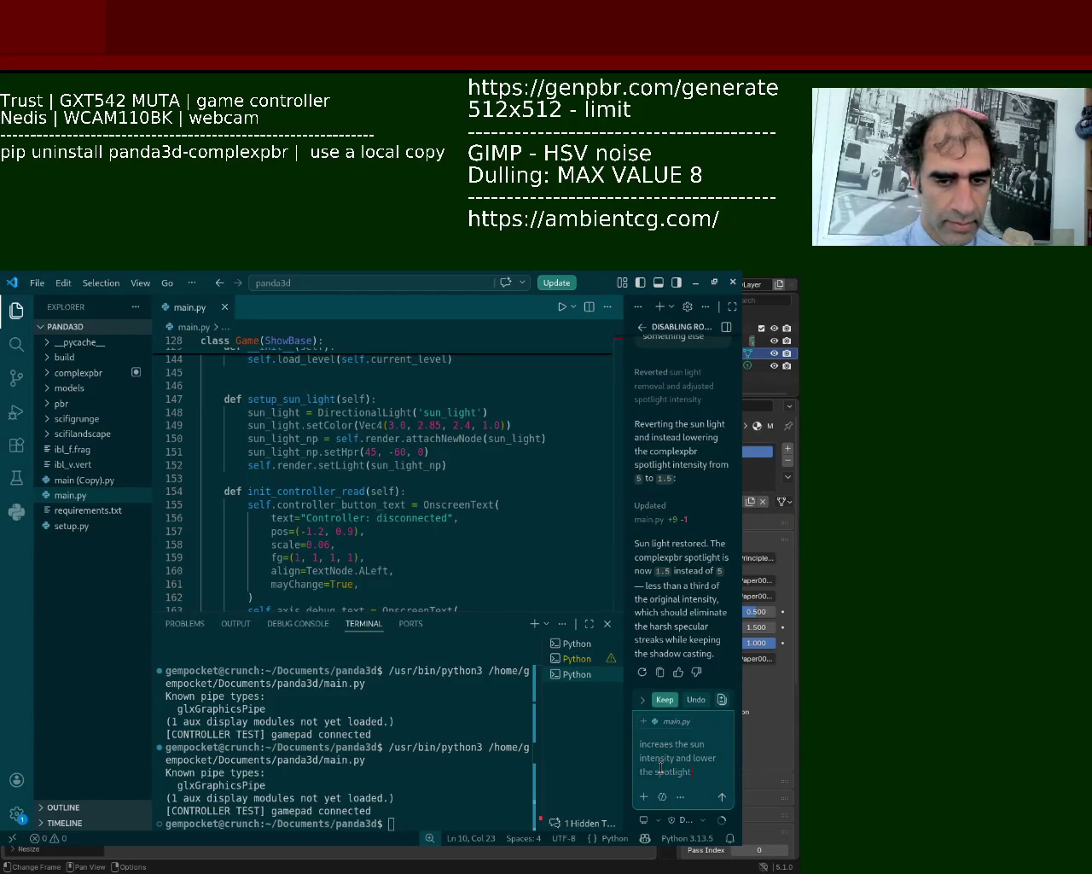
key("Return")
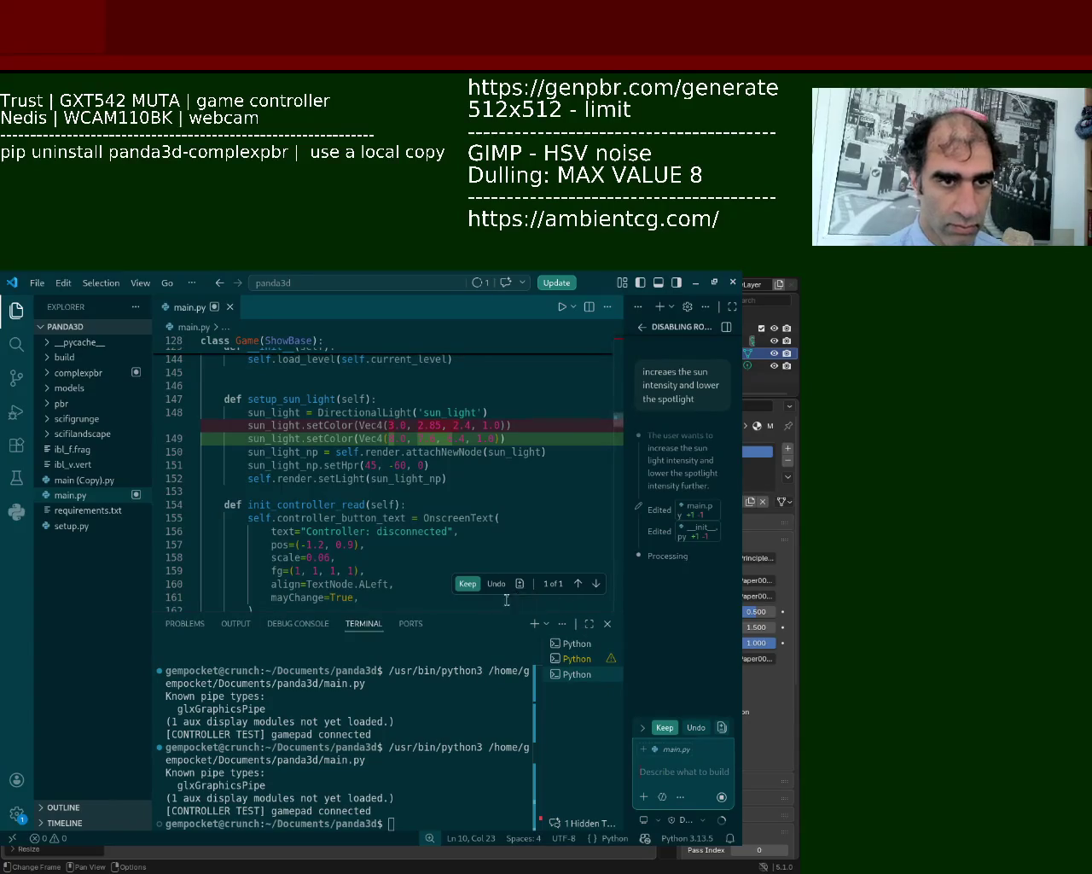
left_click(467, 584)
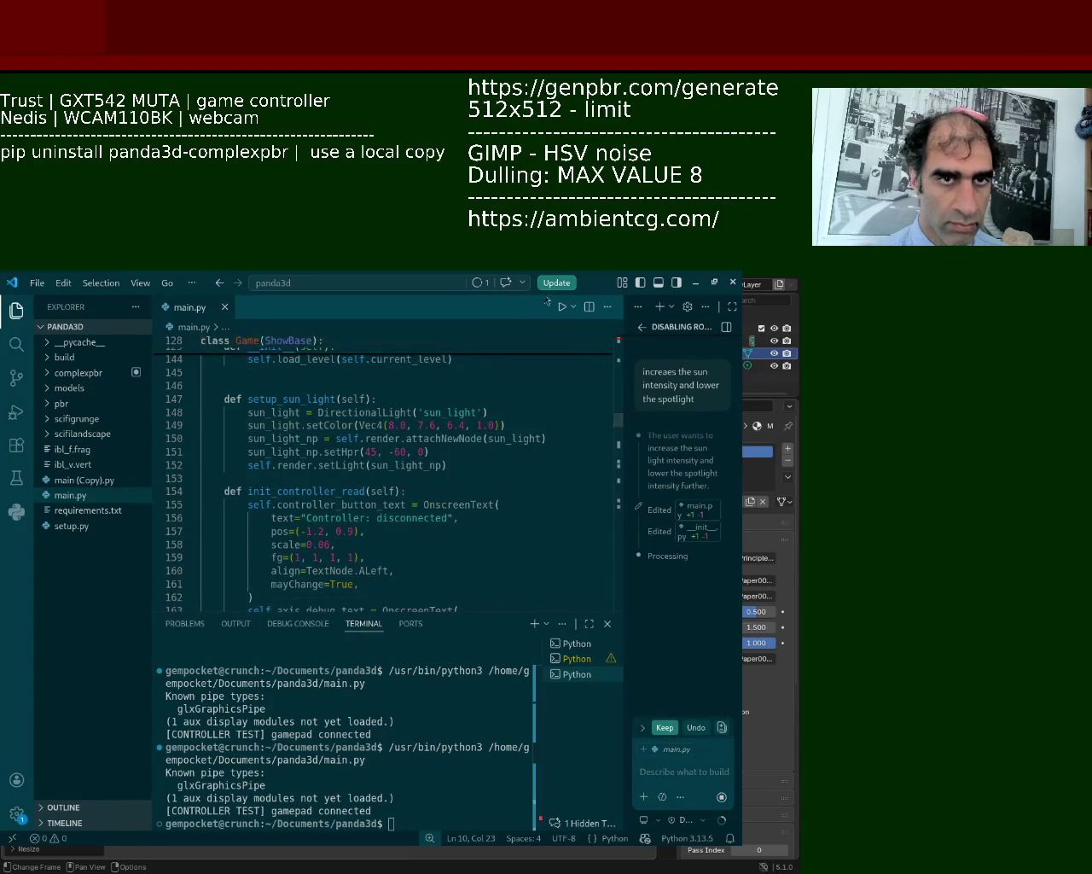
left_click(561, 307)
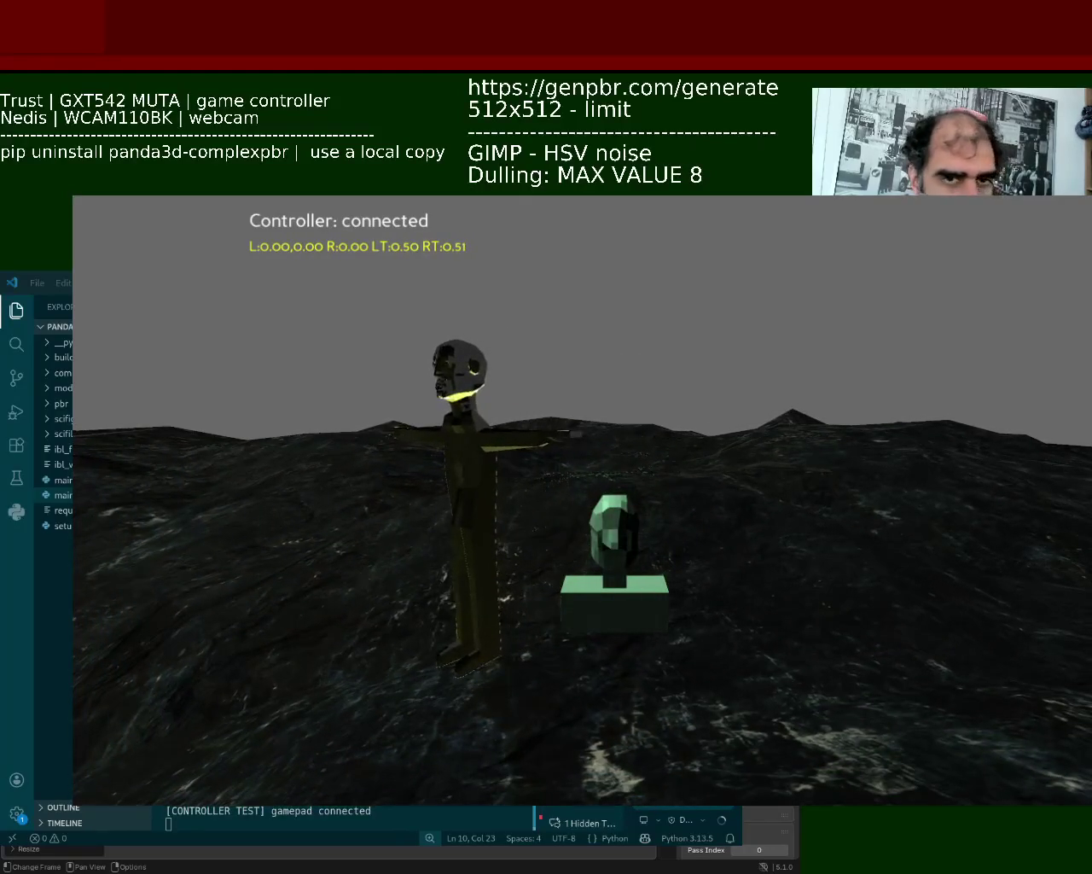
key("Escape")
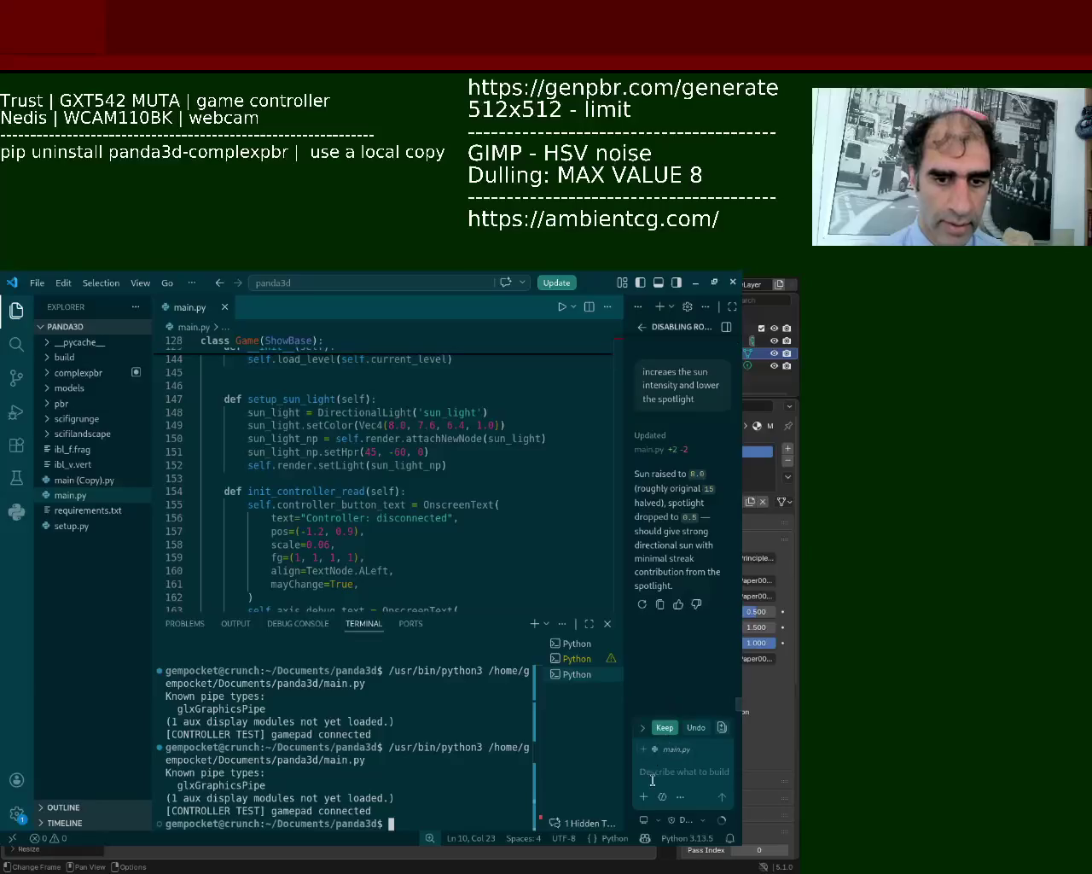
Ask the chat to revert the sun but keep spotlight intensity, and keep the resulting edit.
type("no revert t")
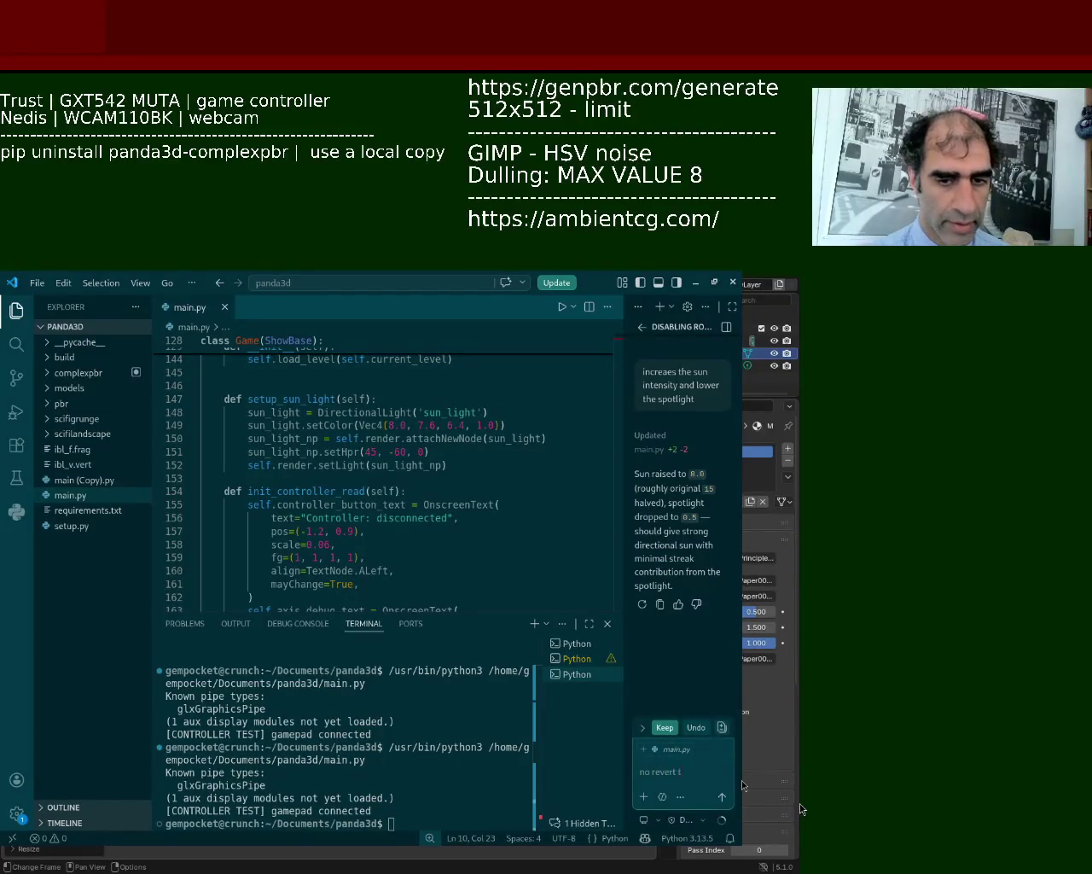
type("he sun back bu")
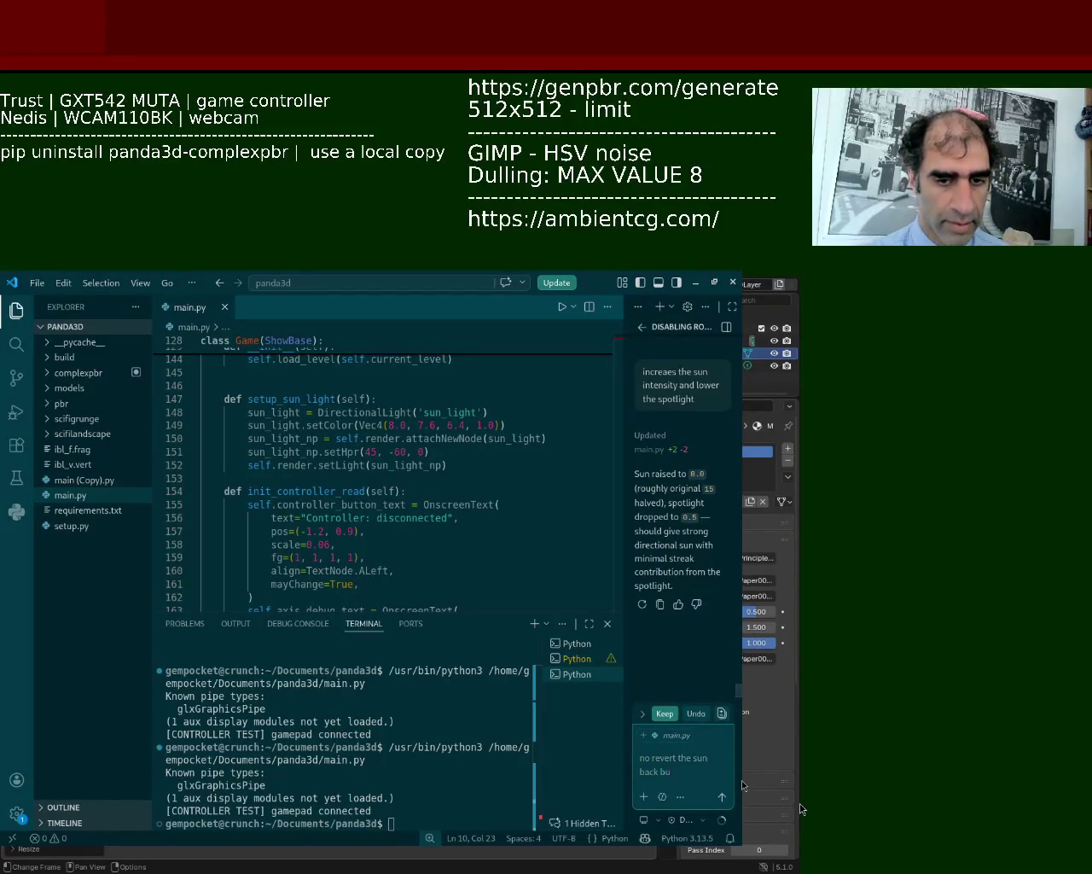
type("t keep the")
type(" spotli")
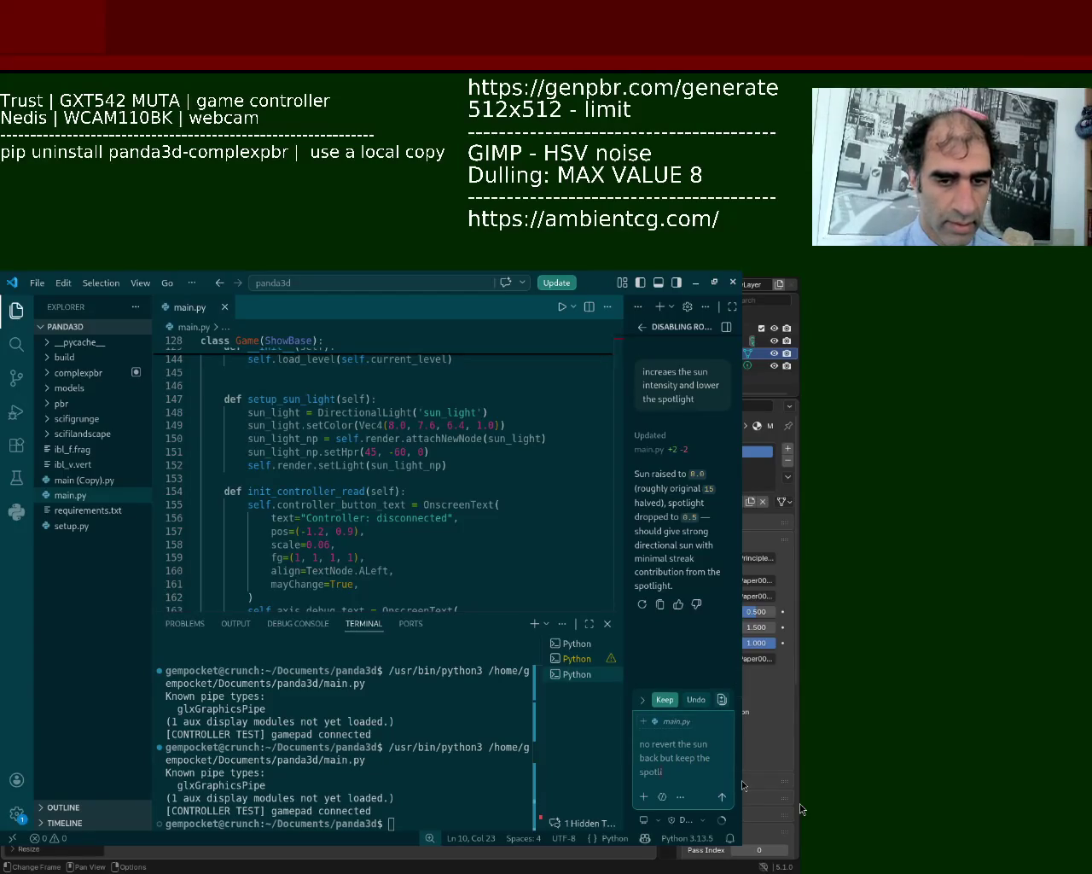
type("ght intensity")
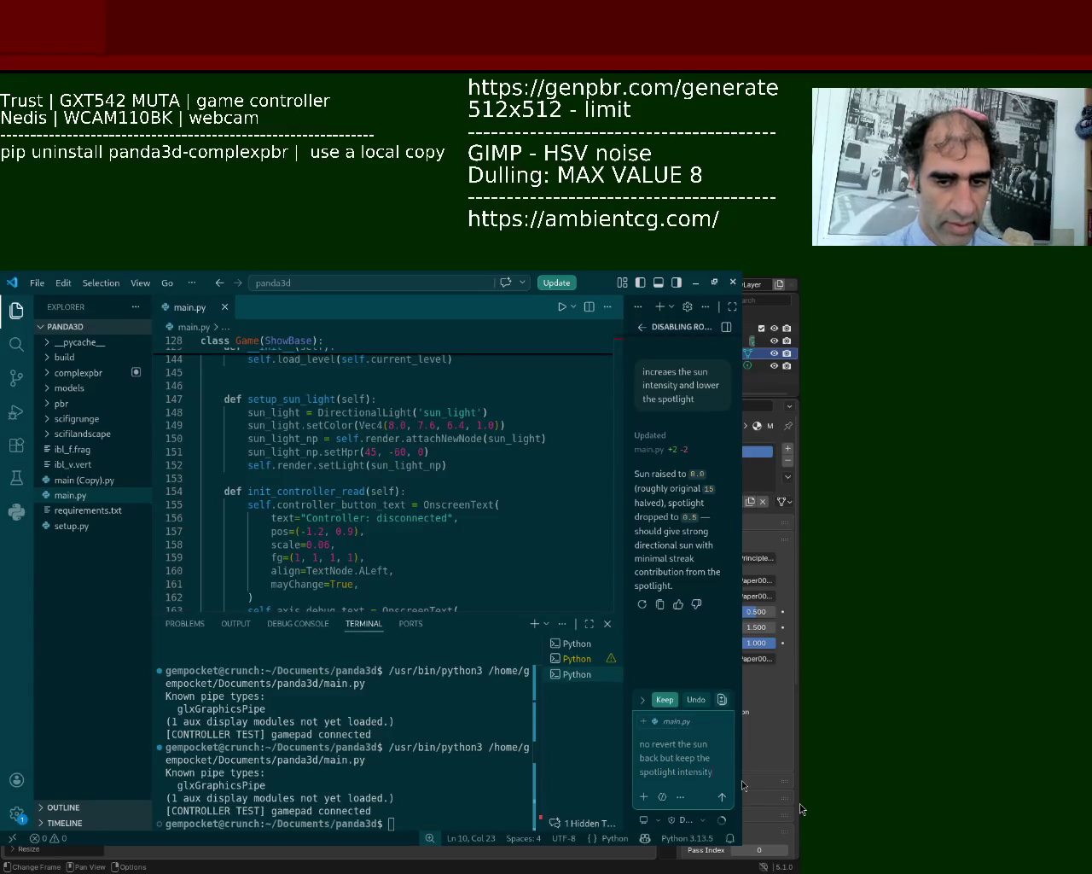
key("Return")
mouse_move(468, 584)
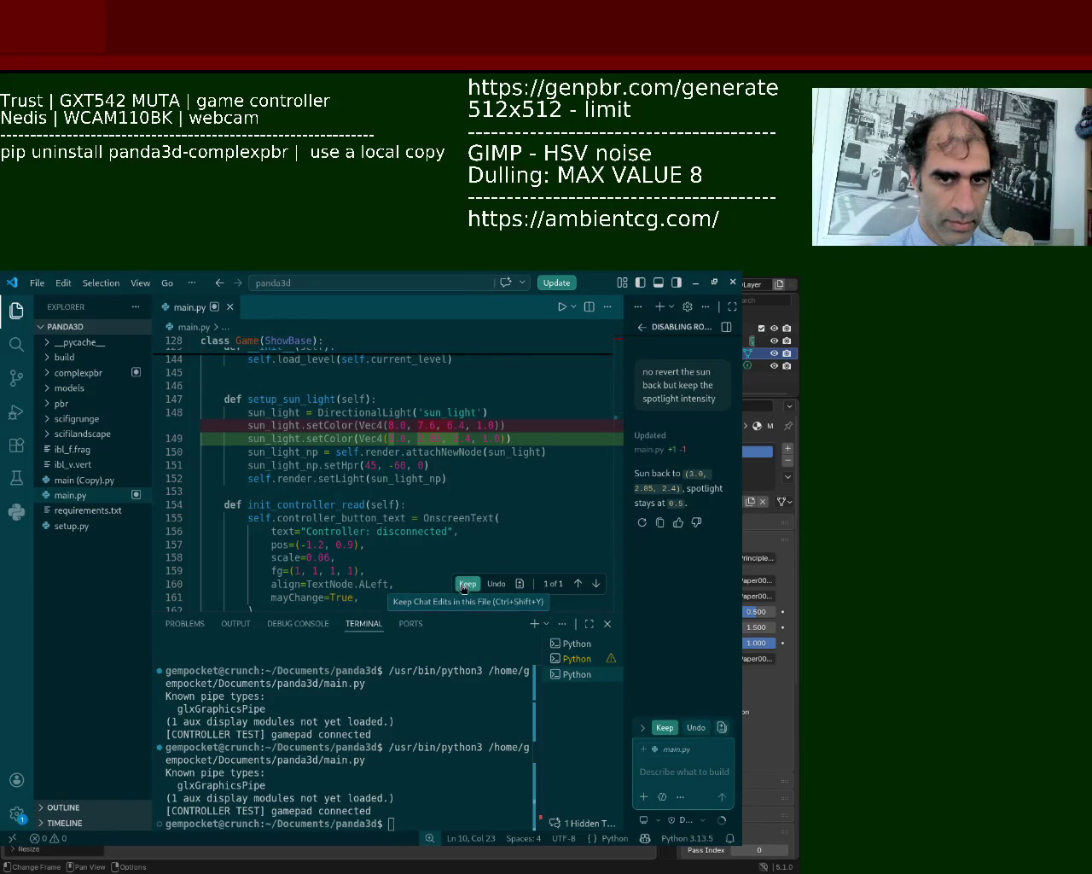
left_click(466, 584)
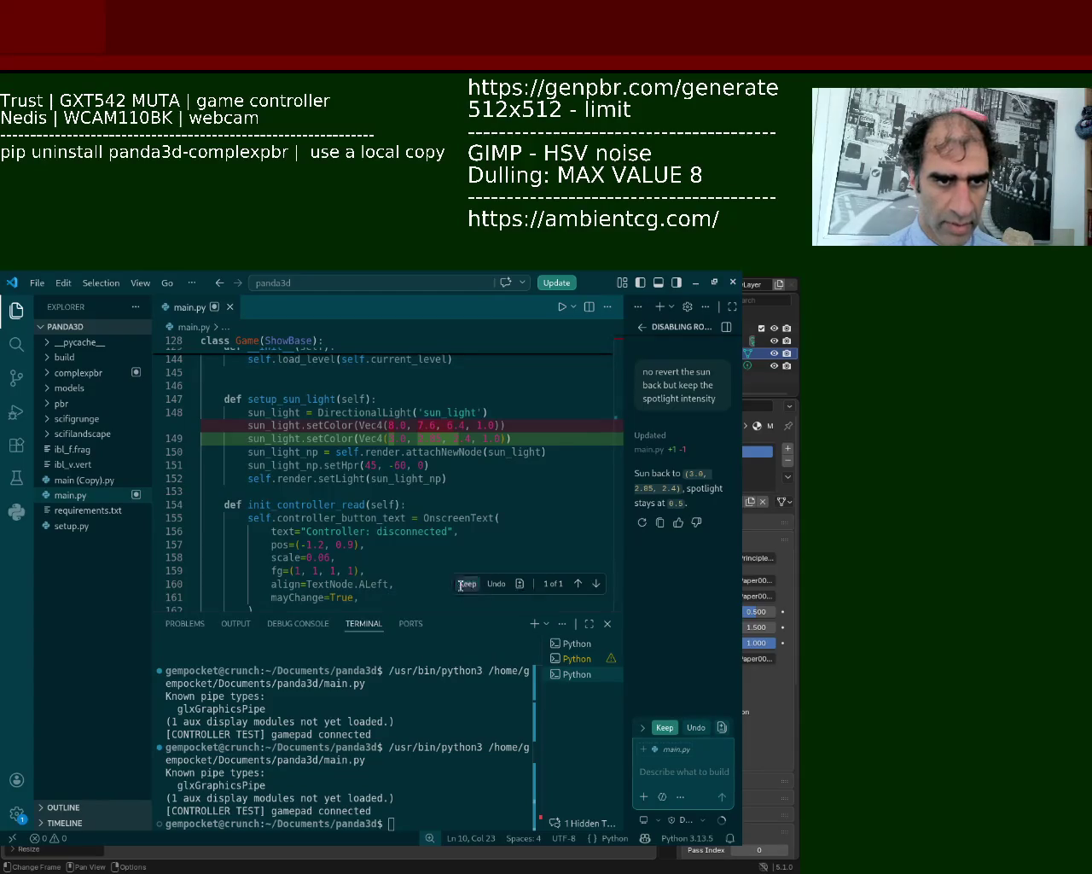
Search main.py for 0.5, then ask the assistant where the spotlight value is set (line 436, __init__.py).
key("ctrl+f")
type("0")
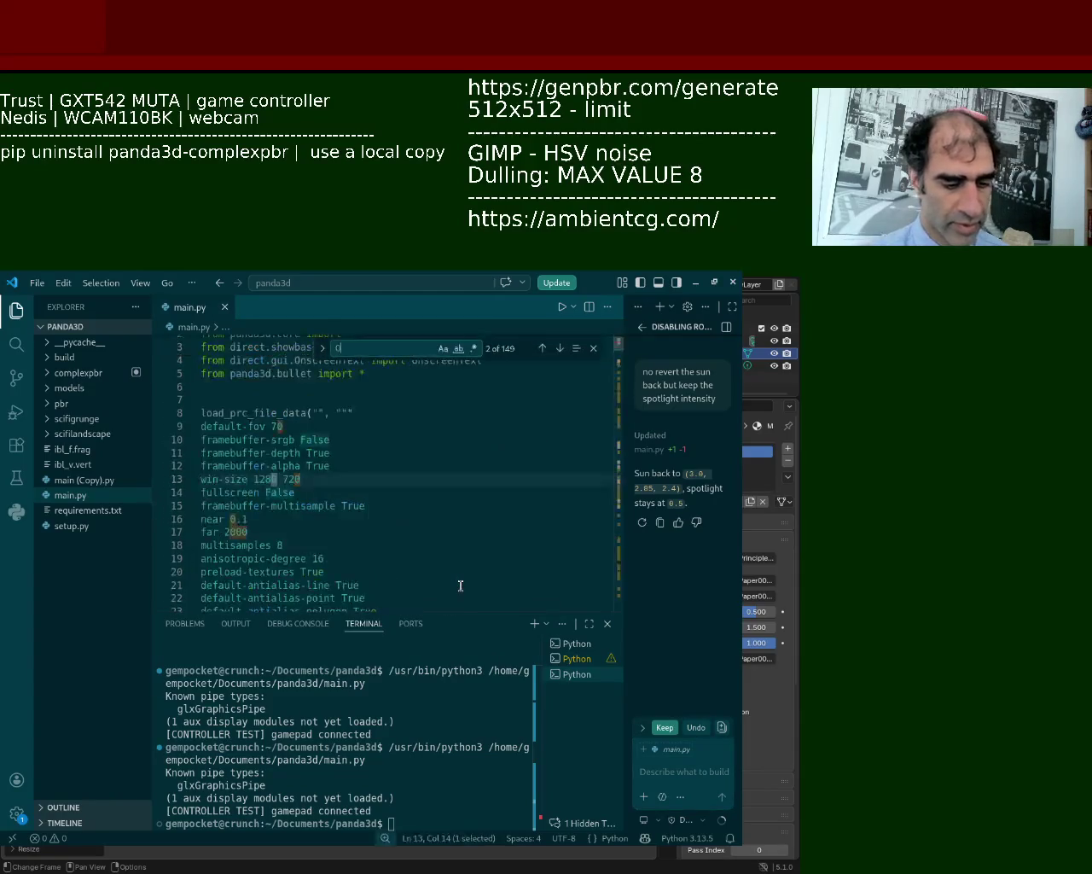
type(".5")
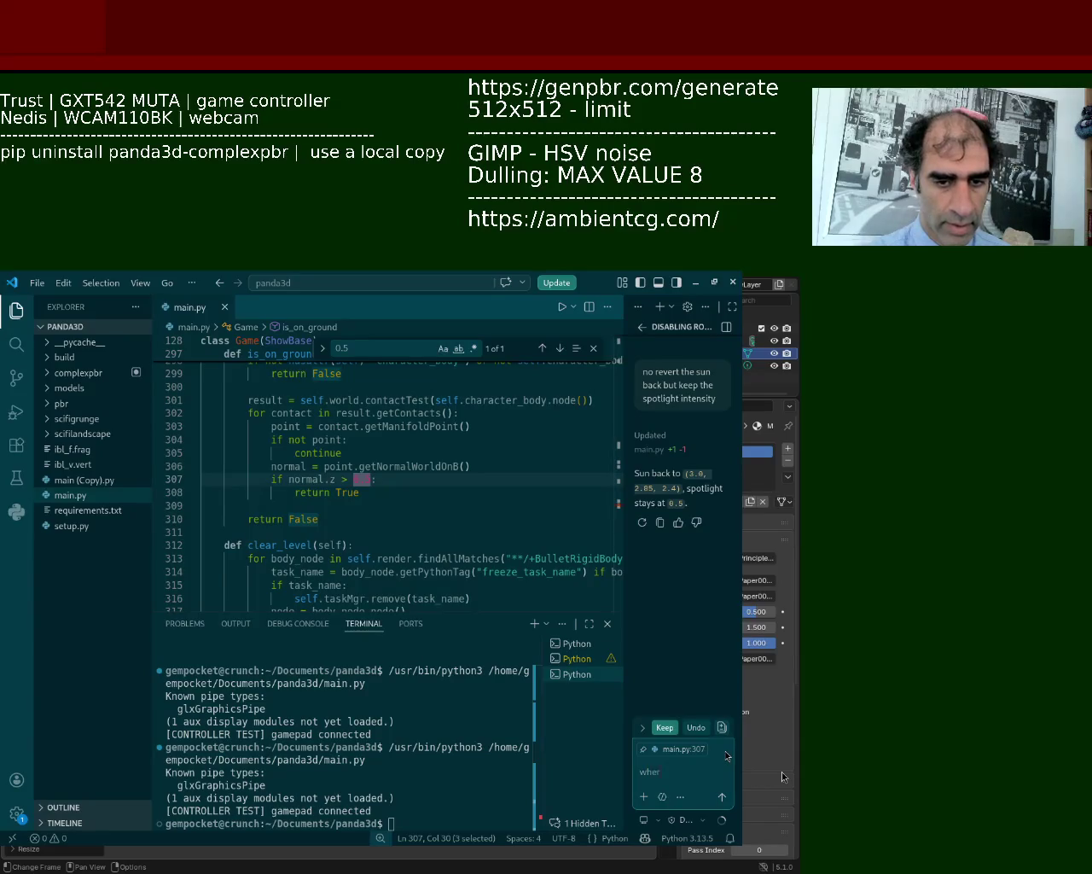
type("of spotlight set?")
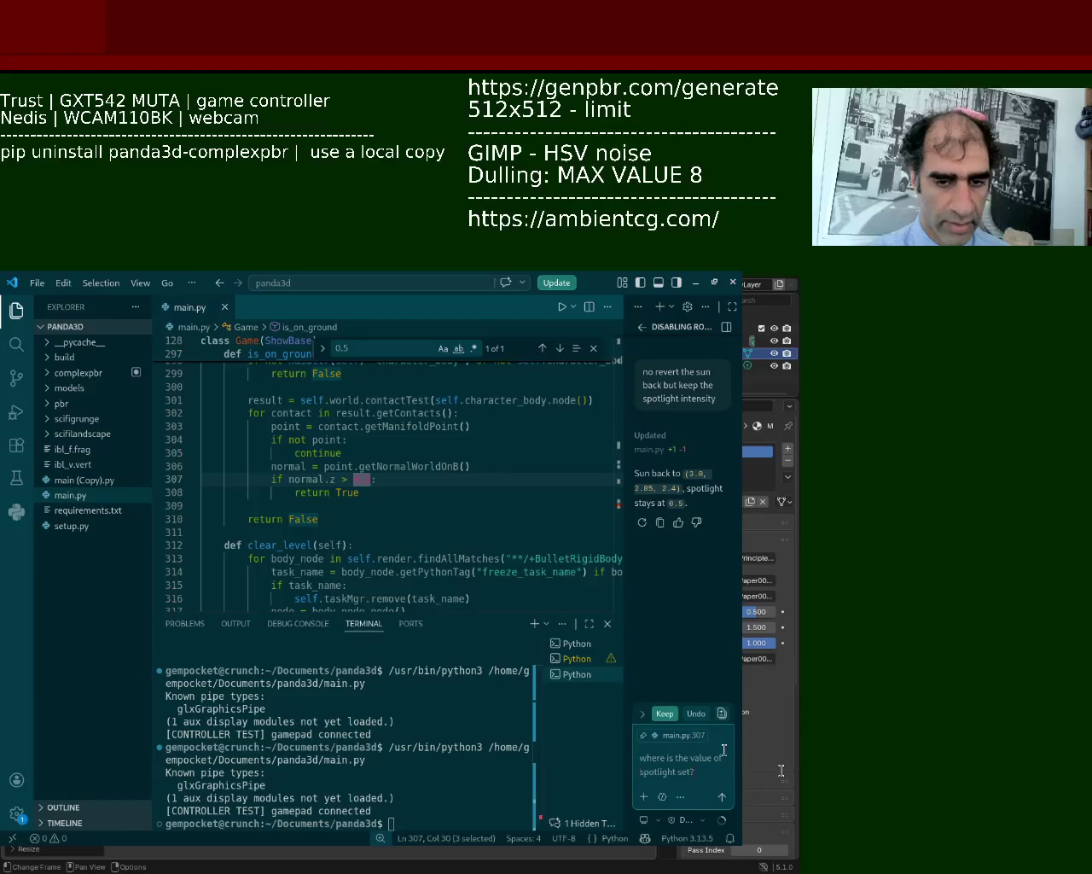
key("Return")
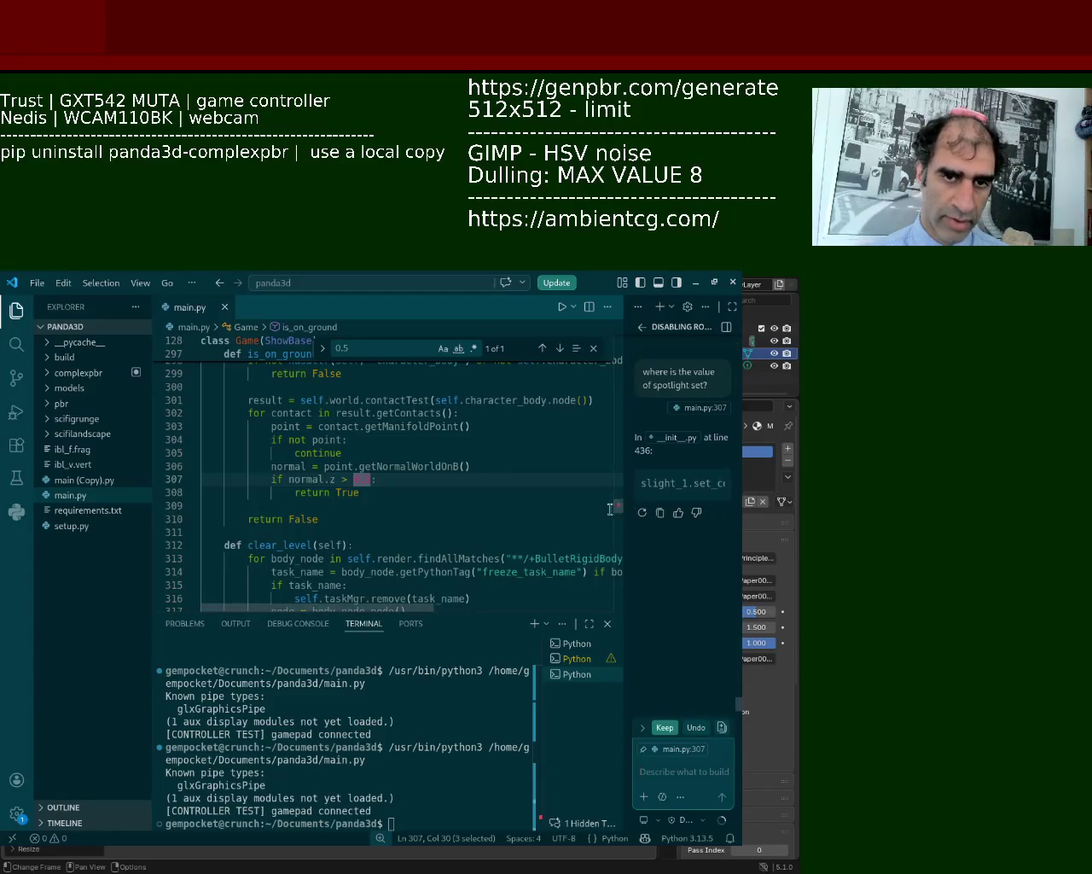
left_click_drag(621, 512, 622, 585)
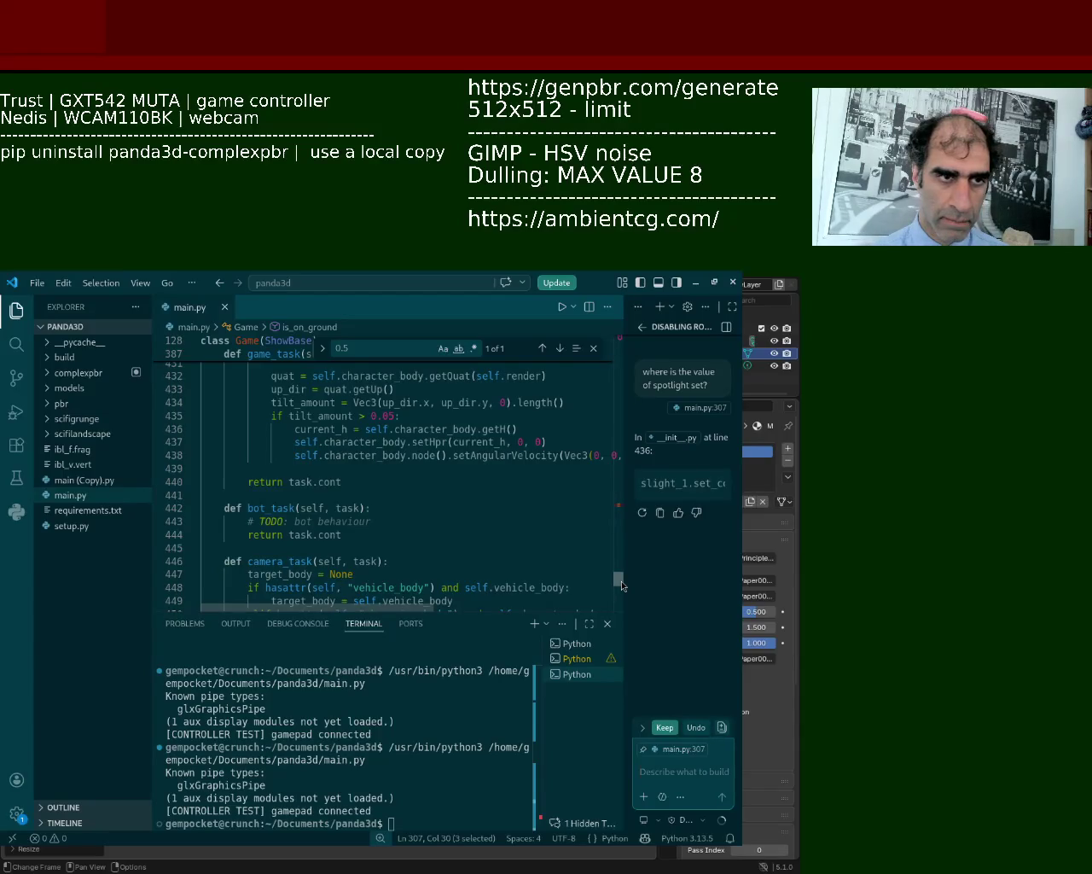
Search main.py for 'slight', then relaunch the game to view the brown-textured character.
scroll(622, 585, "up", 1)
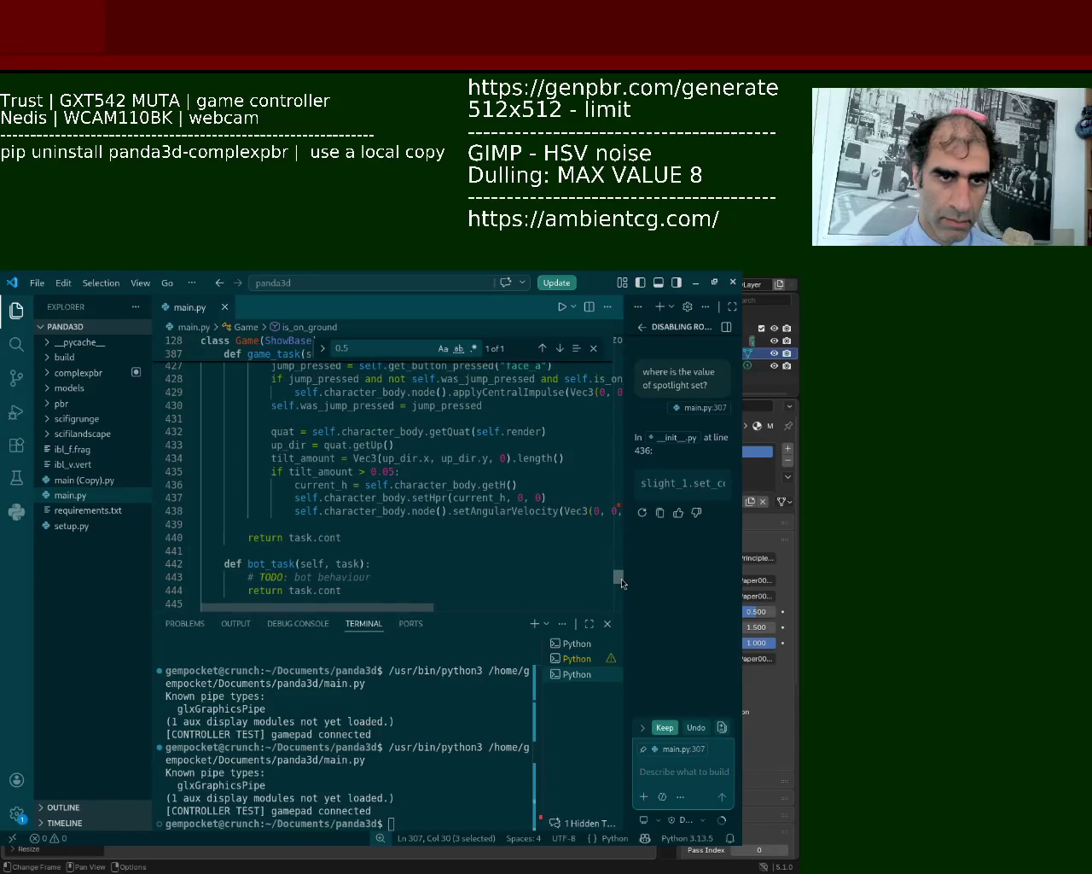
scroll(621, 580, "up", 2)
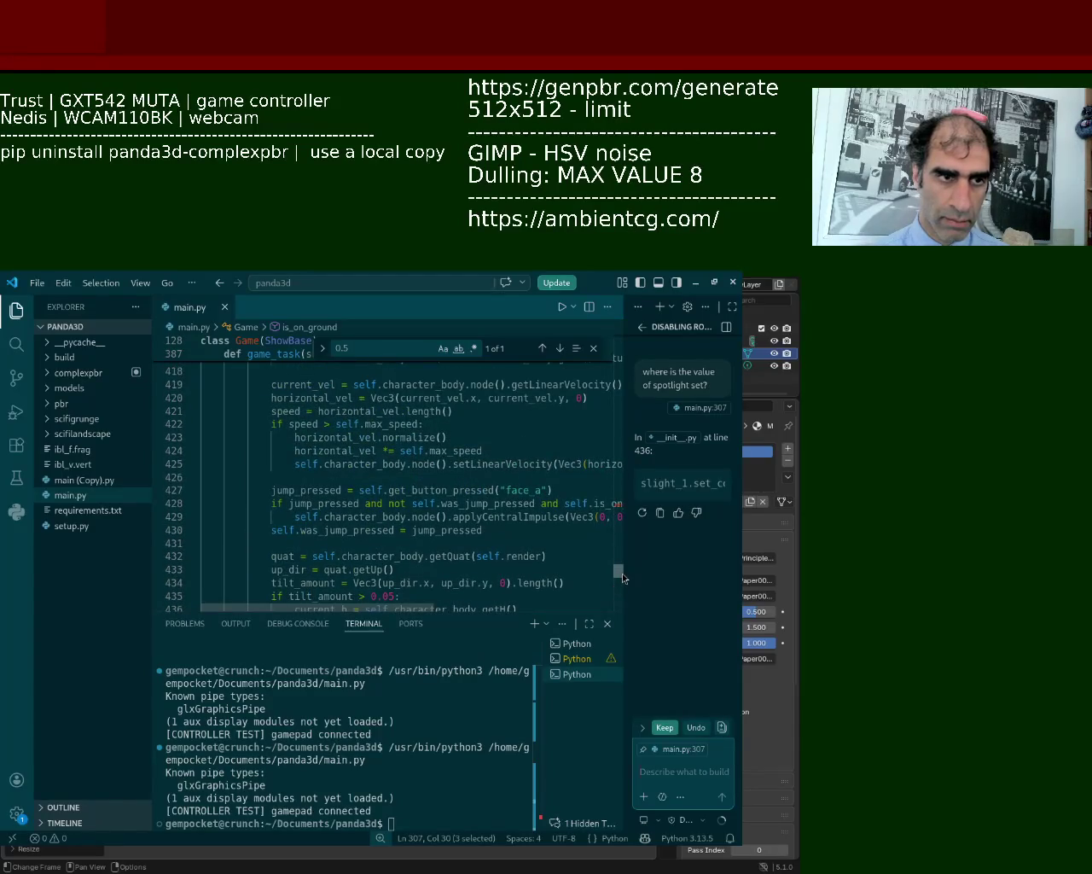
left_click_drag(622, 578, 623, 581)
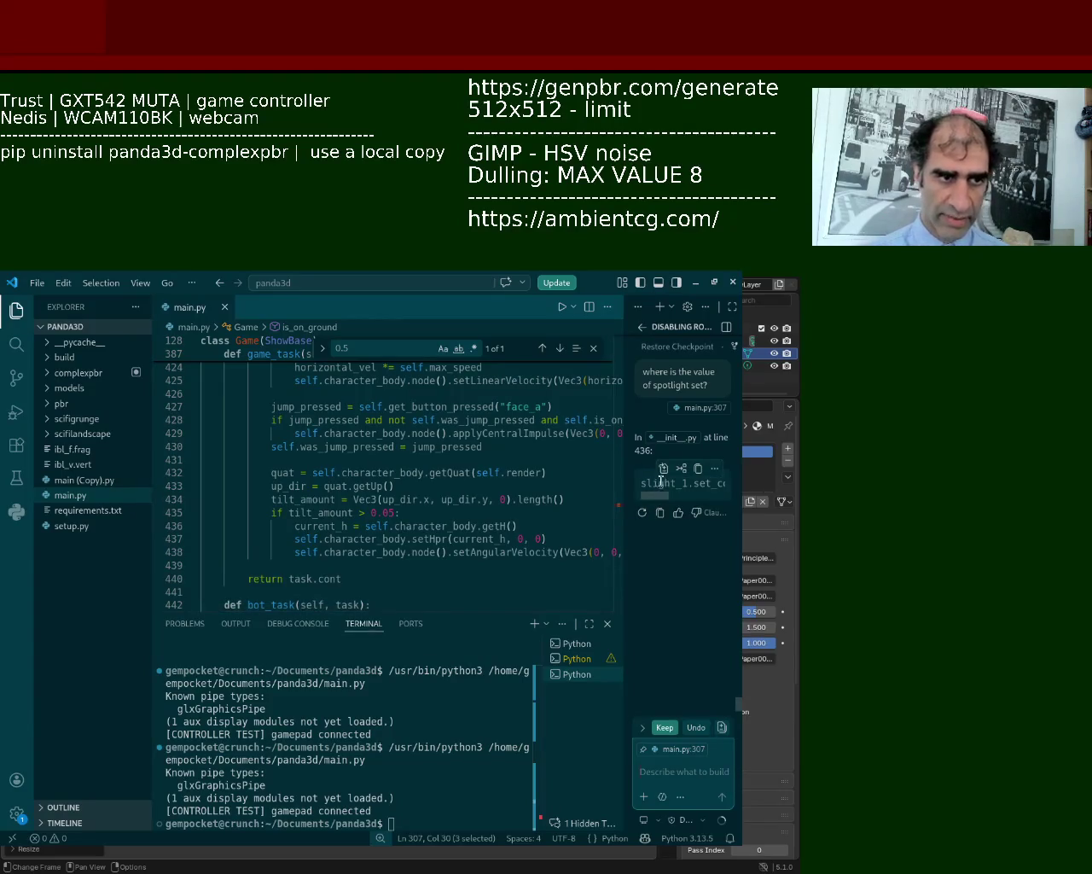
left_click(517, 486)
key("ctrl+f")
type("slight")
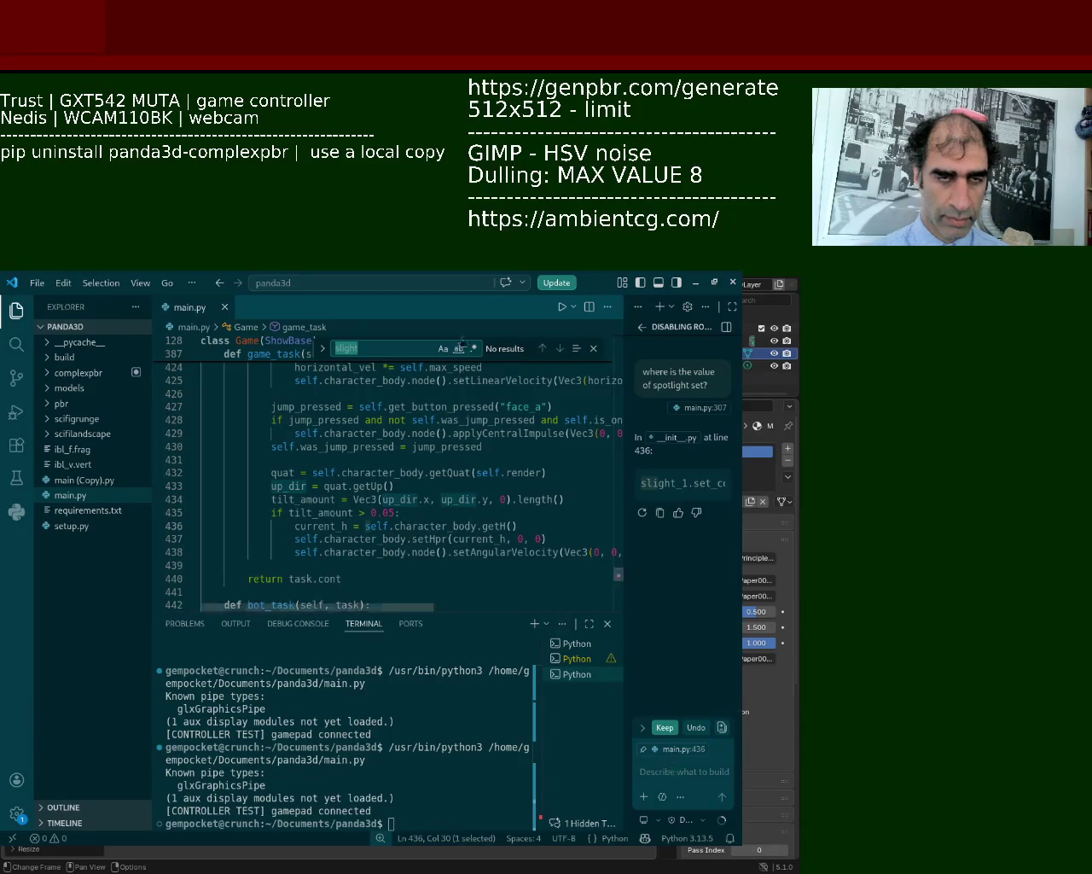
left_click(566, 308)
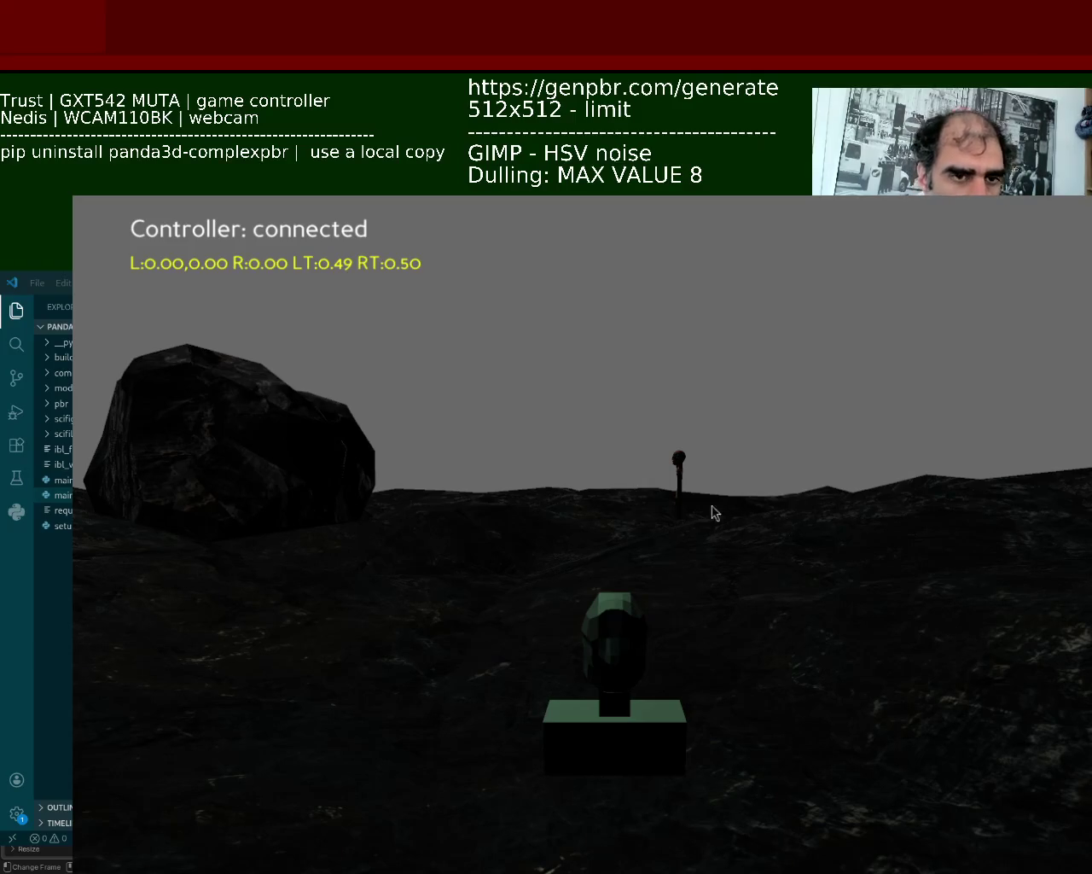
Move the game window to the screen's top-left and shrink it.
left_click_drag(714, 498, 592, 305)
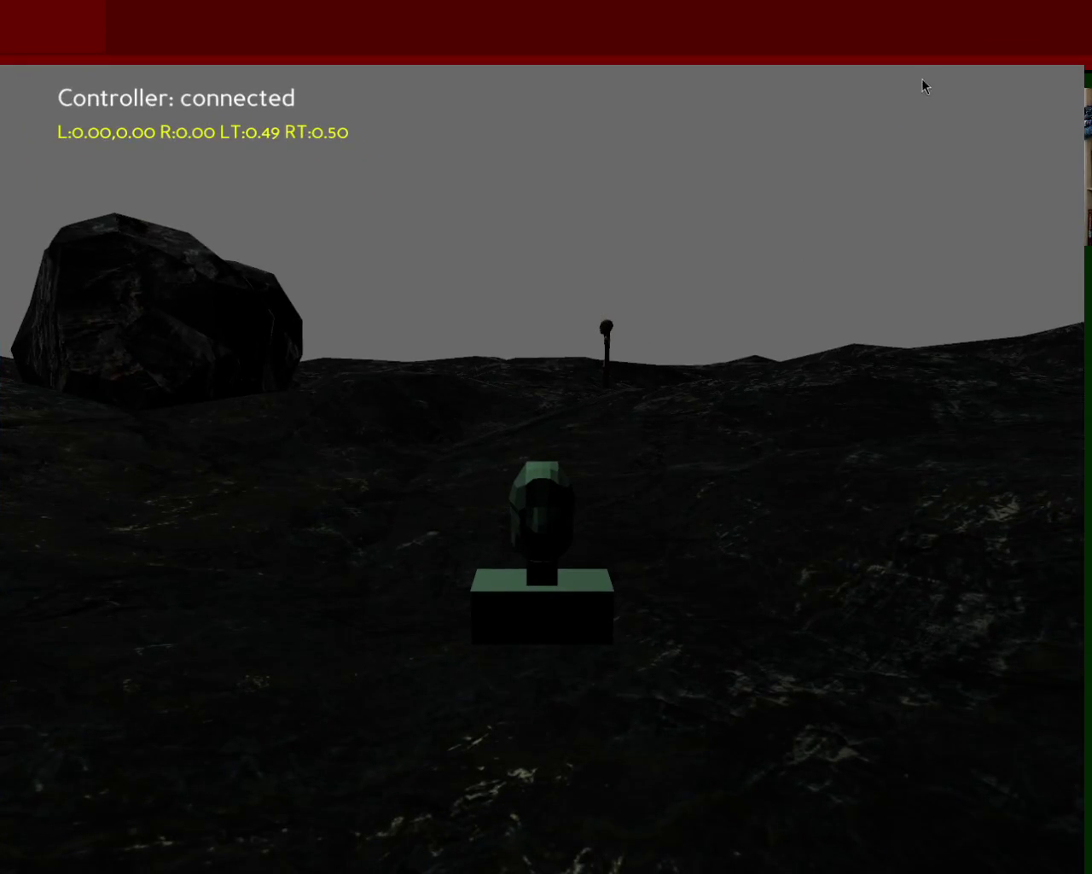
right_click_drag(861, 122, 558, 379, "alt")
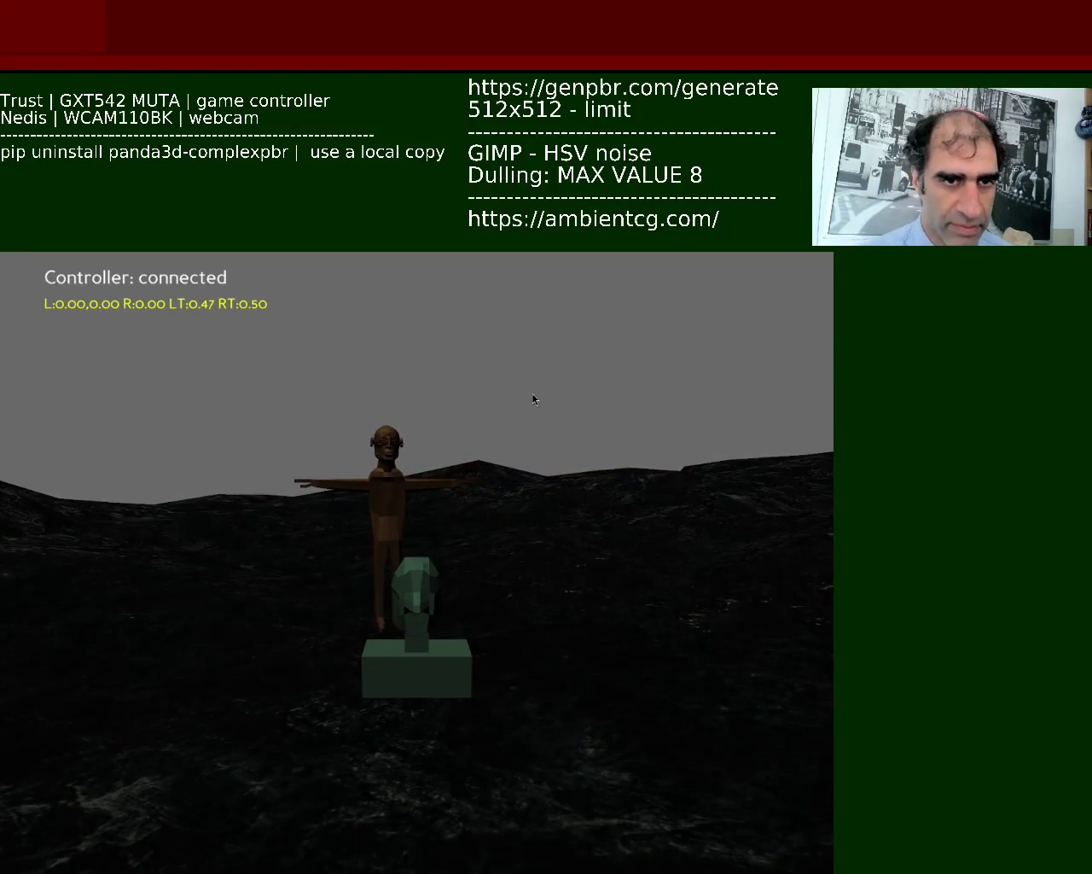
Enlarge the game window to inspect the character, then quit the game and return to the chat input.
left_click_drag(550, 389, 803, 131)
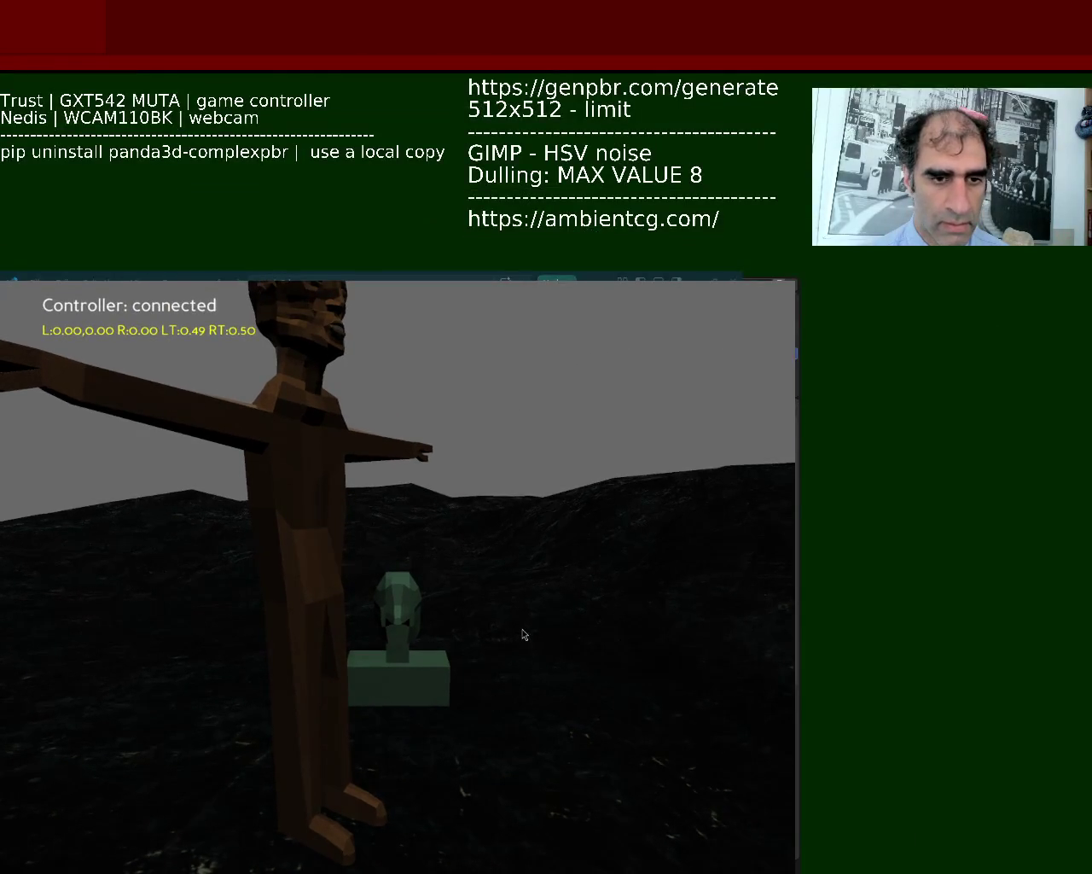
key("Escape")
left_click(653, 777)
Send the chat request to slightly increase the sun's strength and slightly lower the spotlight intensity.
type("can you slightl")
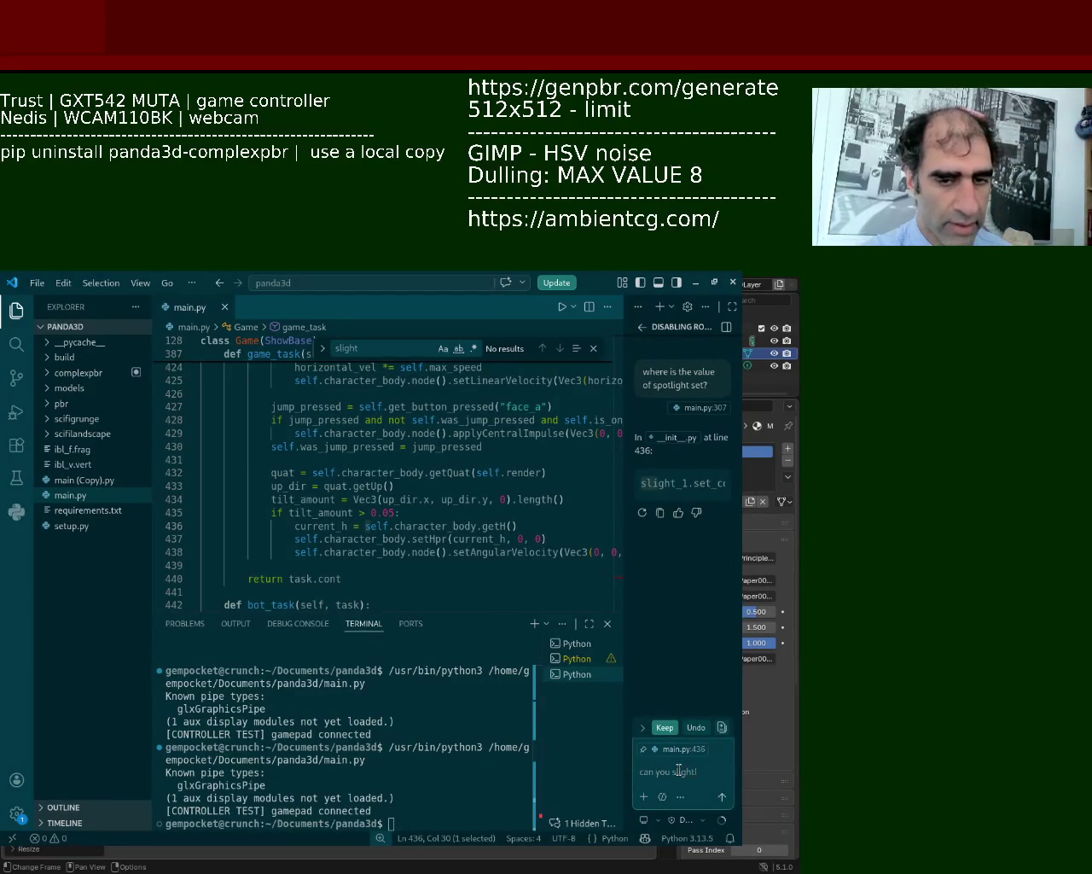
type("y increaes")
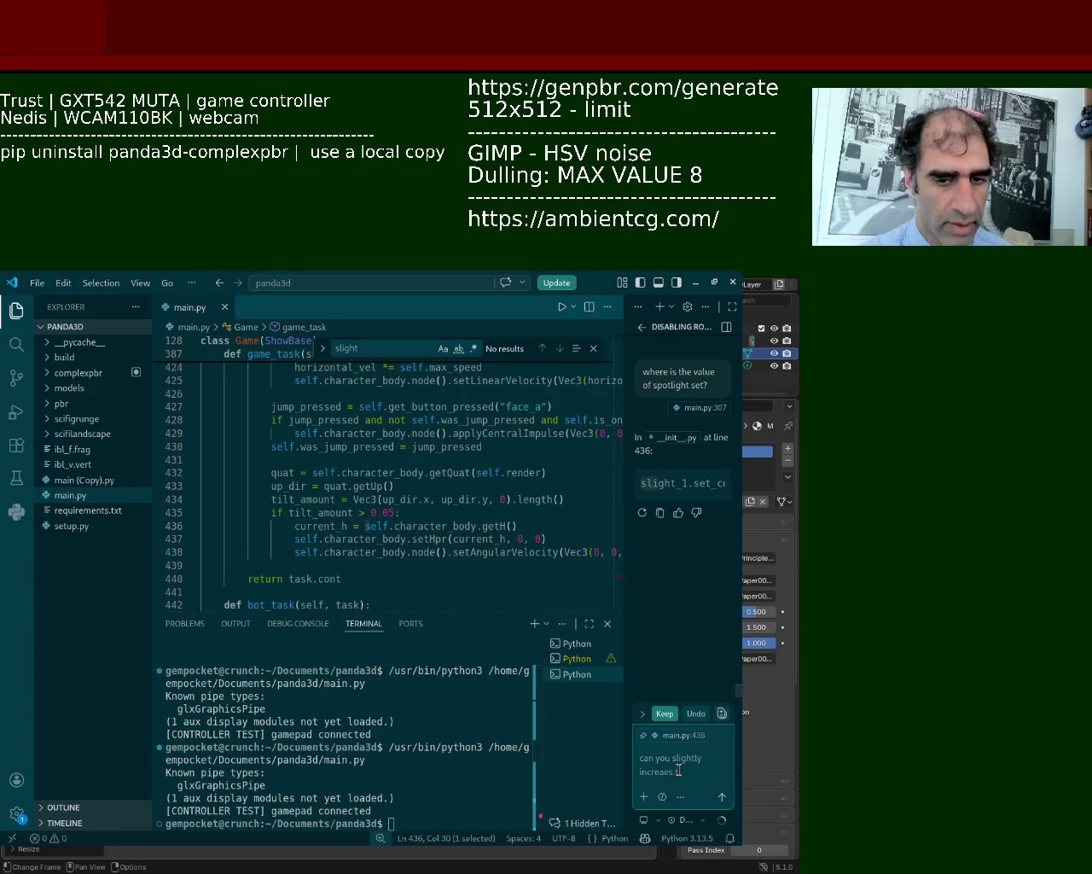
type("ht o")
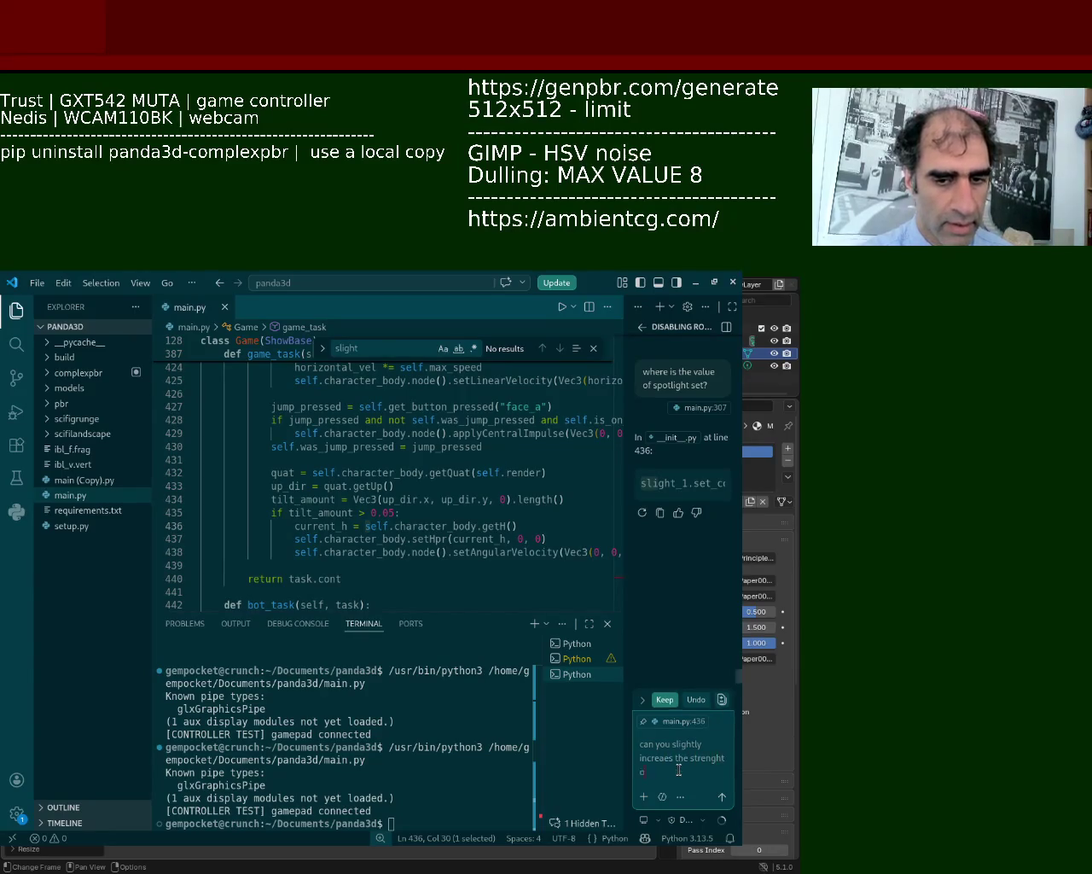
type("f the sun and sligh")
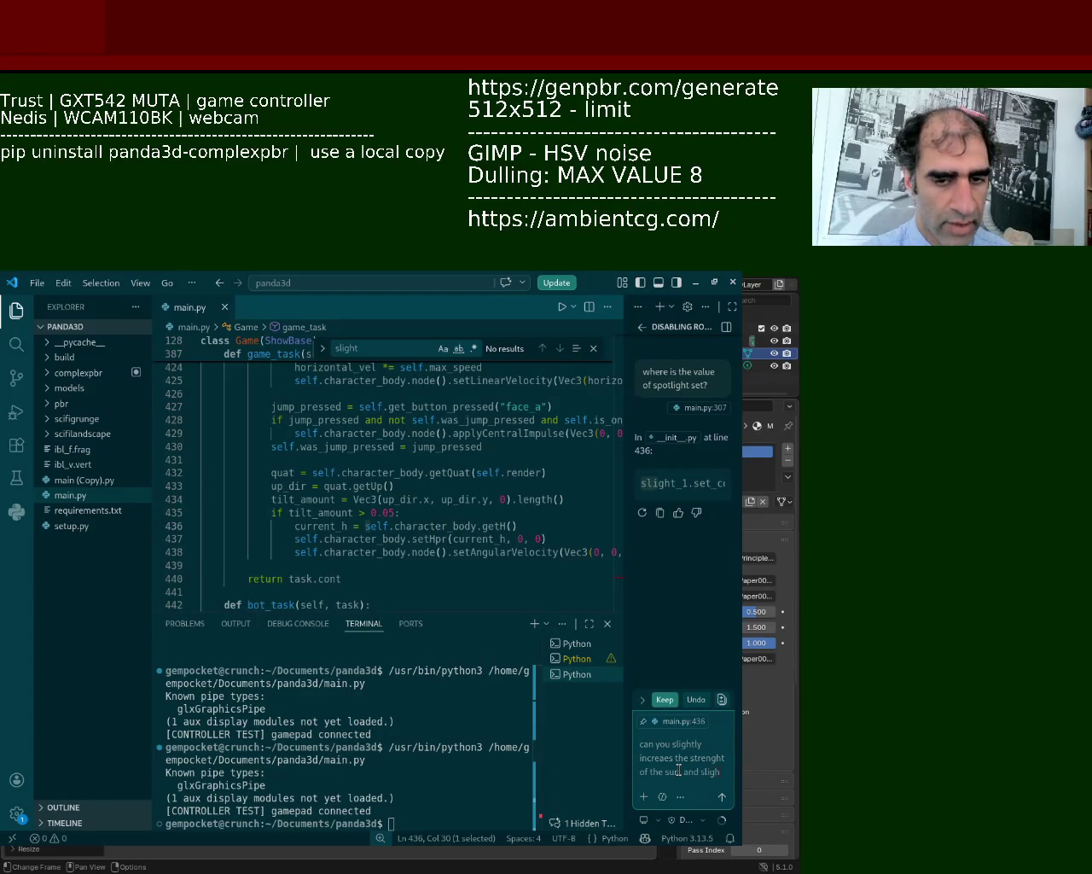
type("tly lower the")
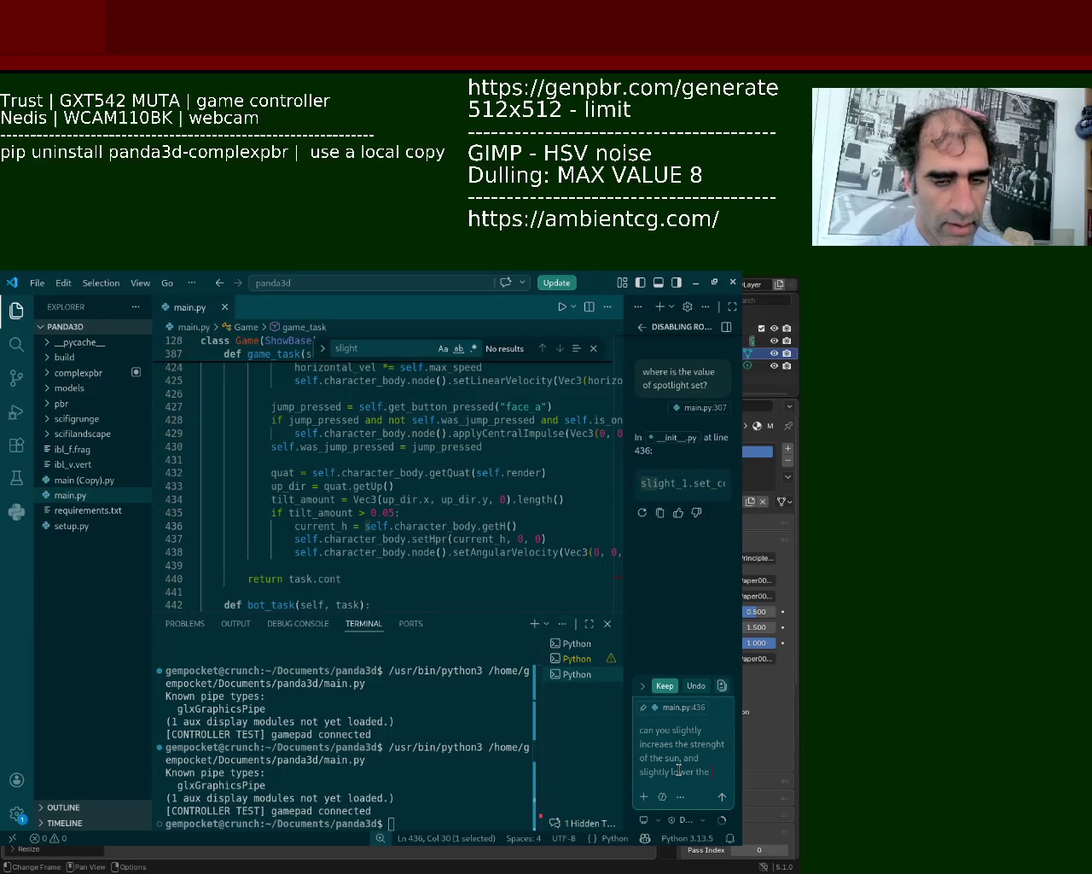
type(" intesity of the spotli")
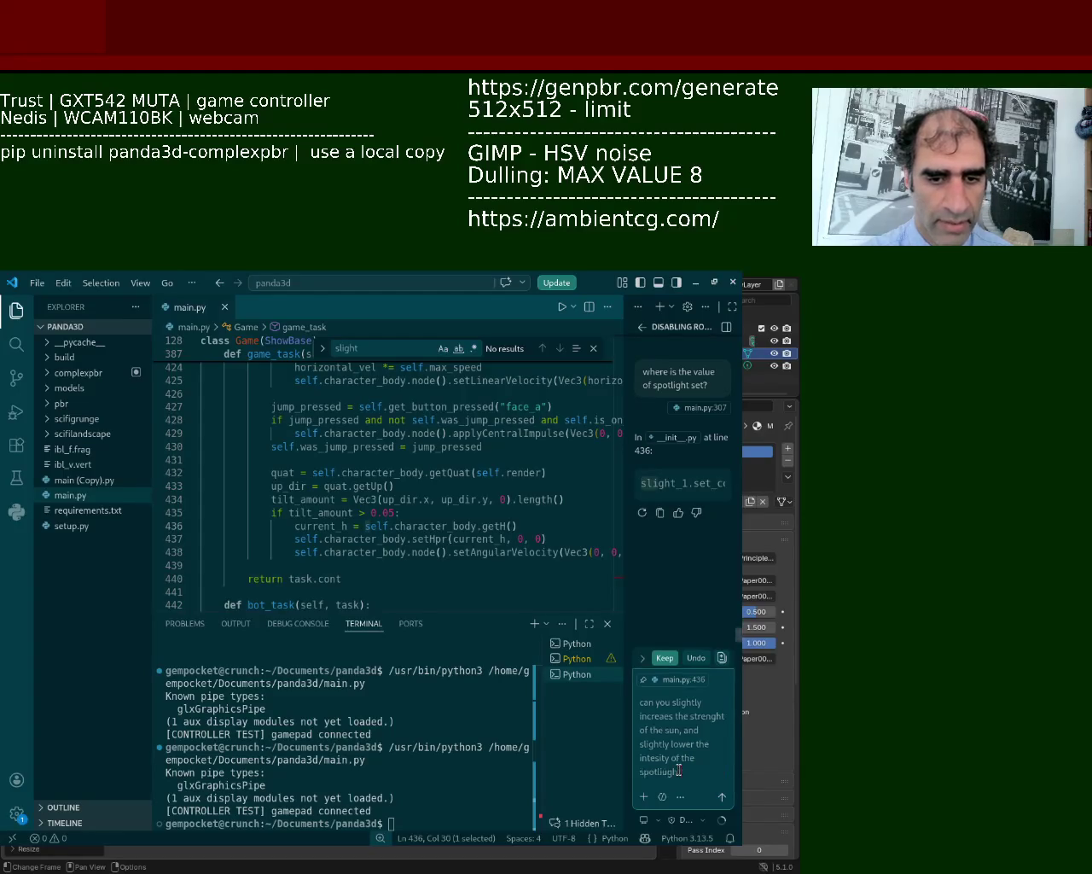
type("ght")
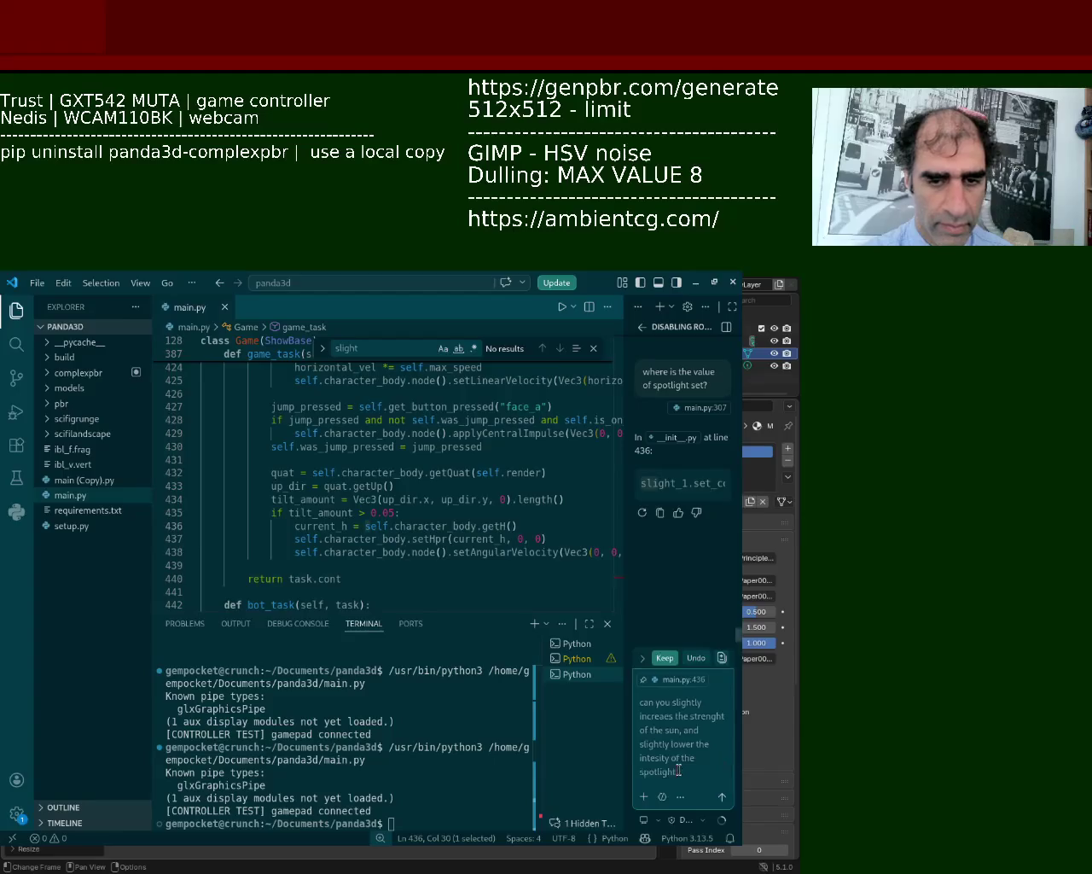
key("Return")
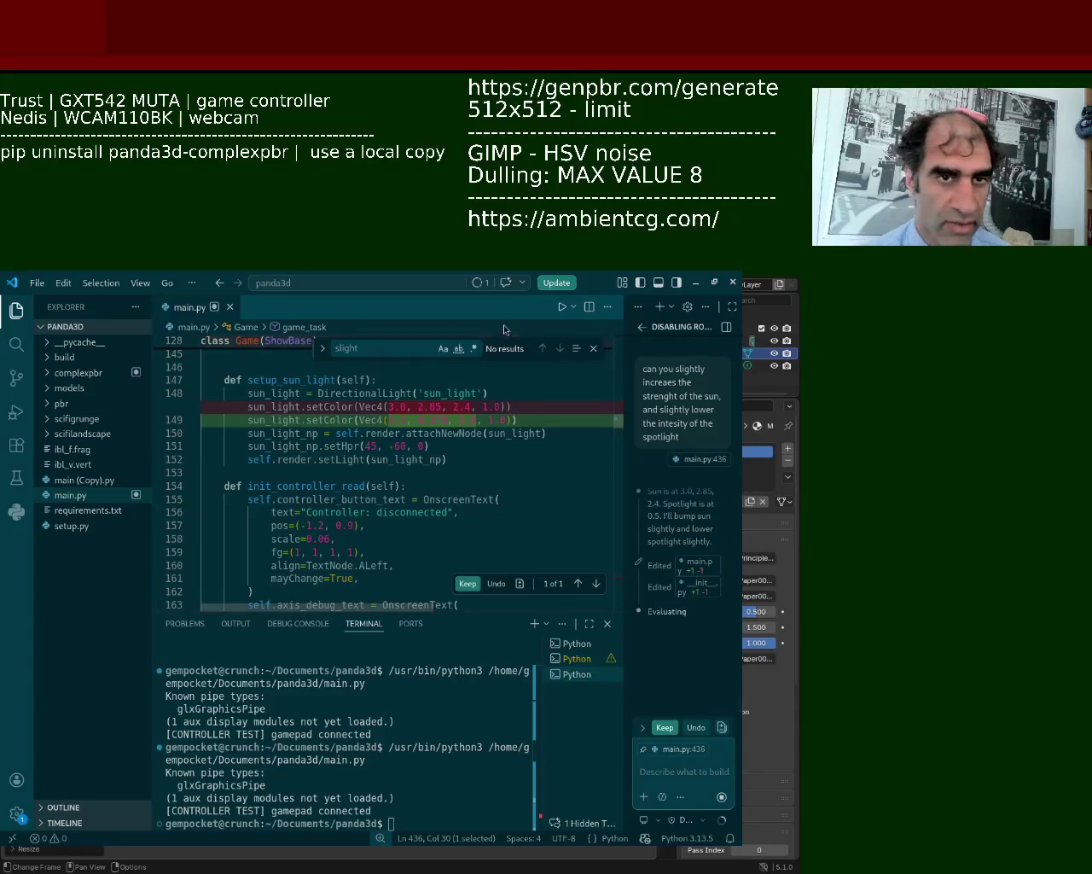
Keep the AI's sun 4.5 and spotlight 0.3 edits, previewing the game before quitting it.
left_click(559, 309)
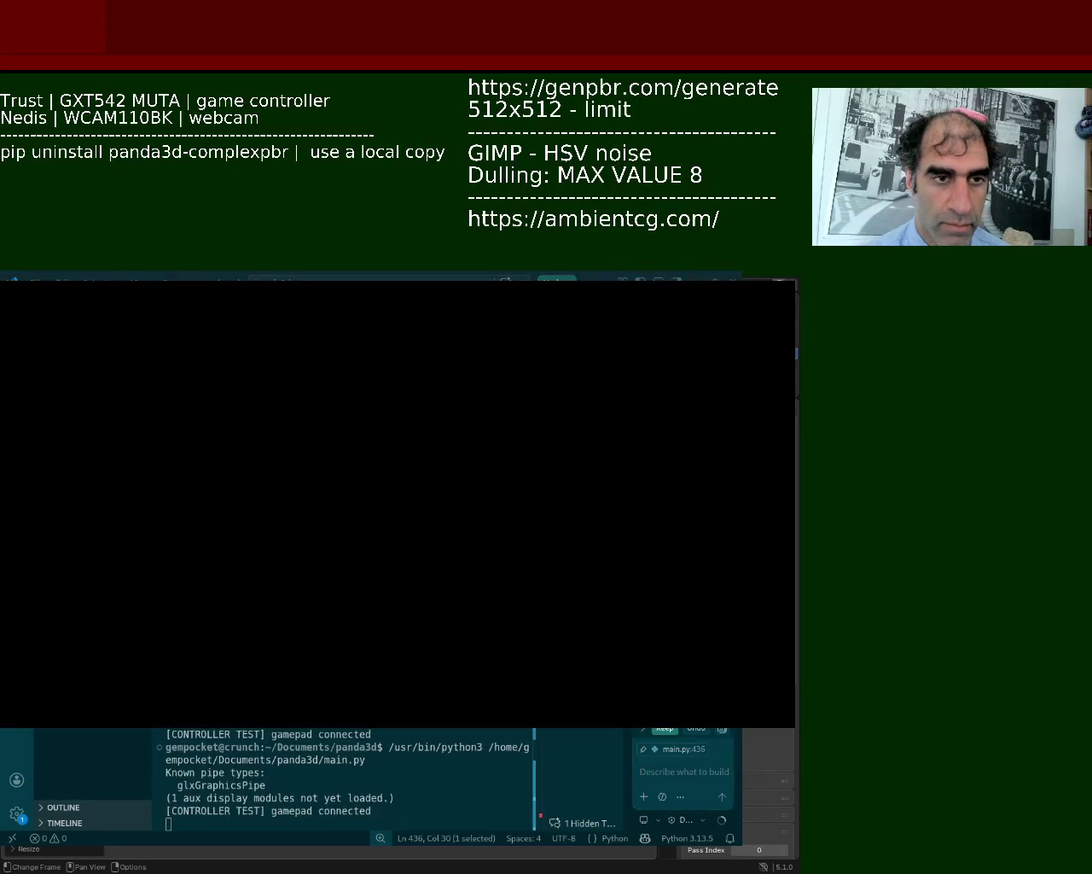
key("Escape")
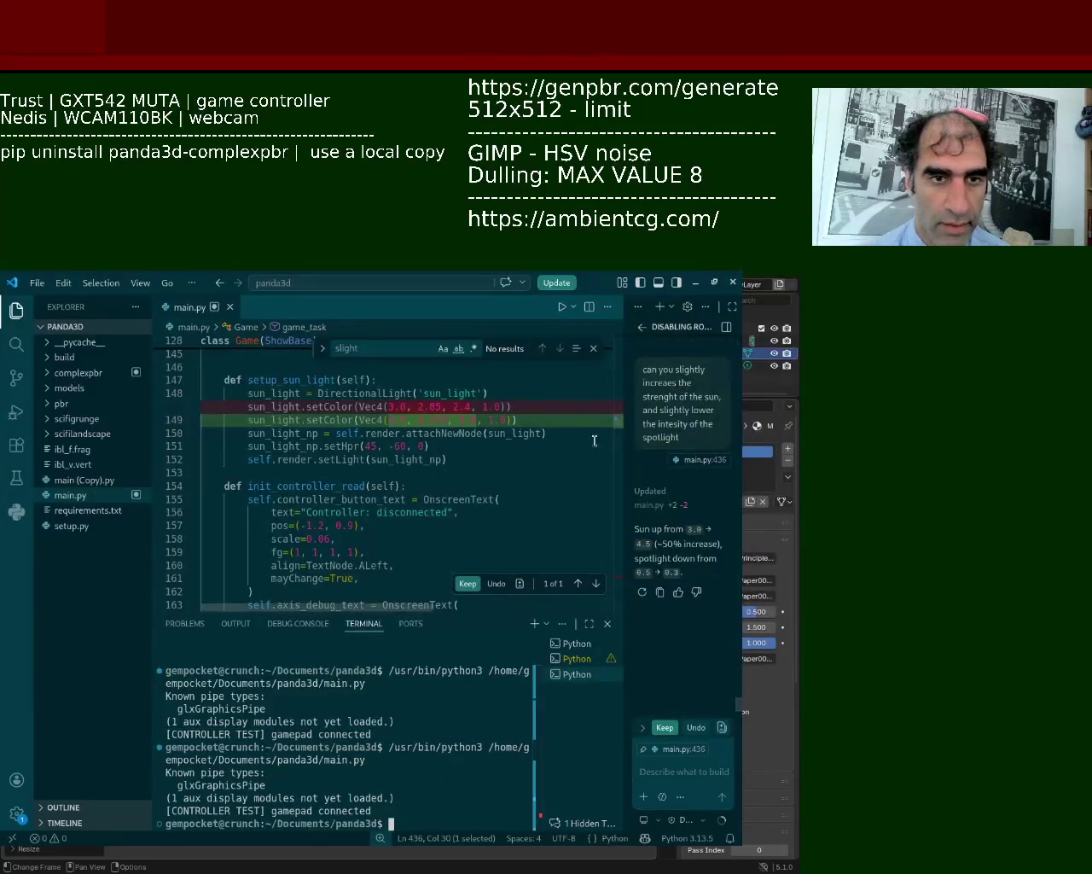
left_click(469, 585)
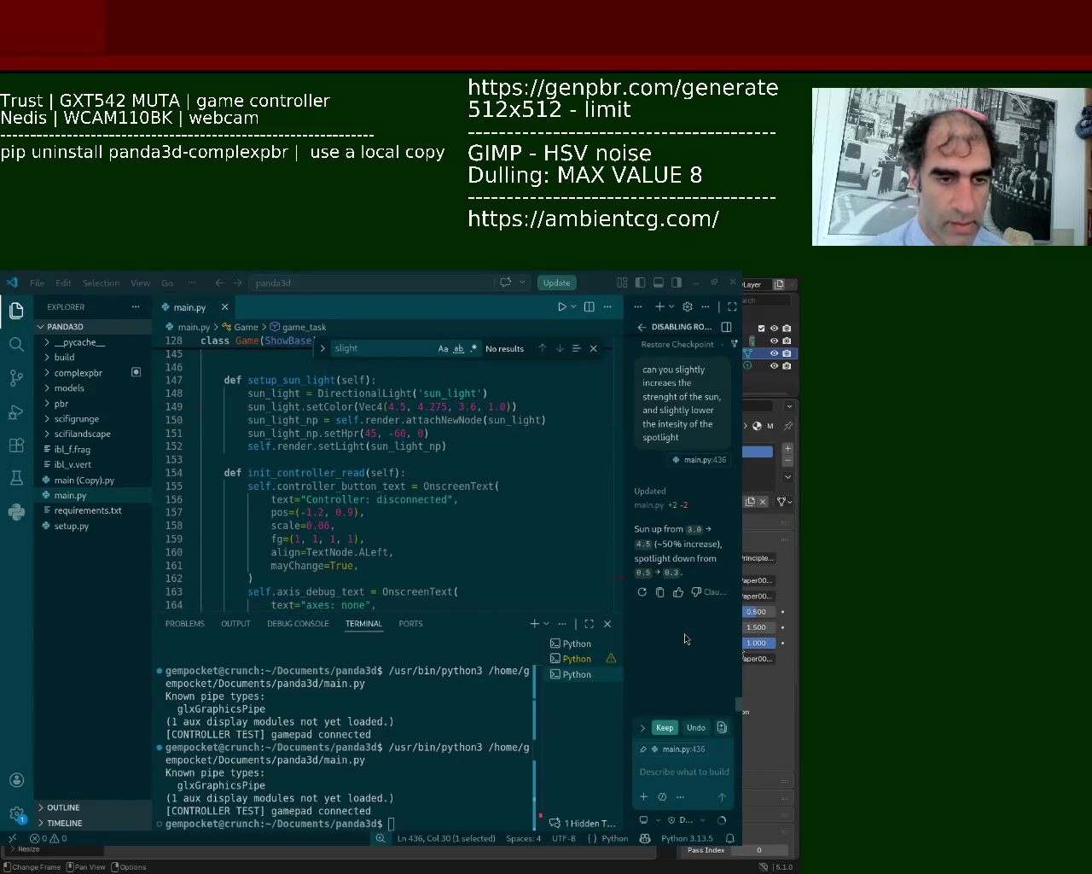
left_click(565, 309)
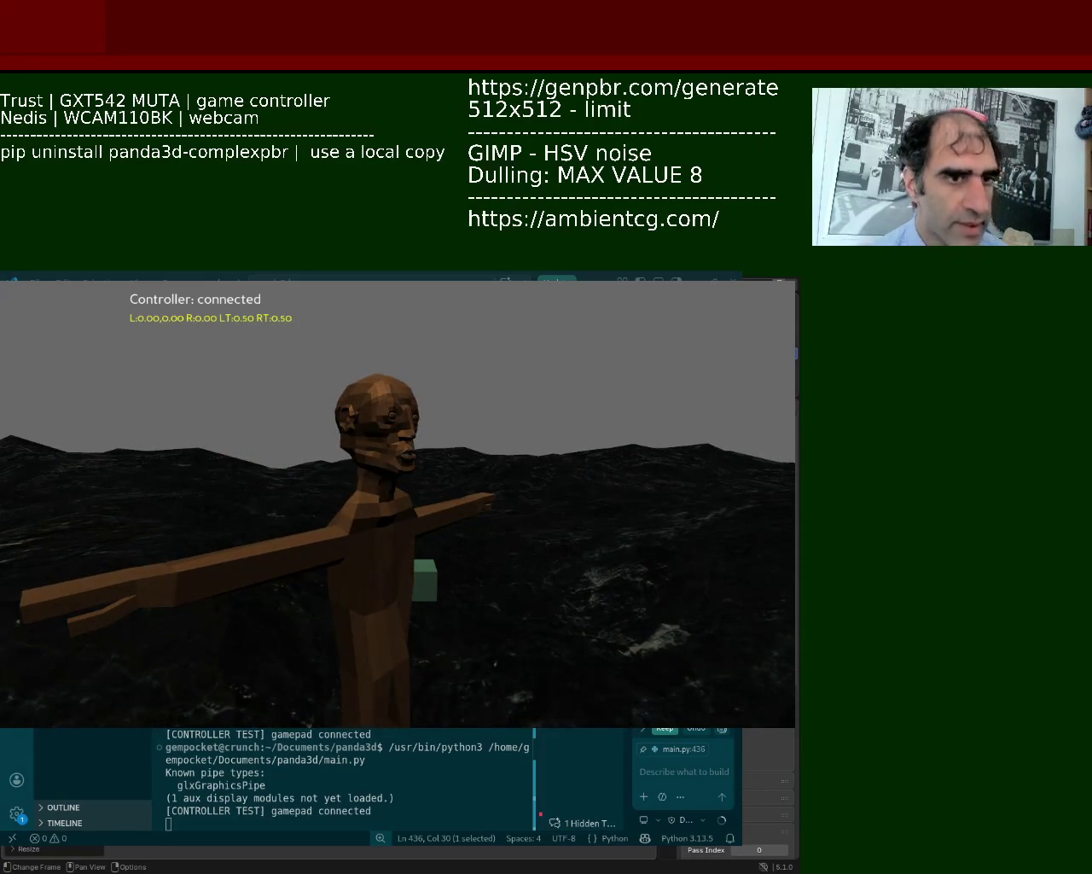
key("Escape")
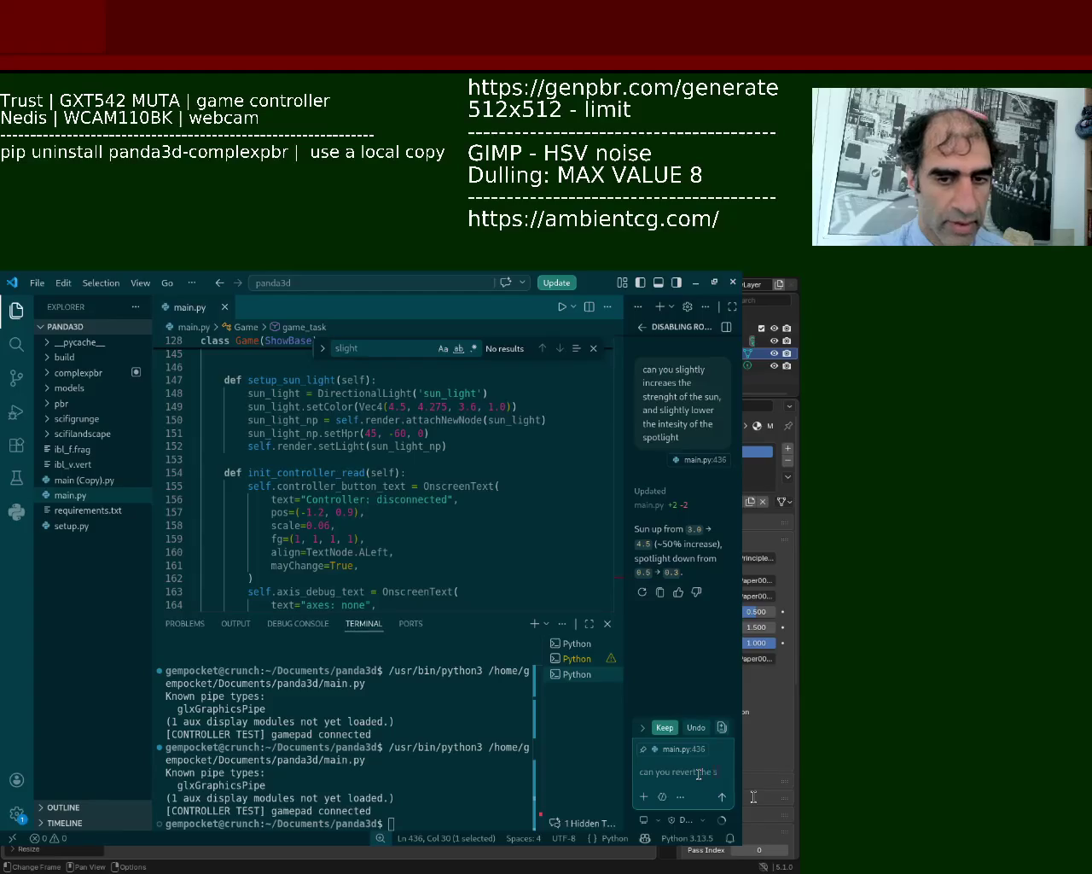
Send the request 'can you revert the spotlight but keep the intensity of the sun'.
type("potlight but")
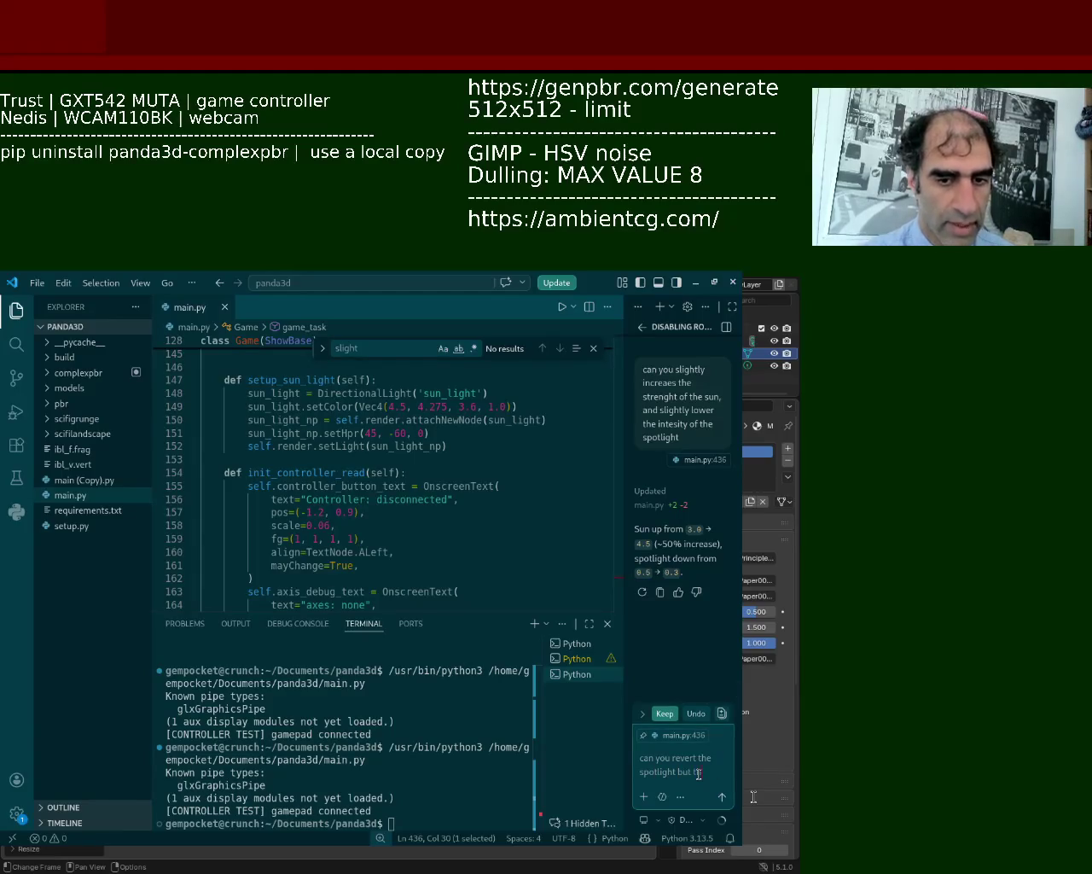
type(" the int")
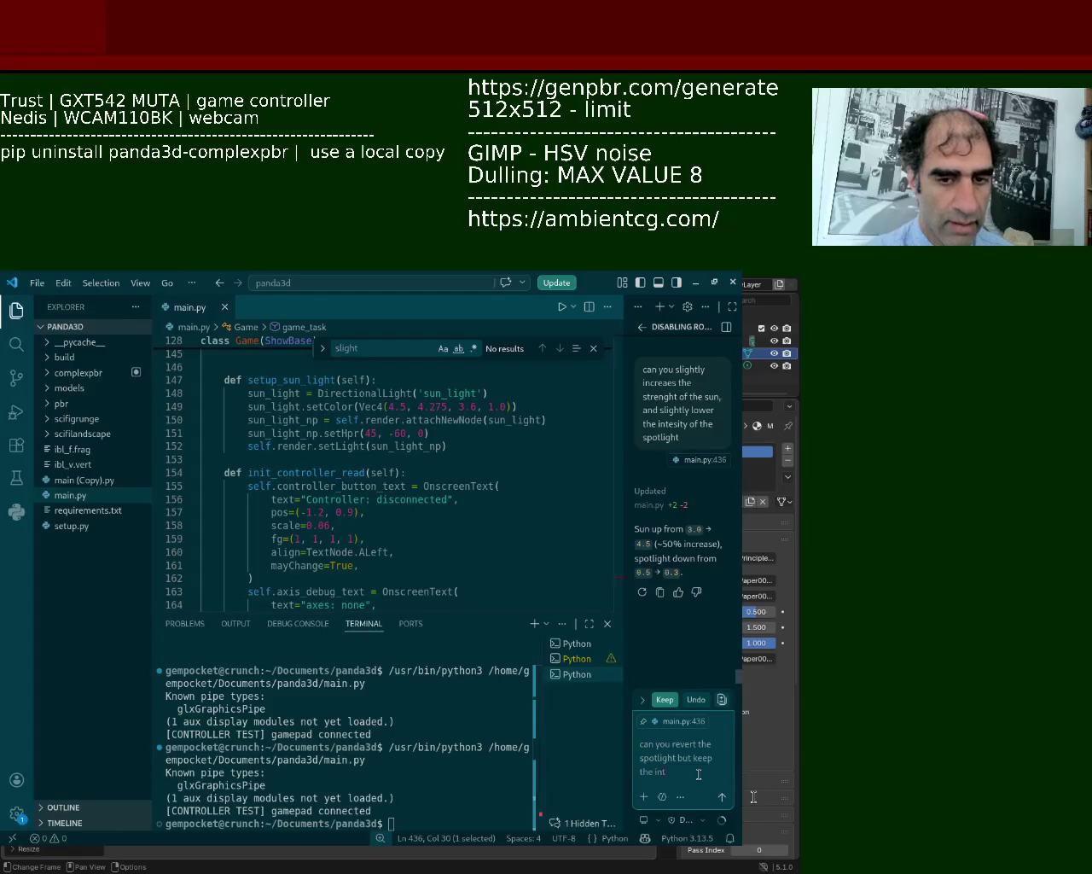
type("he sun")
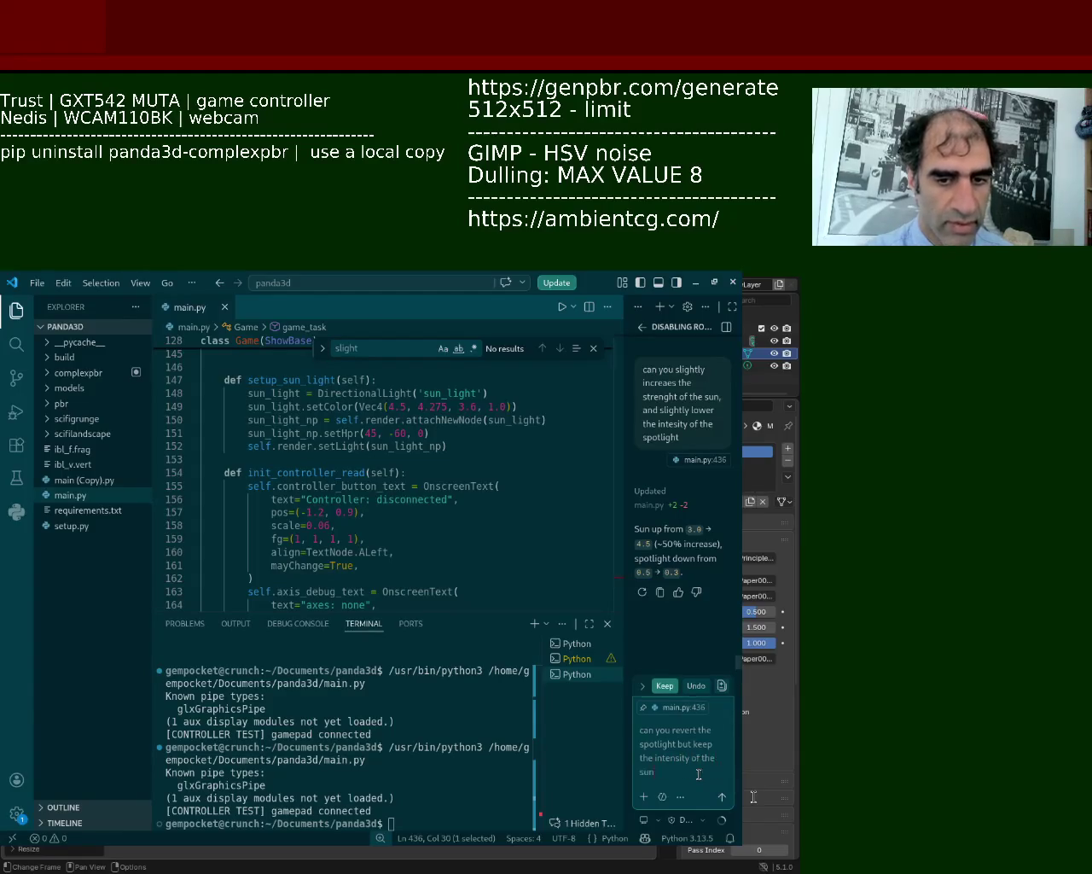
key("Return")
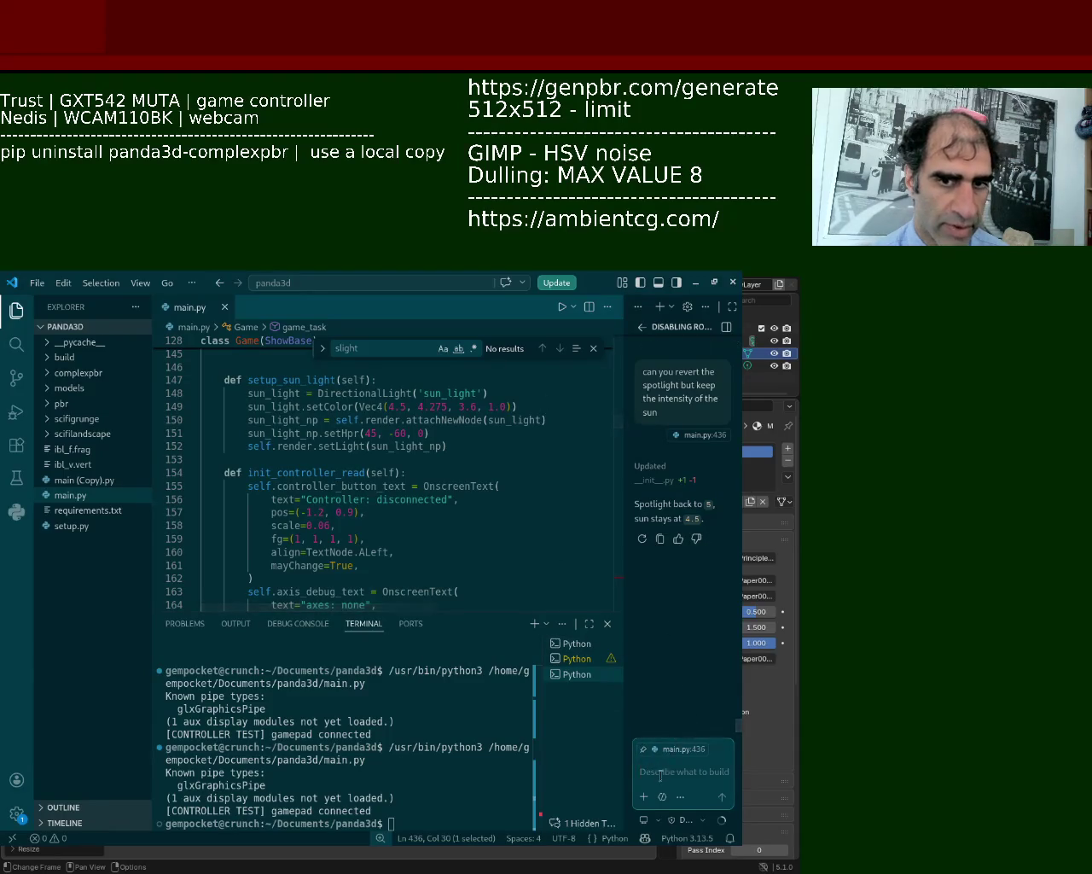
Run main.py again to view the brown figure with spotlight 5 and sun 4.5.
left_click(562, 306)
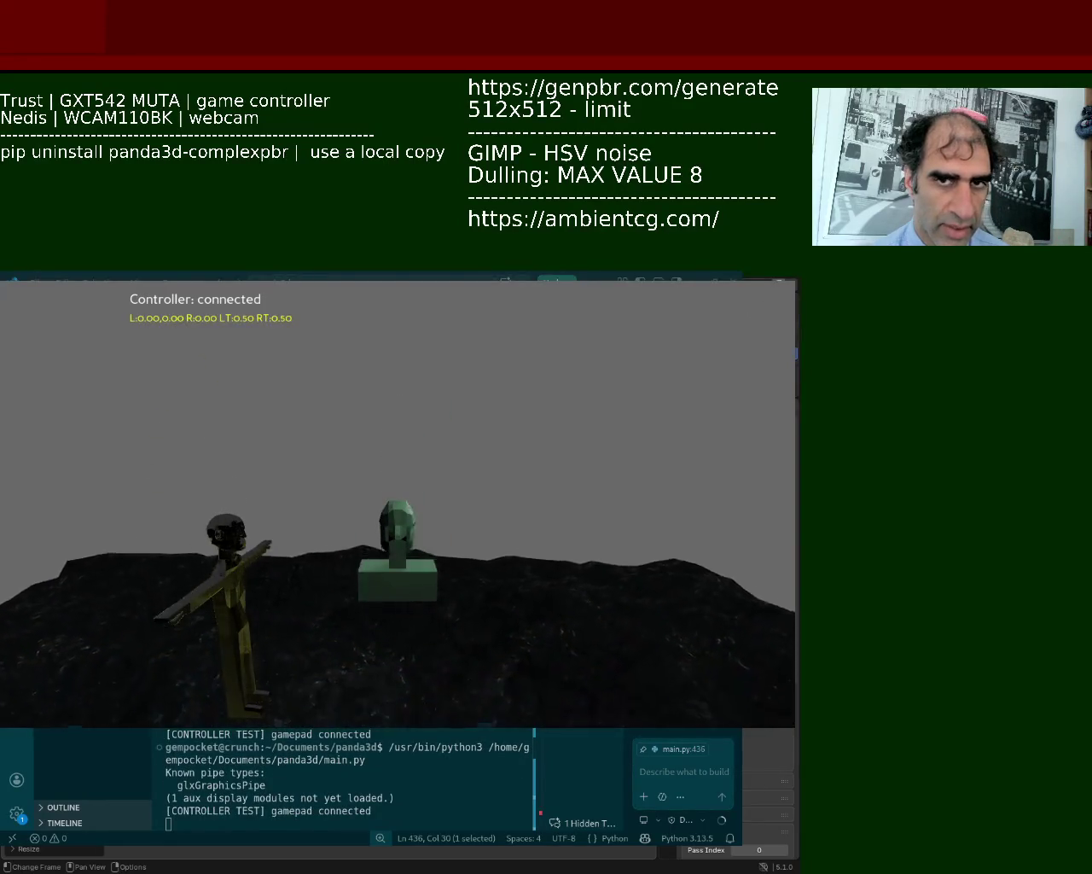
key("Escape")
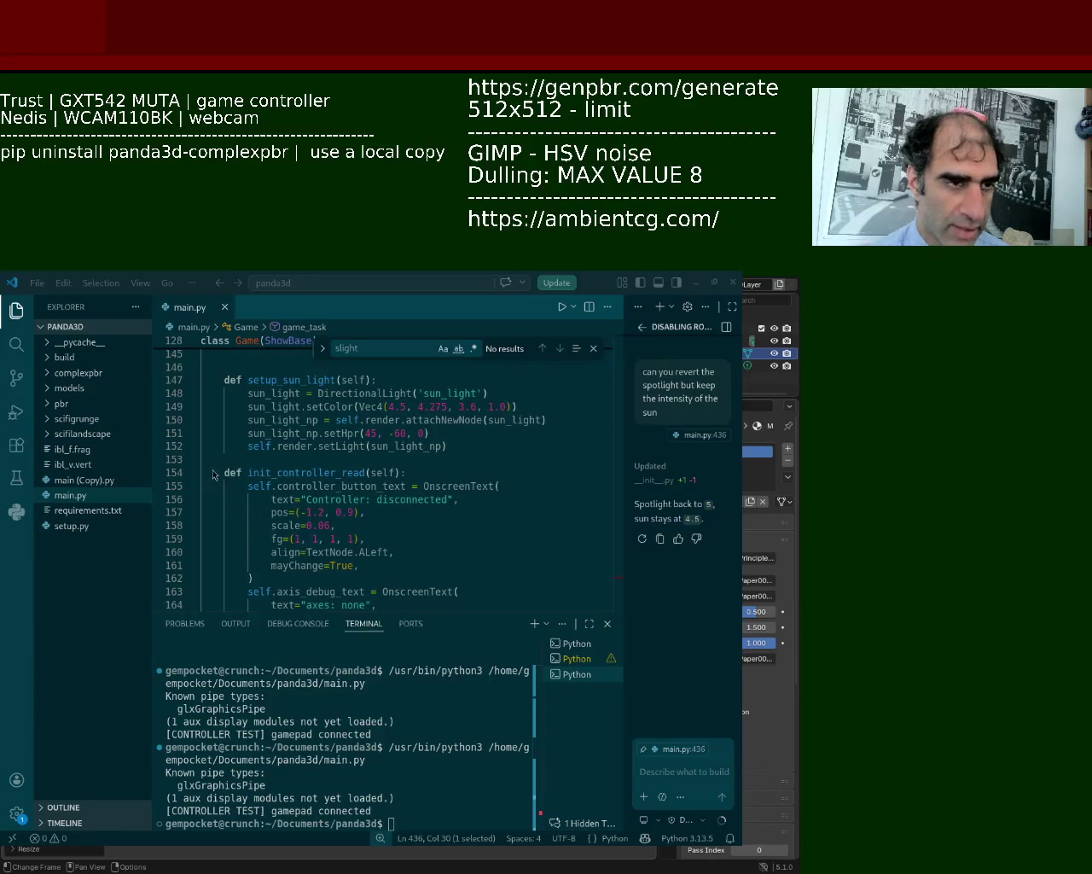
left_click(561, 308)
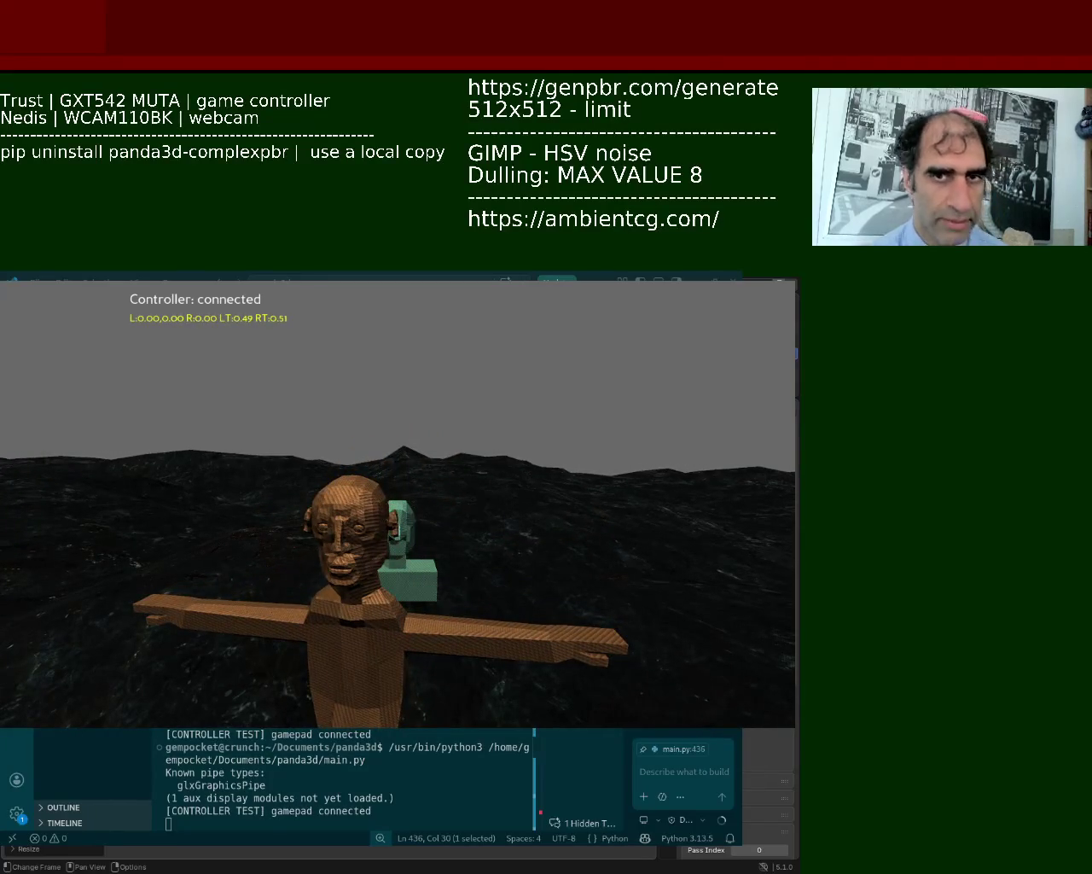
left_click(677, 772)
type("can you lower")
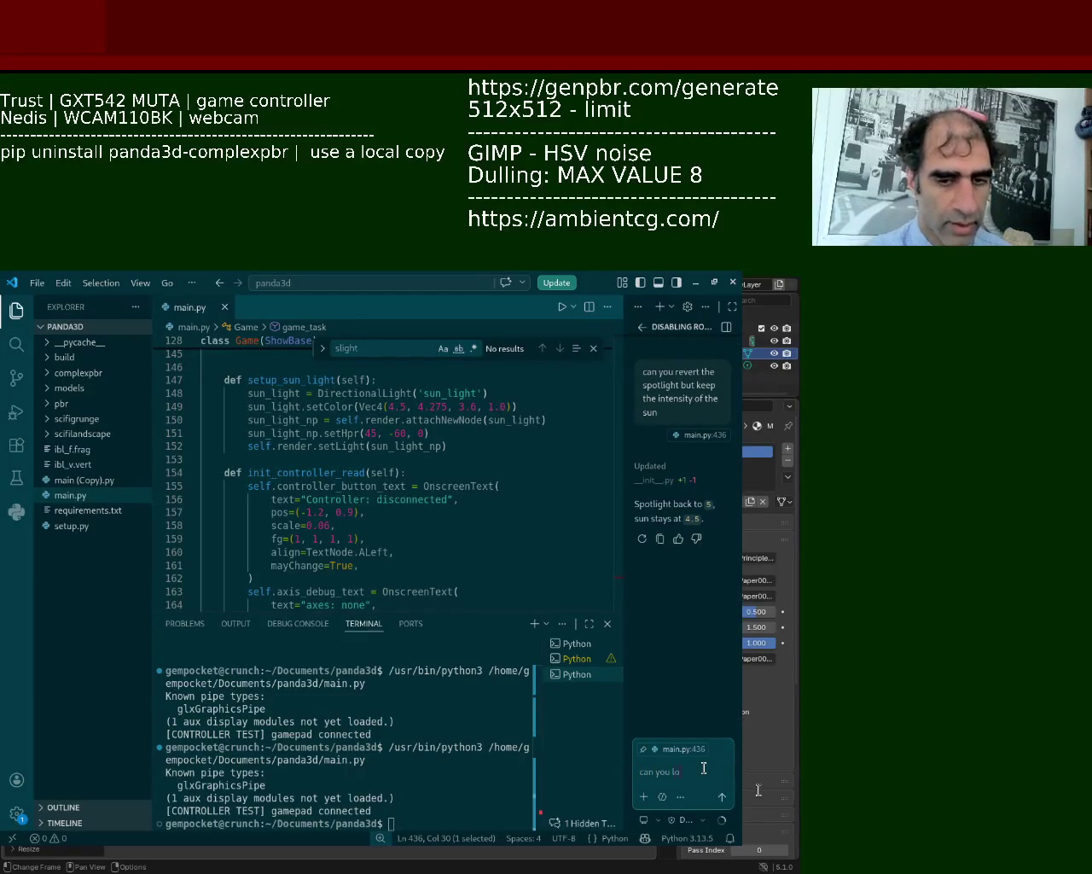
type(" the spot")
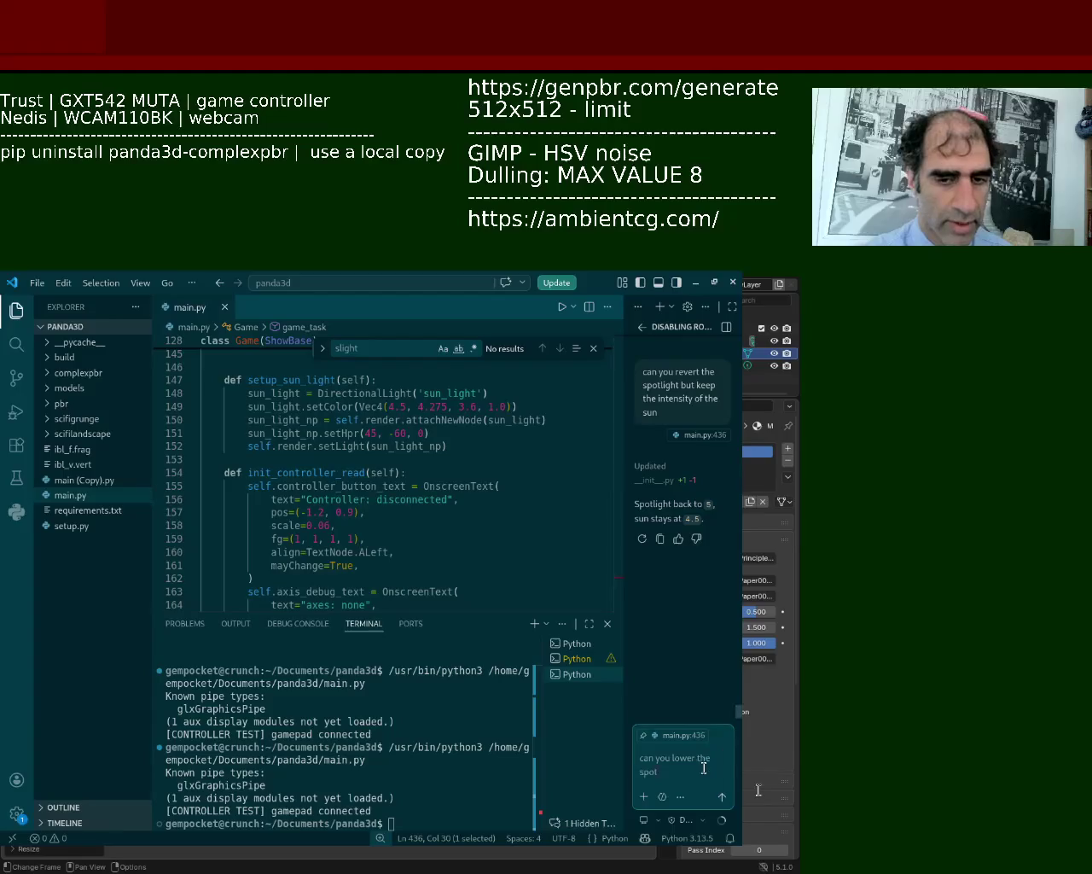
type("light")
key("Return")
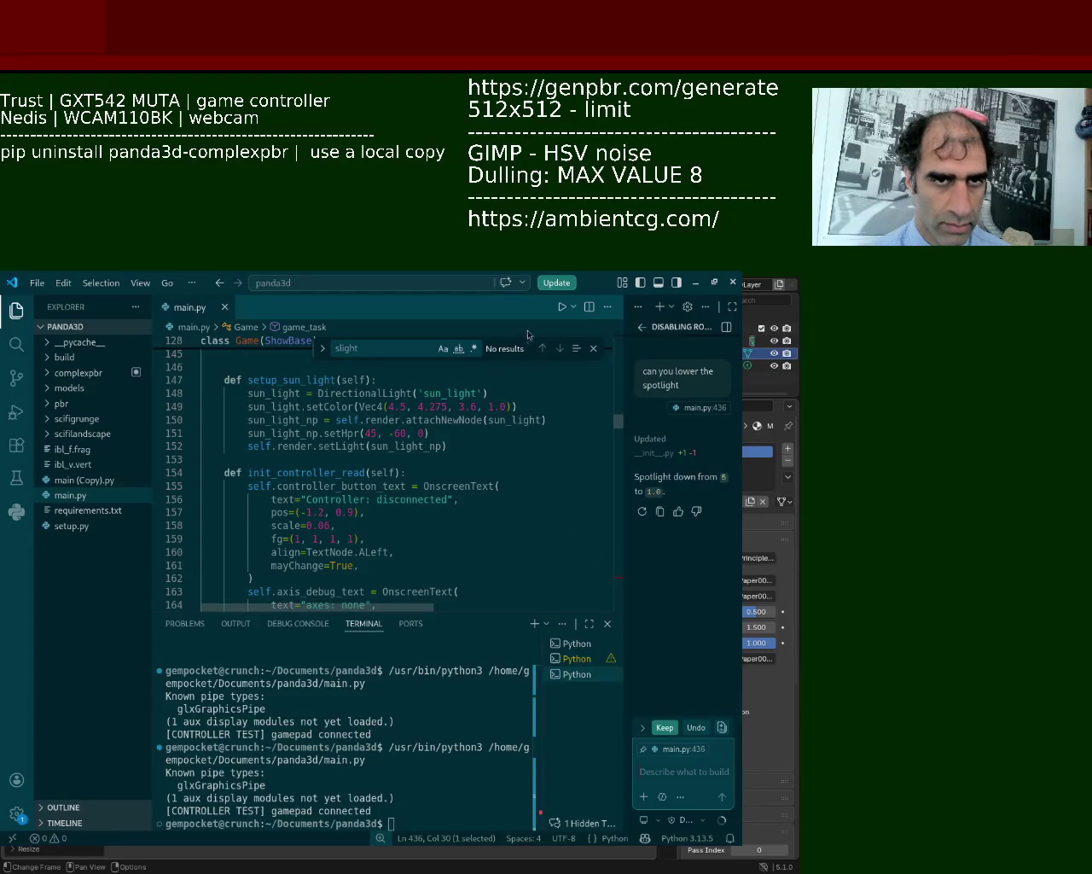
left_click(561, 307)
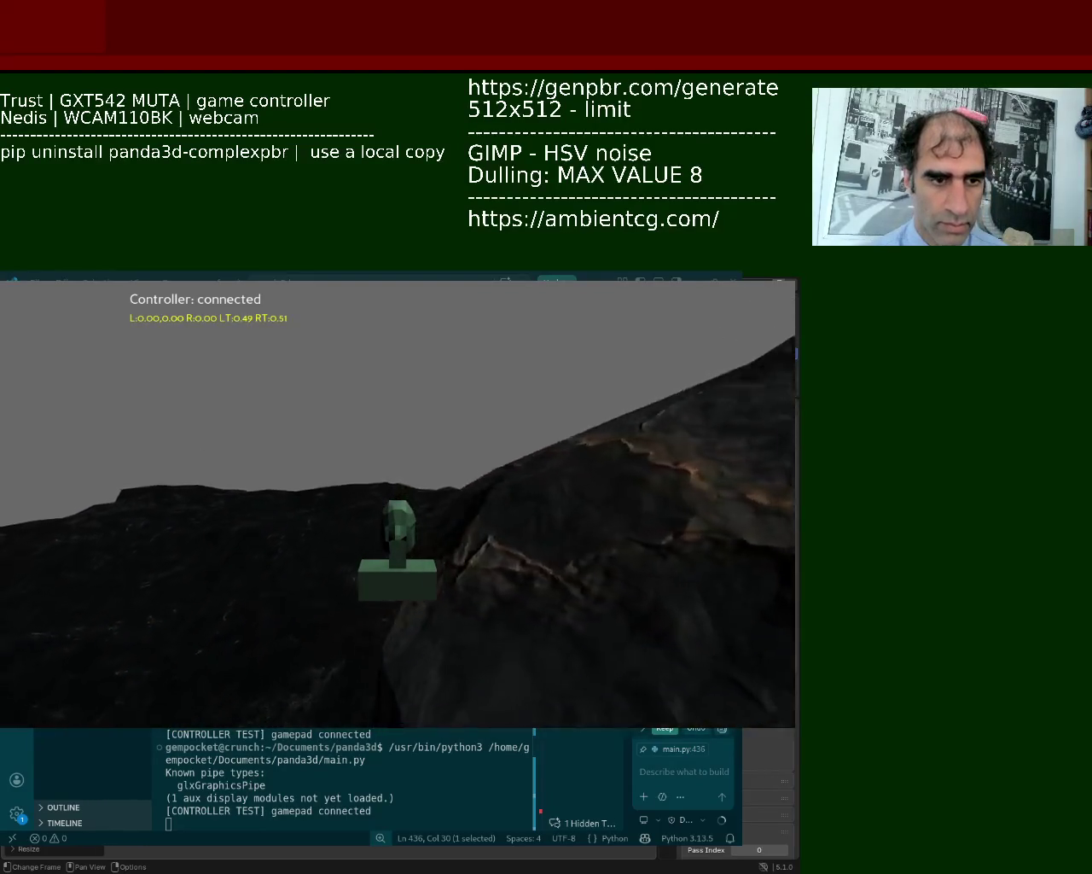
key("Escape")
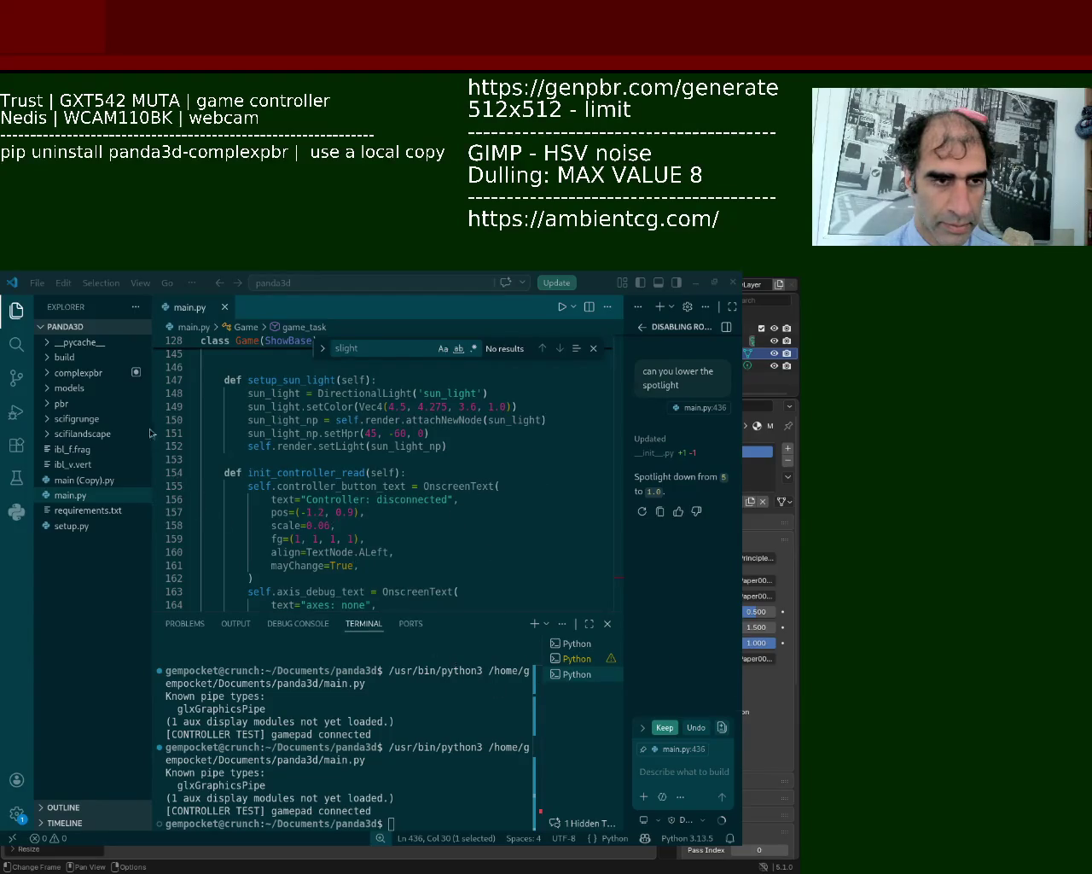
left_click(560, 308)
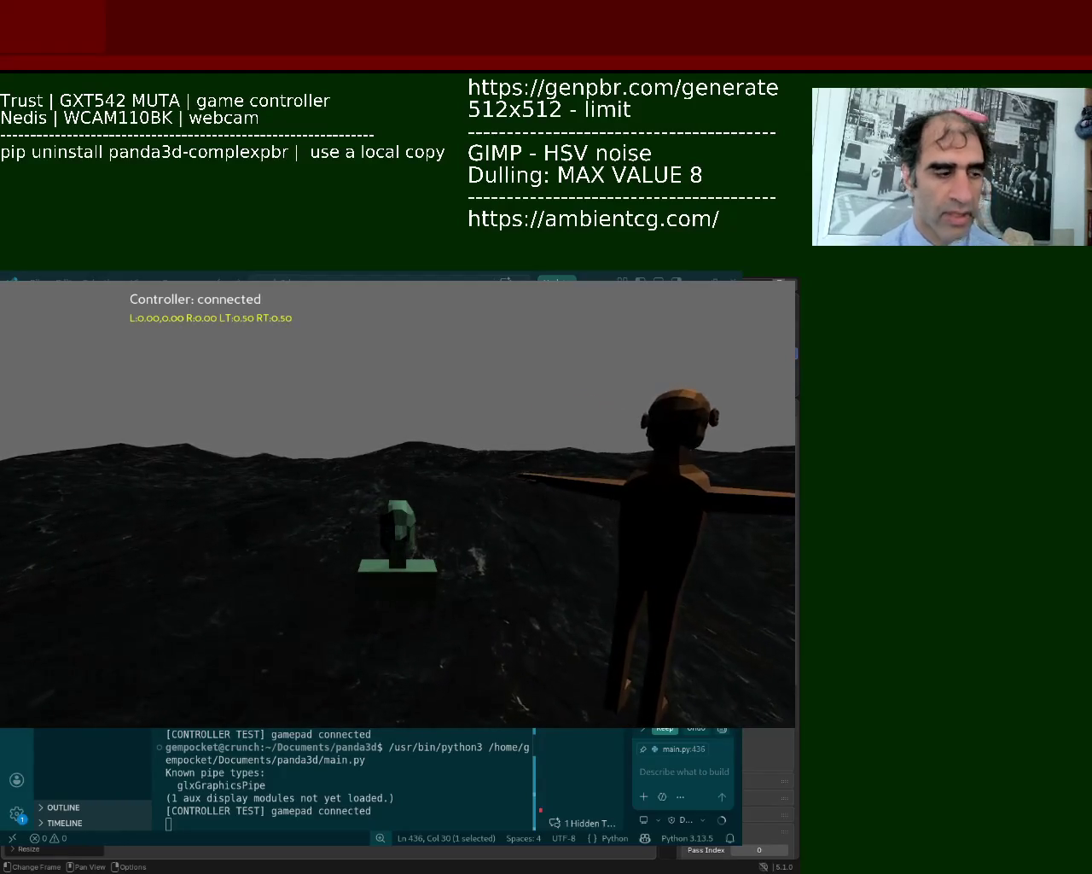
key("Escape")
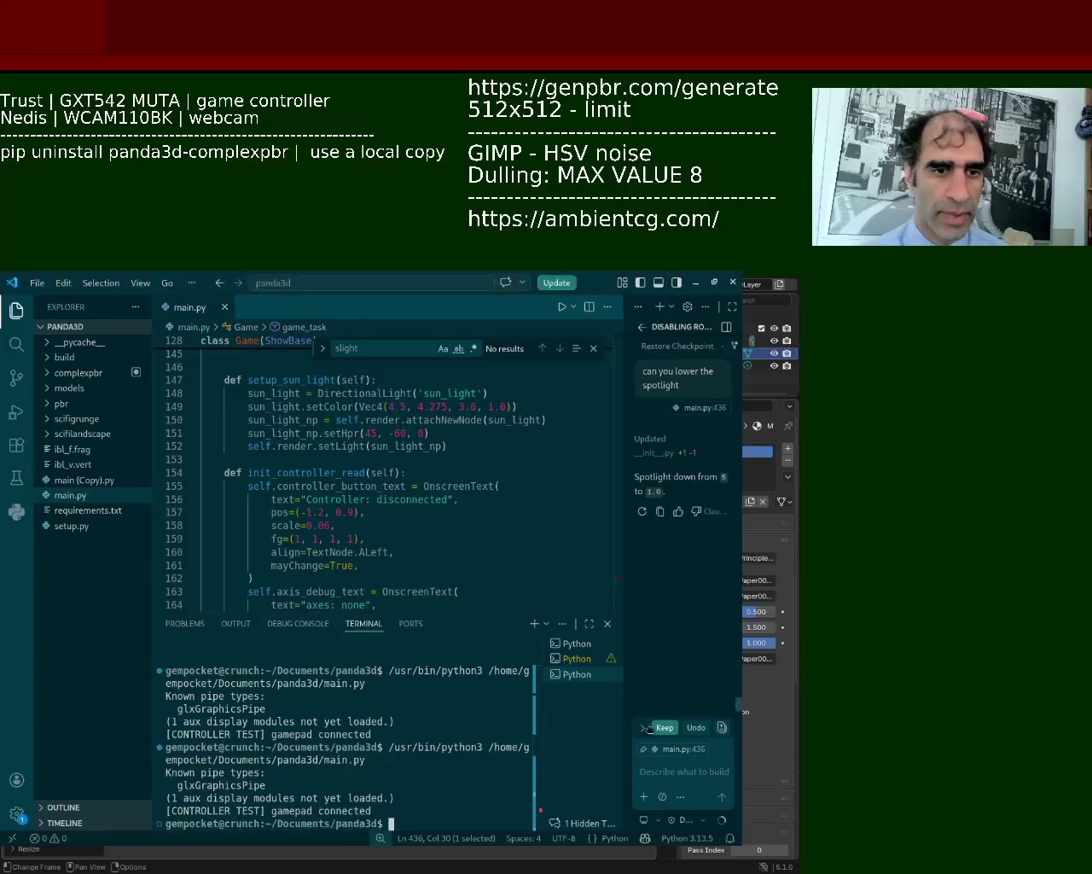
left_click(668, 778)
Ask why the normal map doesn't smooth the texture's surface, then begin a follow-up about glnormal.
type("why do")
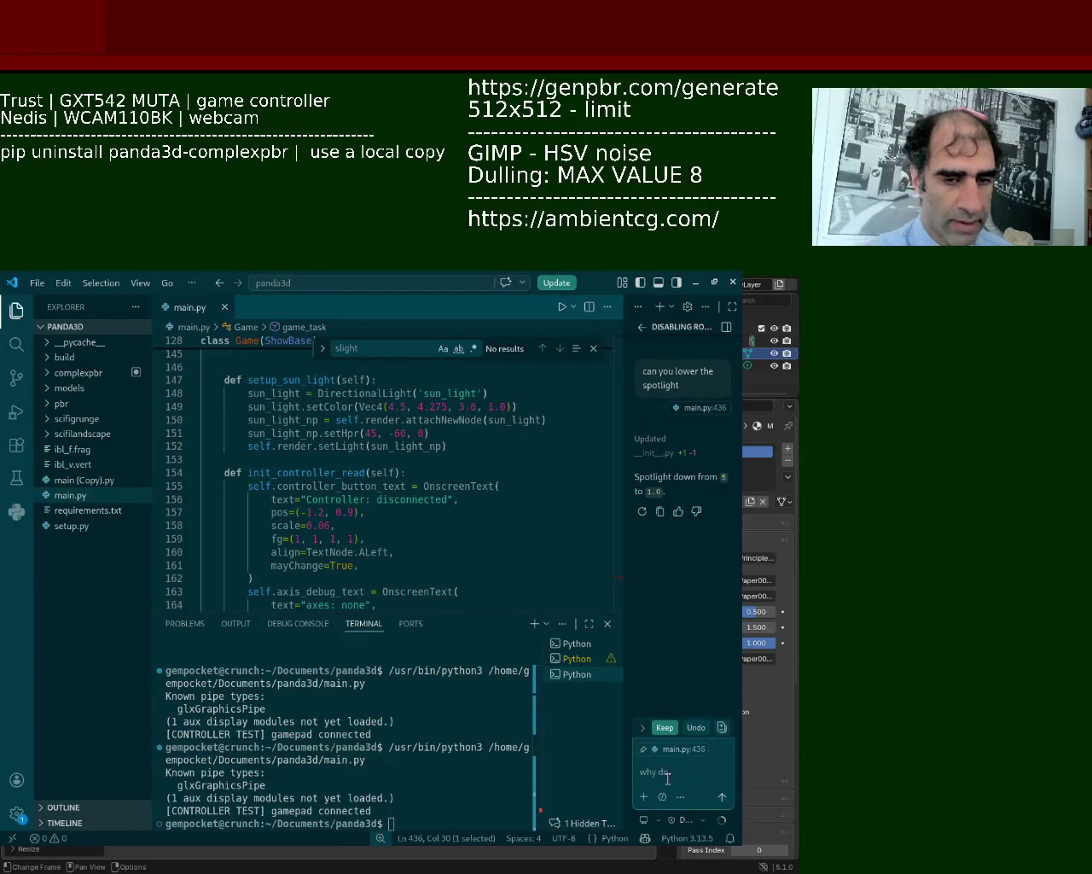
type(" normal")
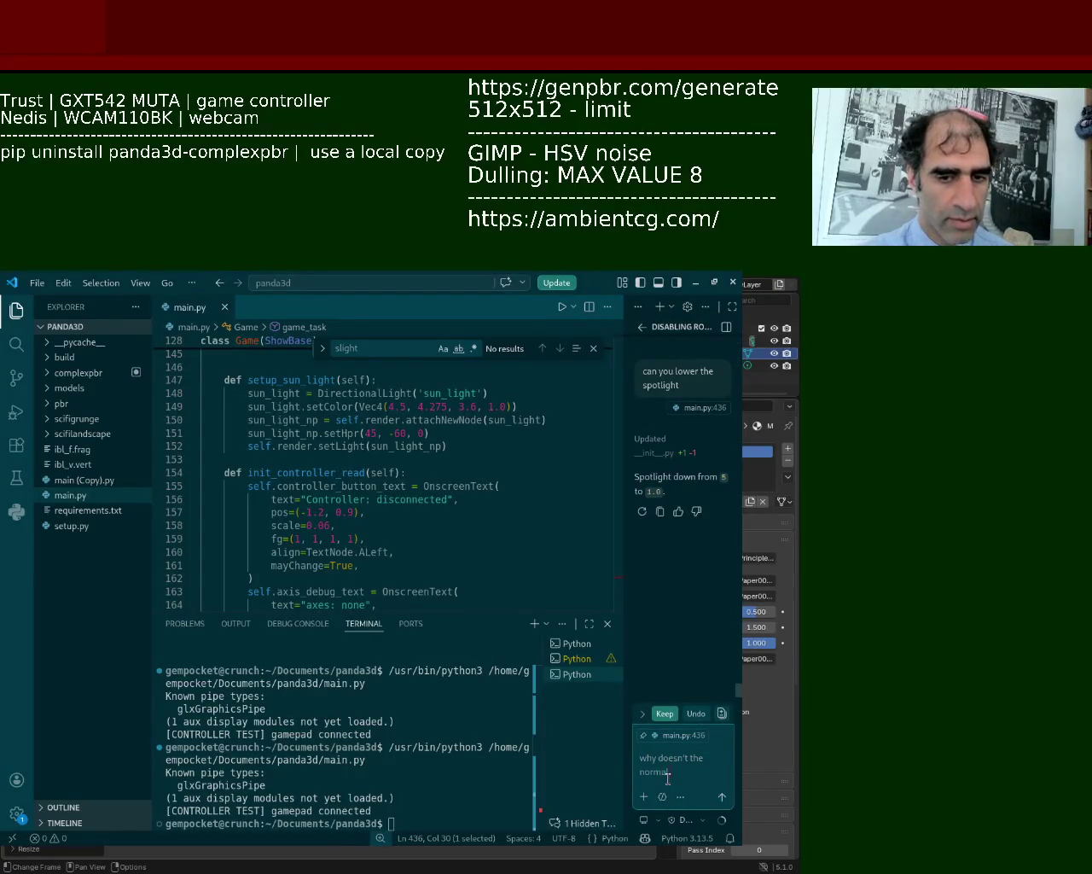
type(" ou")
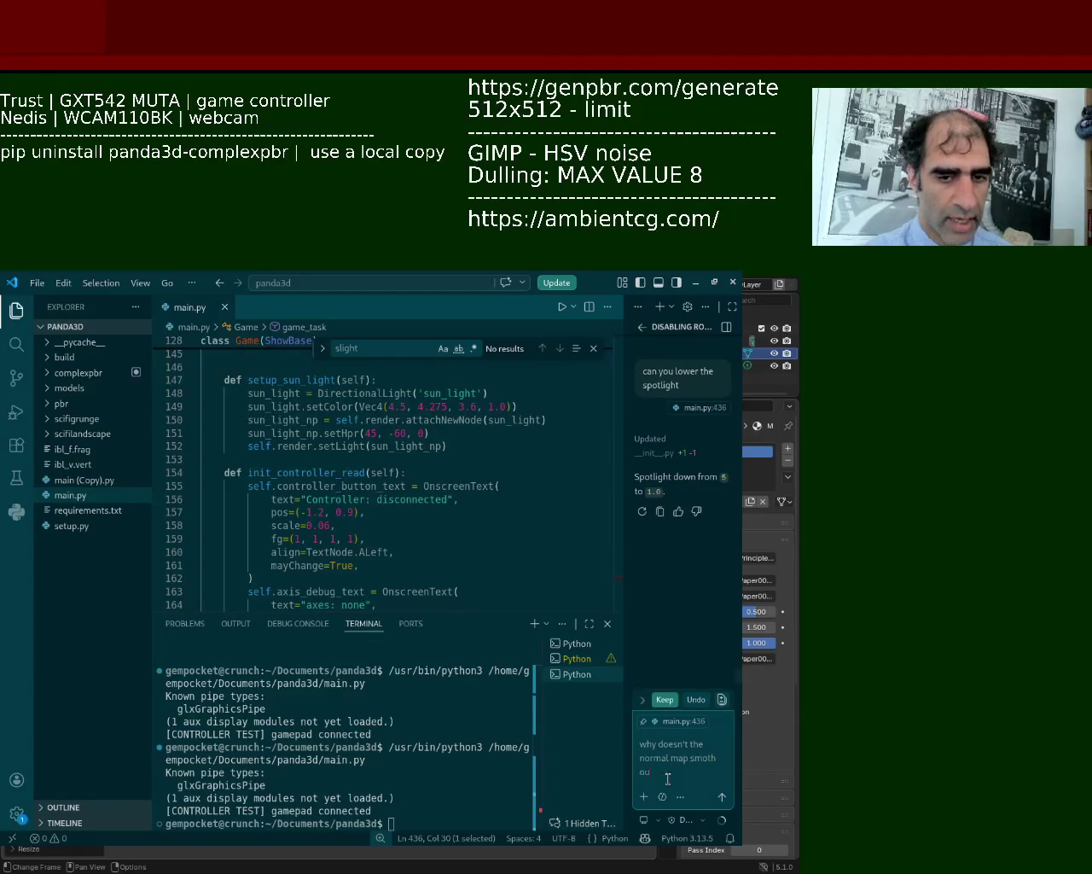
key("BackSpace")
key("BackSpace")
key("BackSpace")
key("BackSpace")
key("BackSpace")
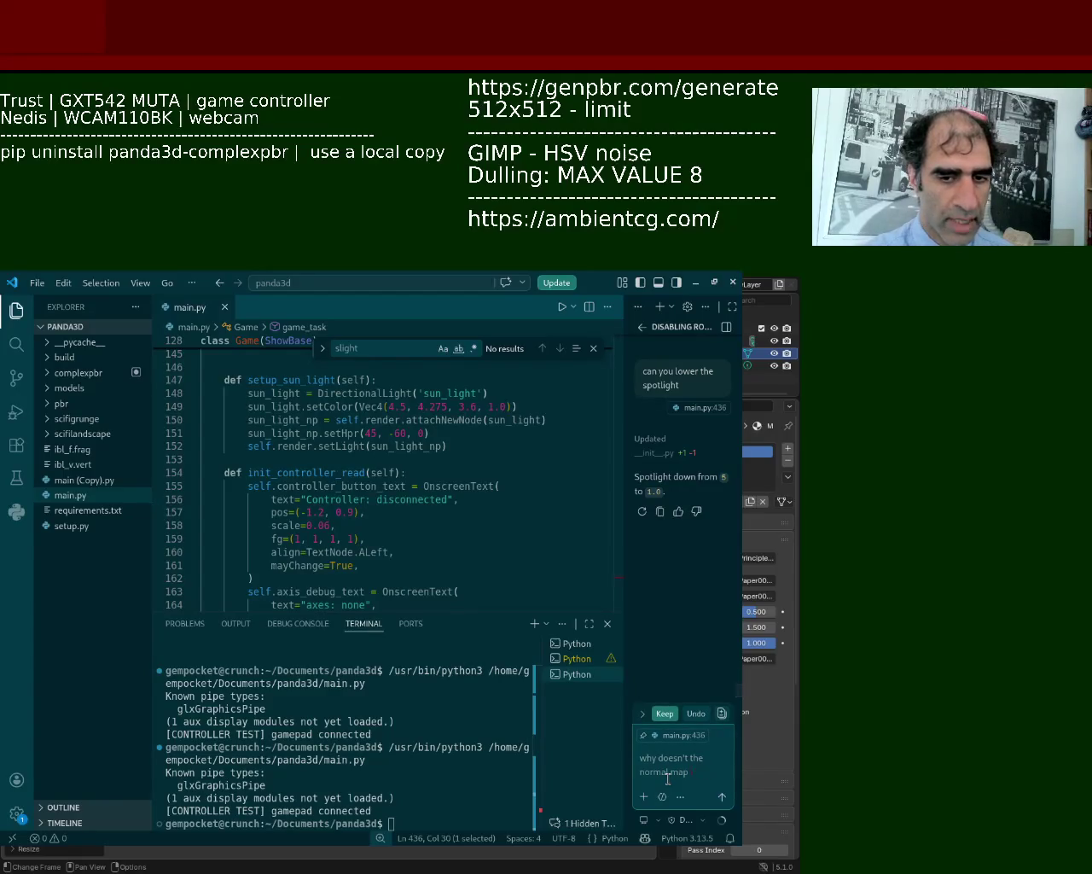
type("make the s")
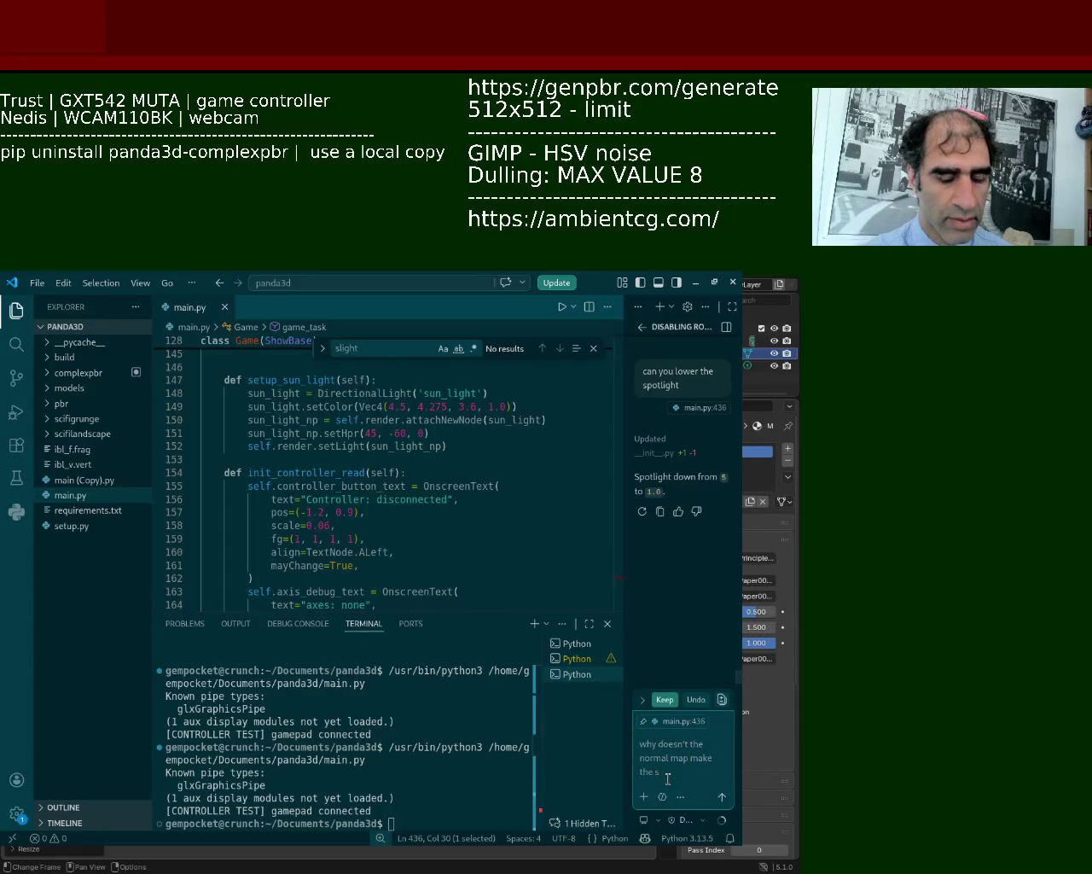
type("texture and its ")
type("surface smooth?")
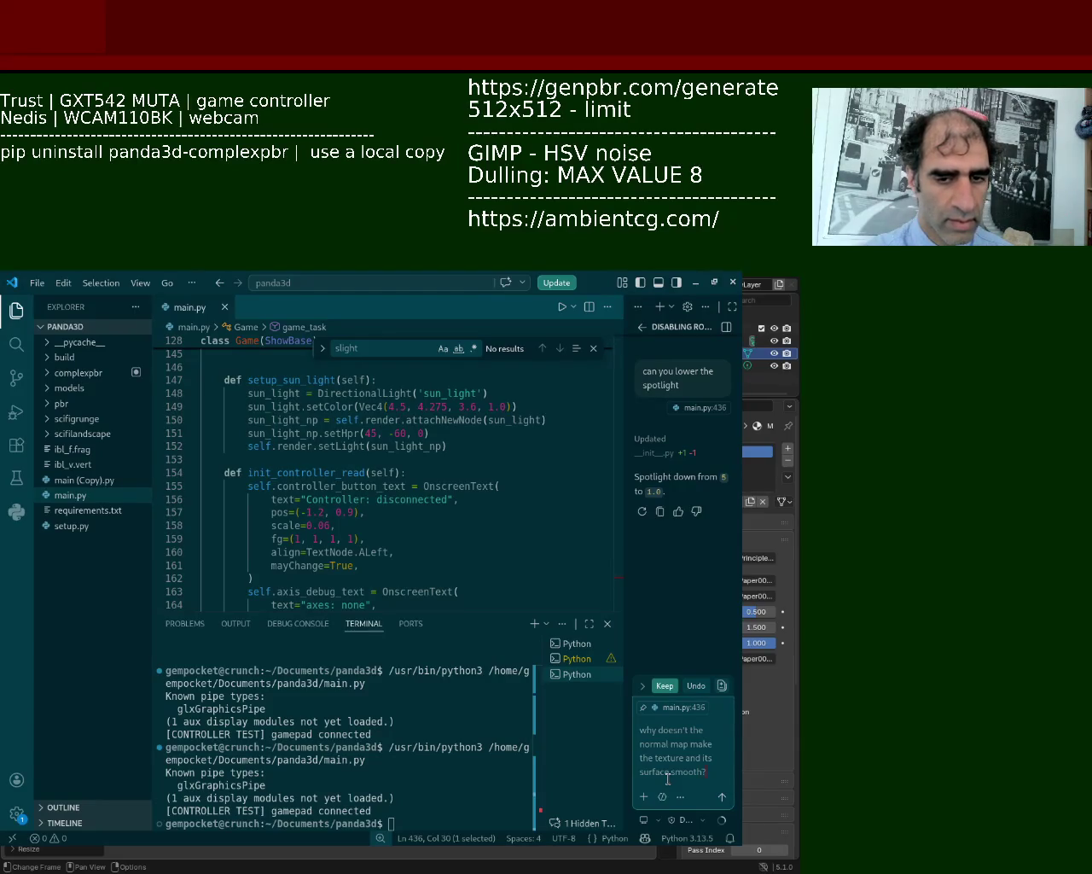
key("Return")
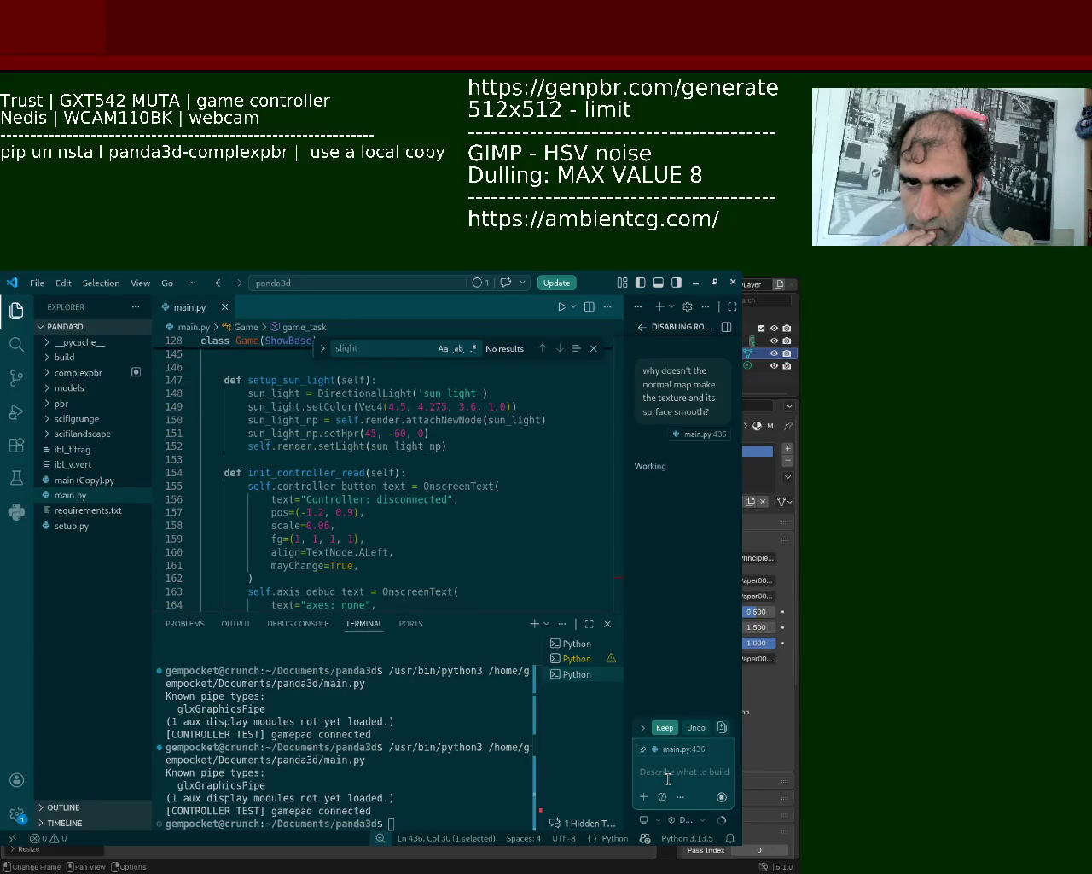
type("im using")
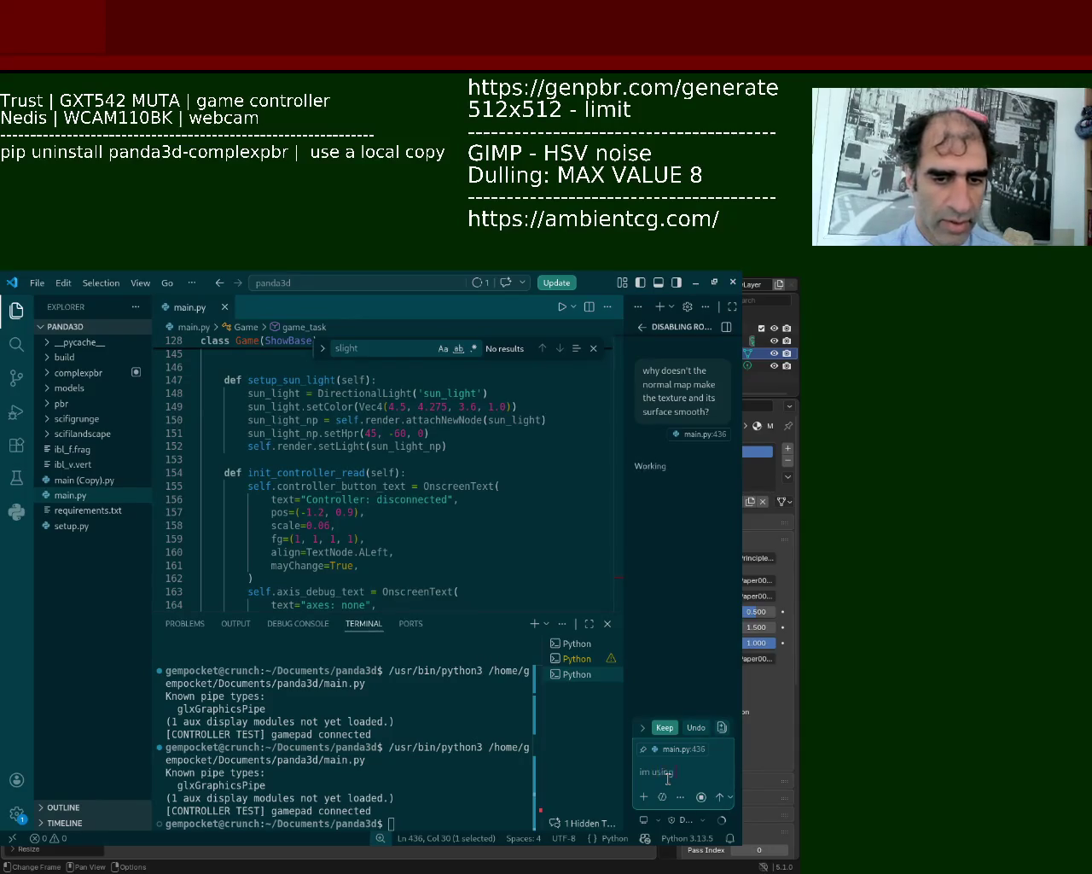
type(" should i yse gl")
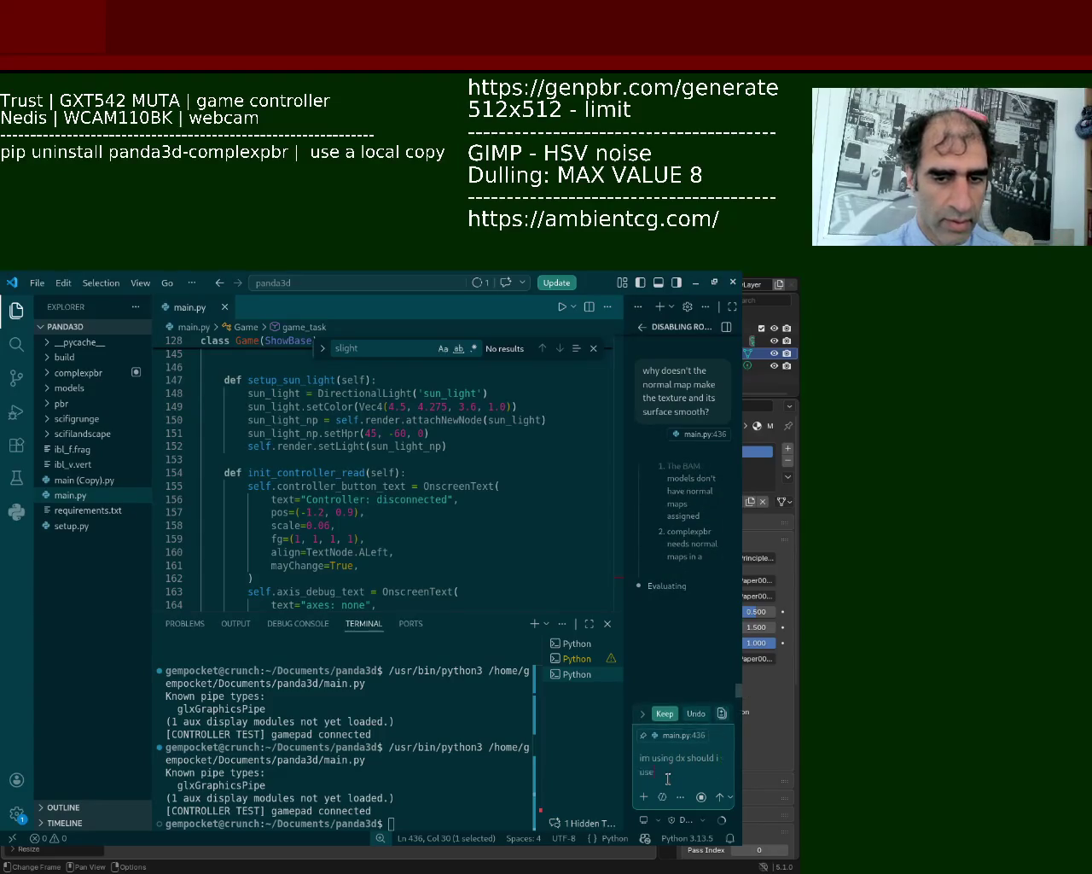
type("normal?")
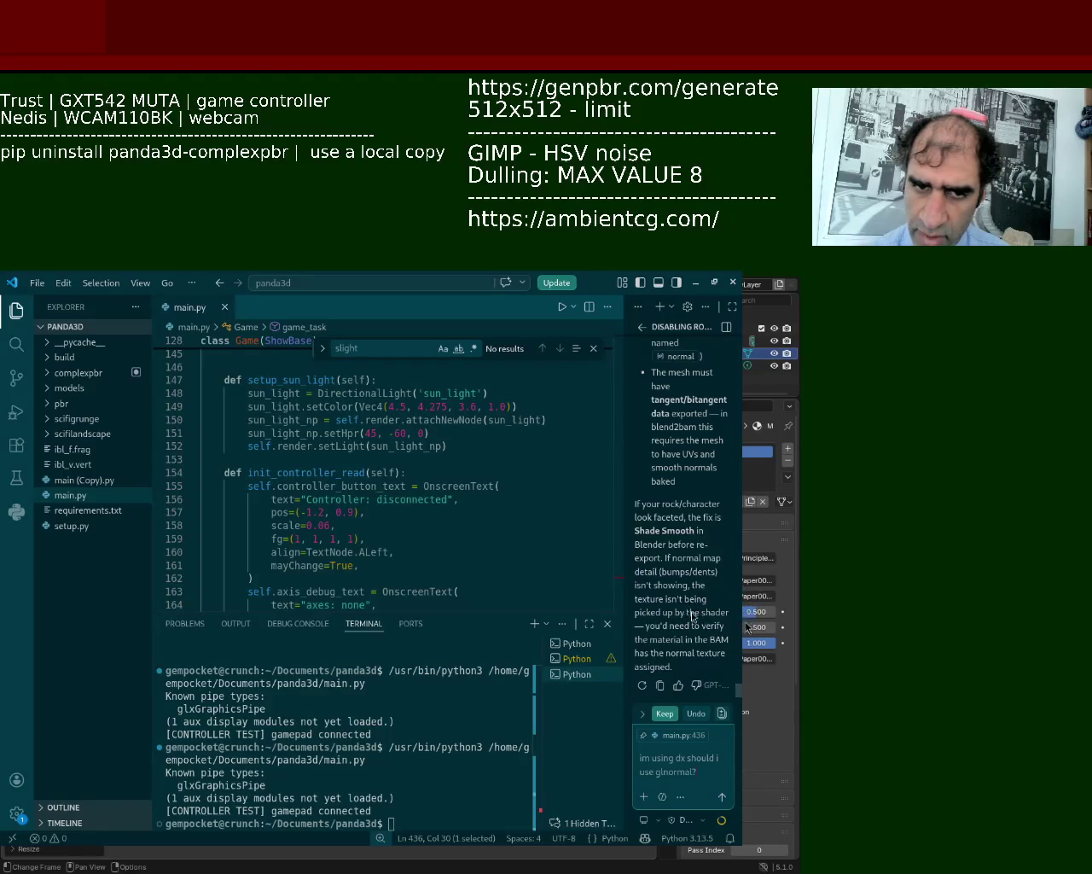
Highlight the 'Shade Smooth in Blender' advice, extend the GL-normal follow-up draft, and switch to Blender.
left_click_drag(637, 531, 665, 546)
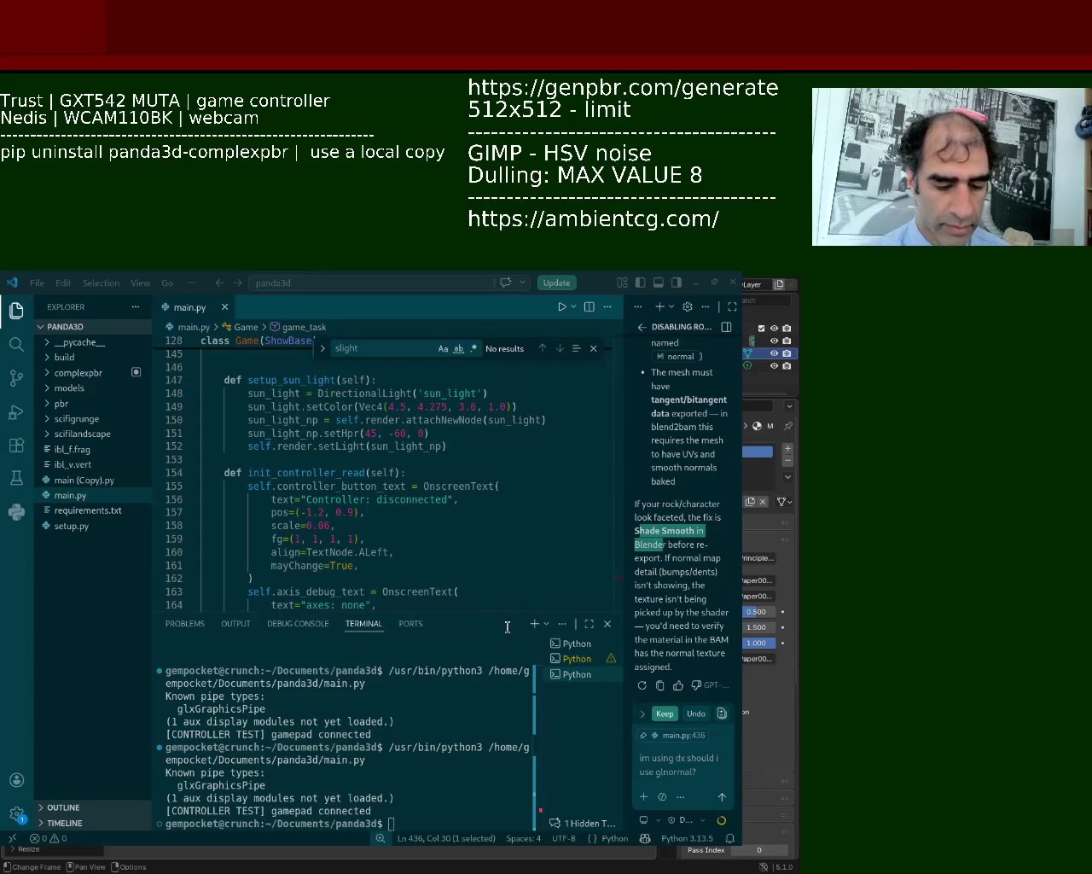
left_click(226, 166)
type("blender export sha")
key("BackSpace")
key("BackSpace")
key("BackSpace")
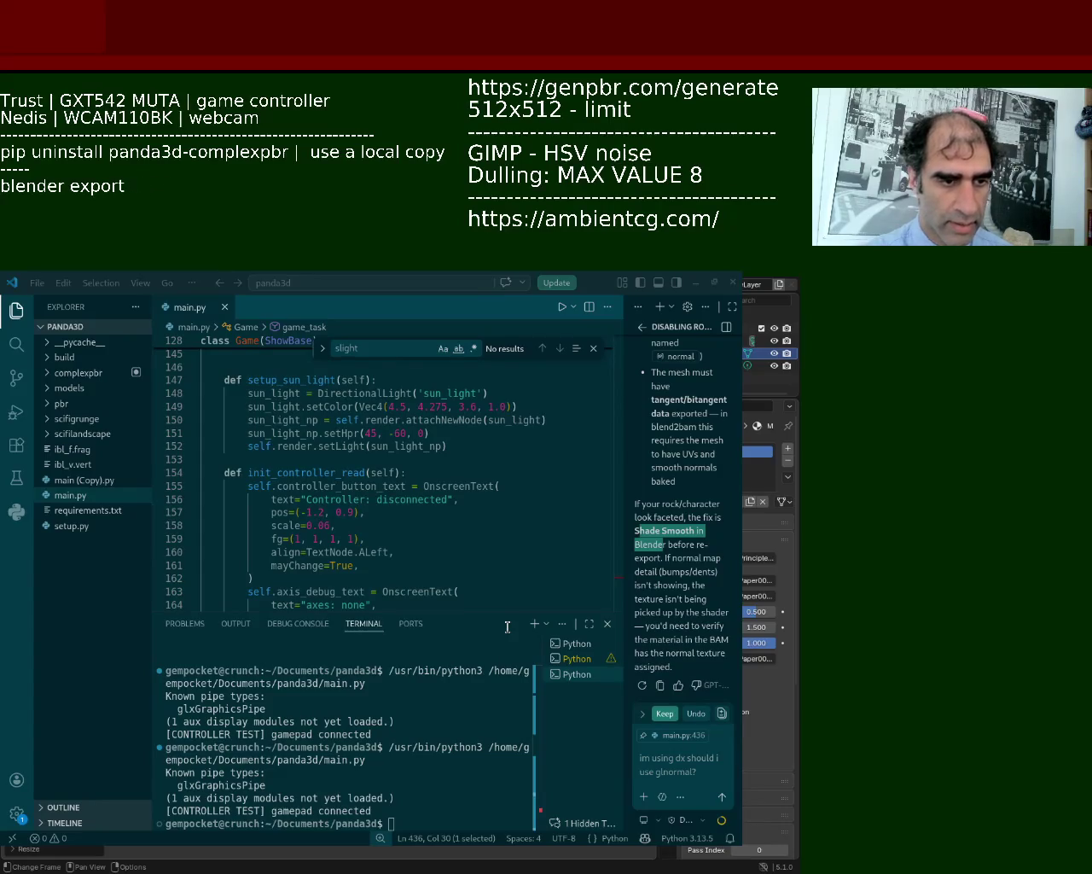
type("smo")
key("BackSpace")
key("BackSpace")
type("ooth")
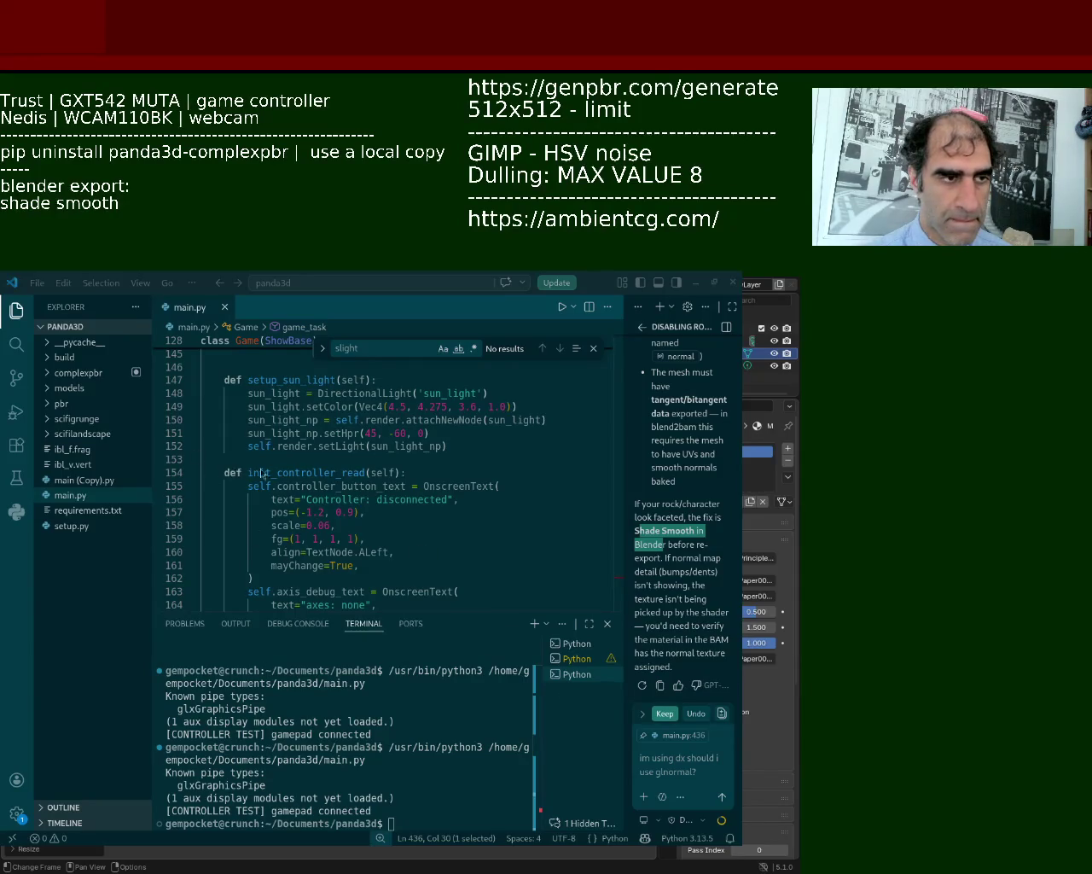
key("alt+Tab")
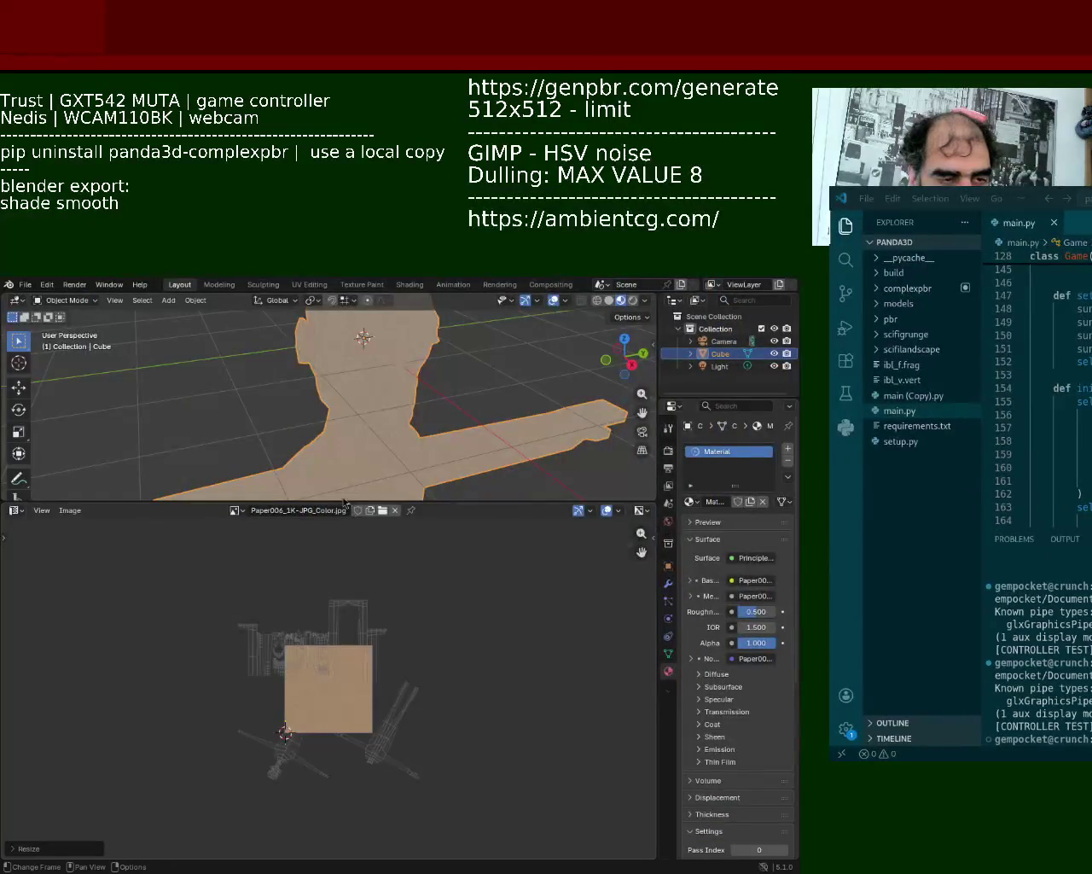
left_click(26, 284)
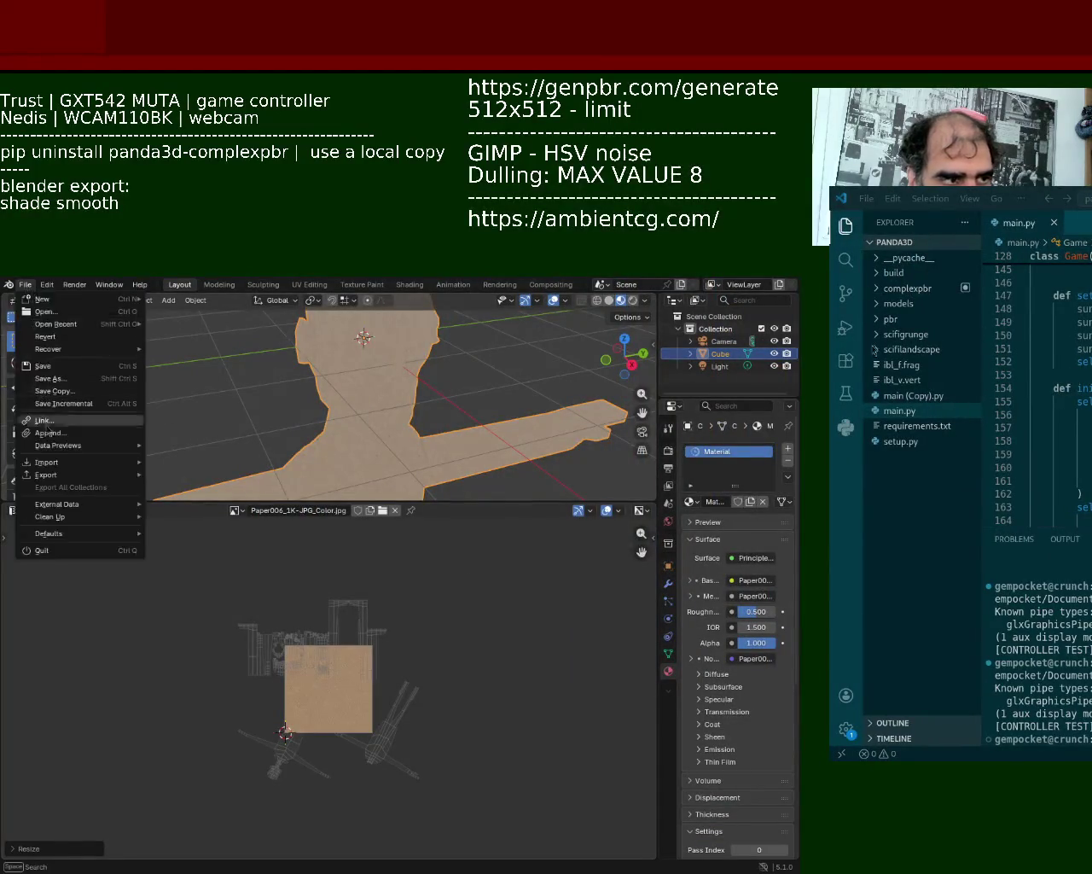
left_click(236, 597)
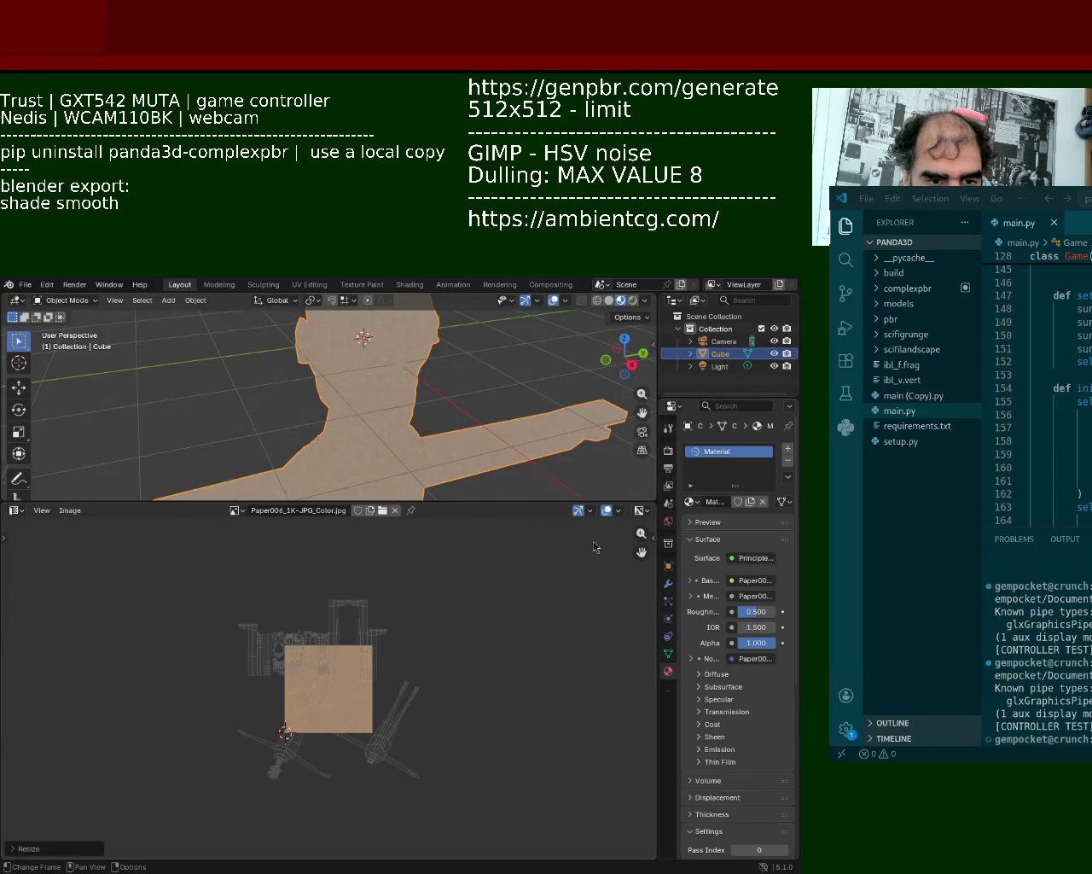
key("super+Up")
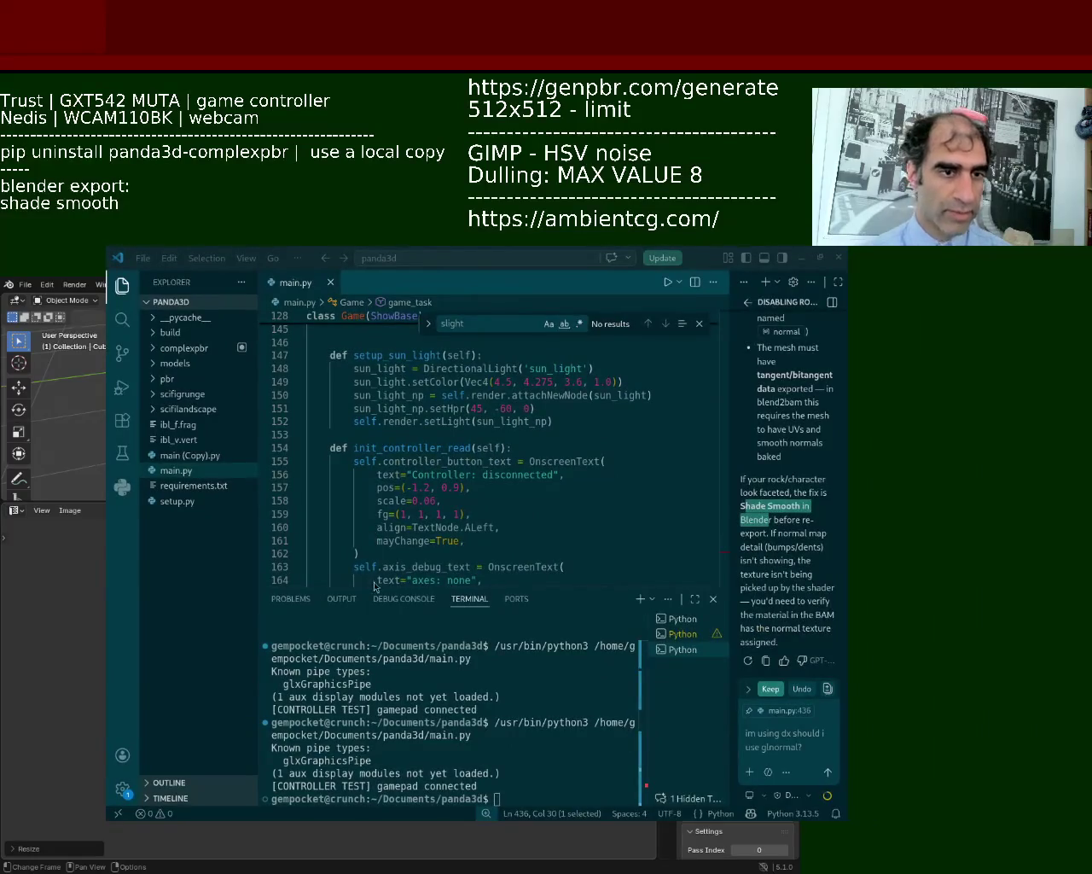
key("super+Down")
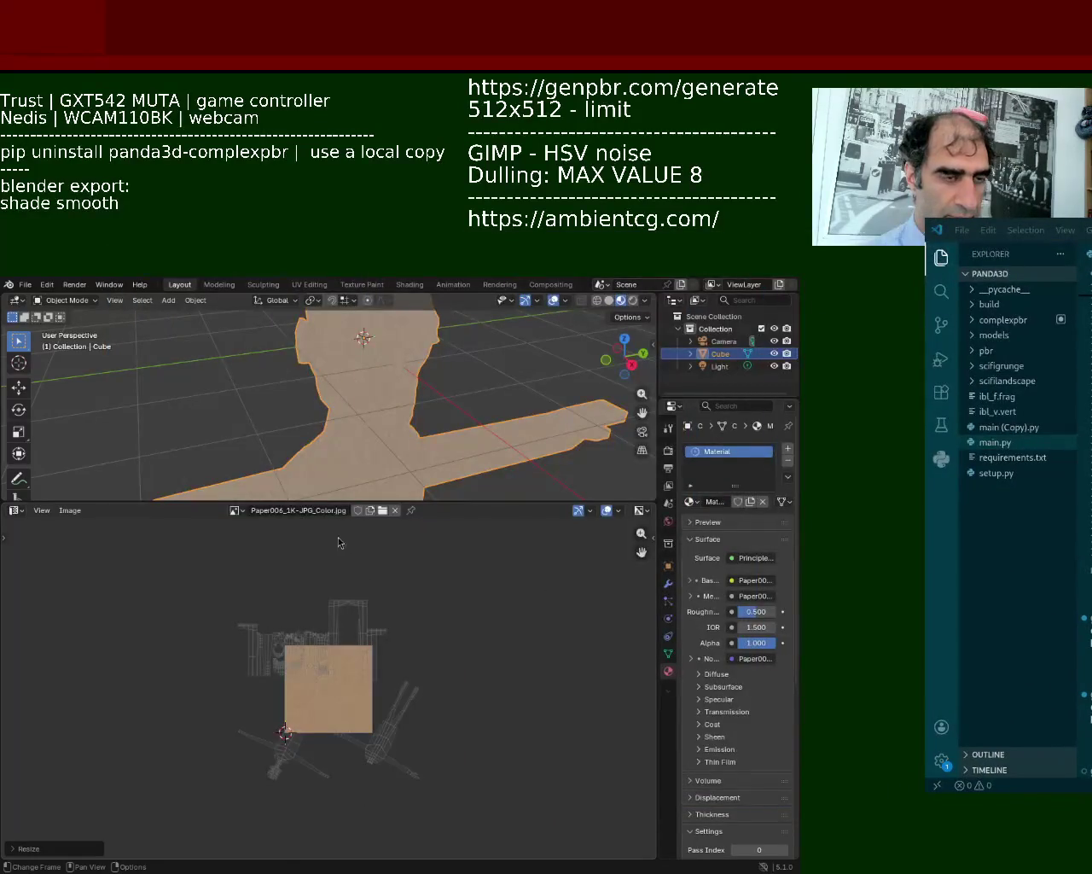
Switch the image panel to the Shader Editor and zoom in on the character's material nodes.
left_click(16, 512)
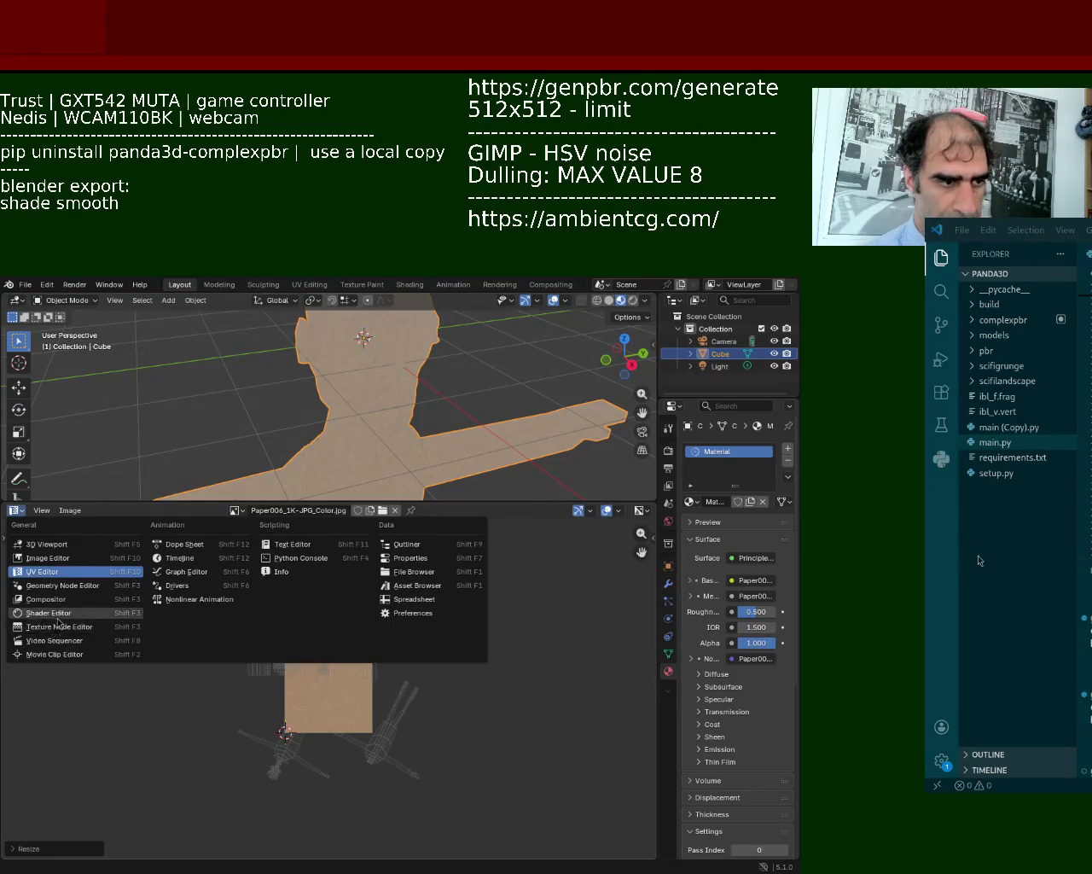
left_click(48, 612)
middle_click_drag(279, 726, 287, 741, "ctrl")
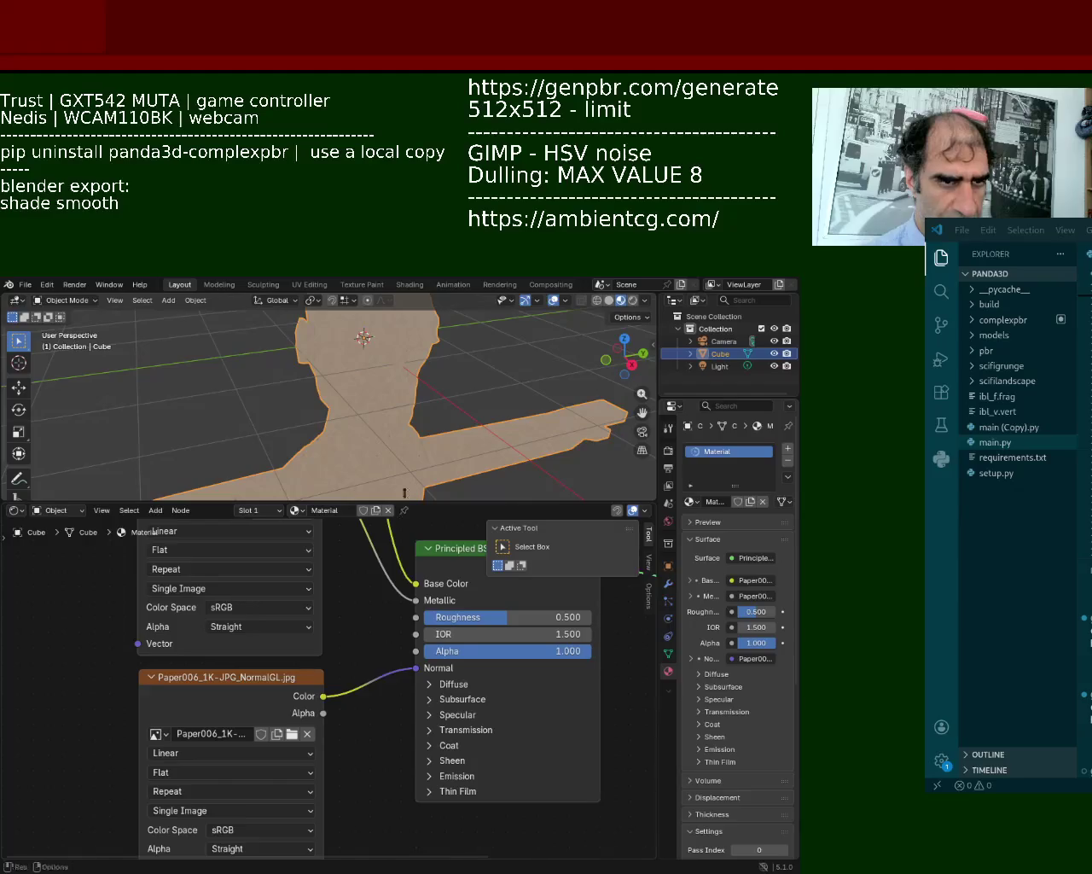
Save bot_1.blend, export it as glTF 2.0, and bring up the game to test the model.
key("ctrl+s")
left_click(30, 288)
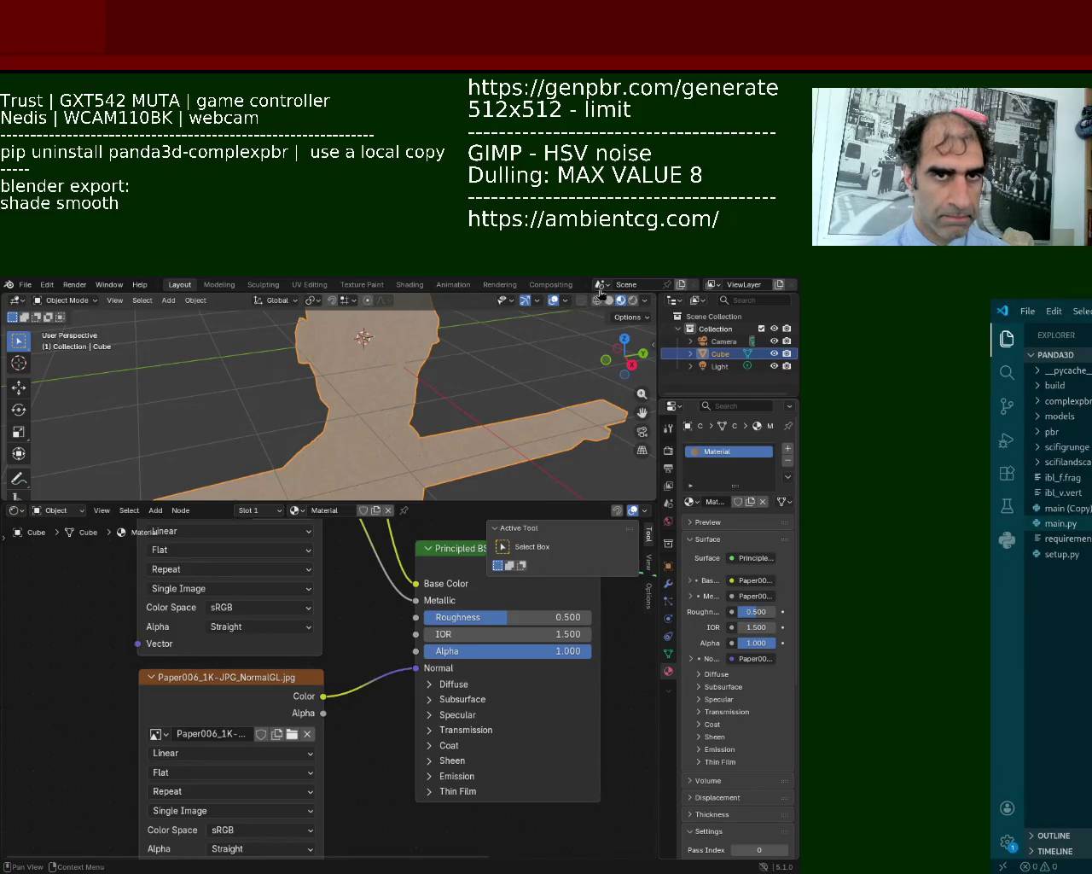
key("F12")
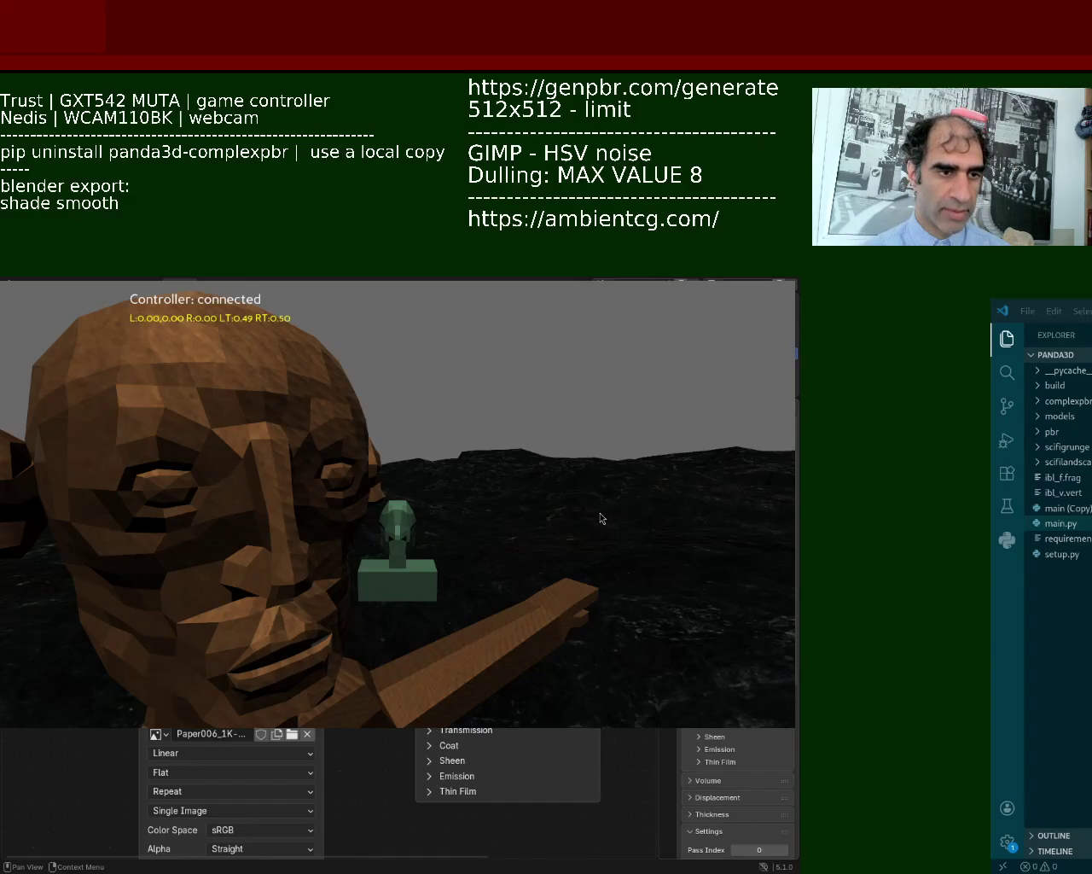
Move the VS Code window alongside the game, then close the Panda3D game window.
left_click_drag(600, 518, 350, 506, "alt")
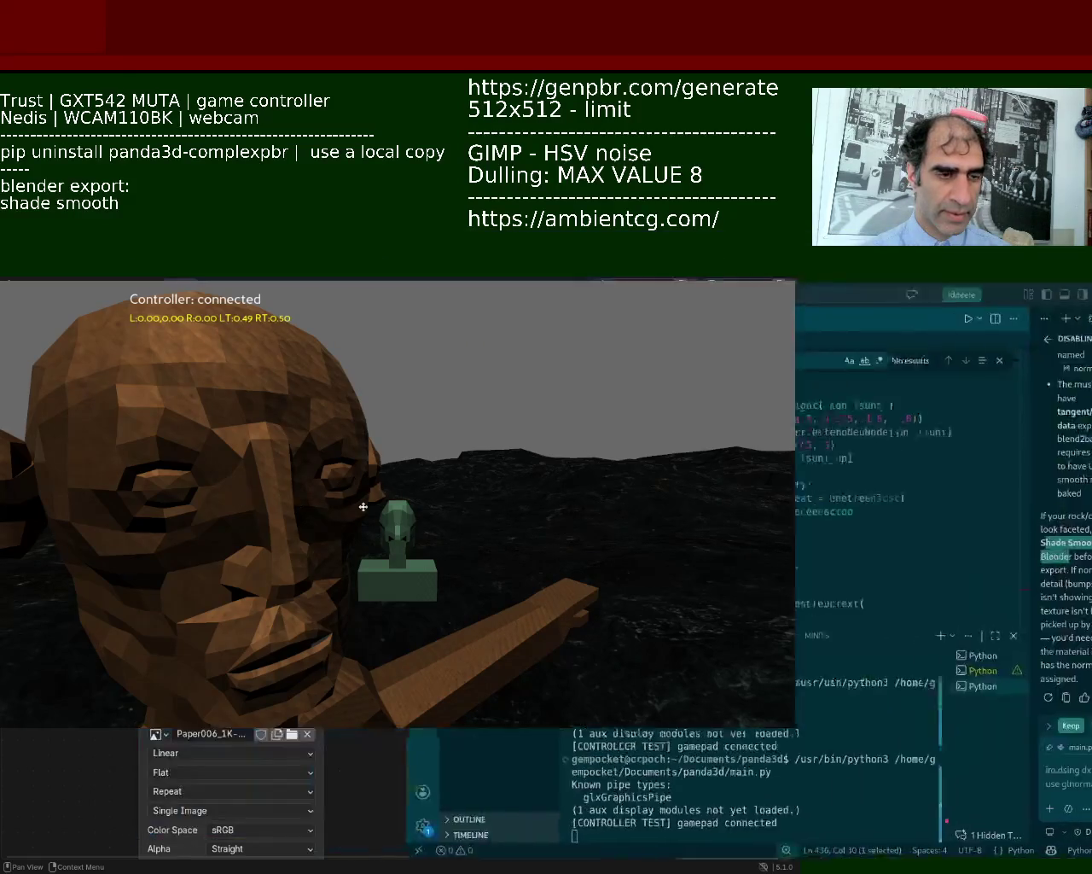
key("Escape")
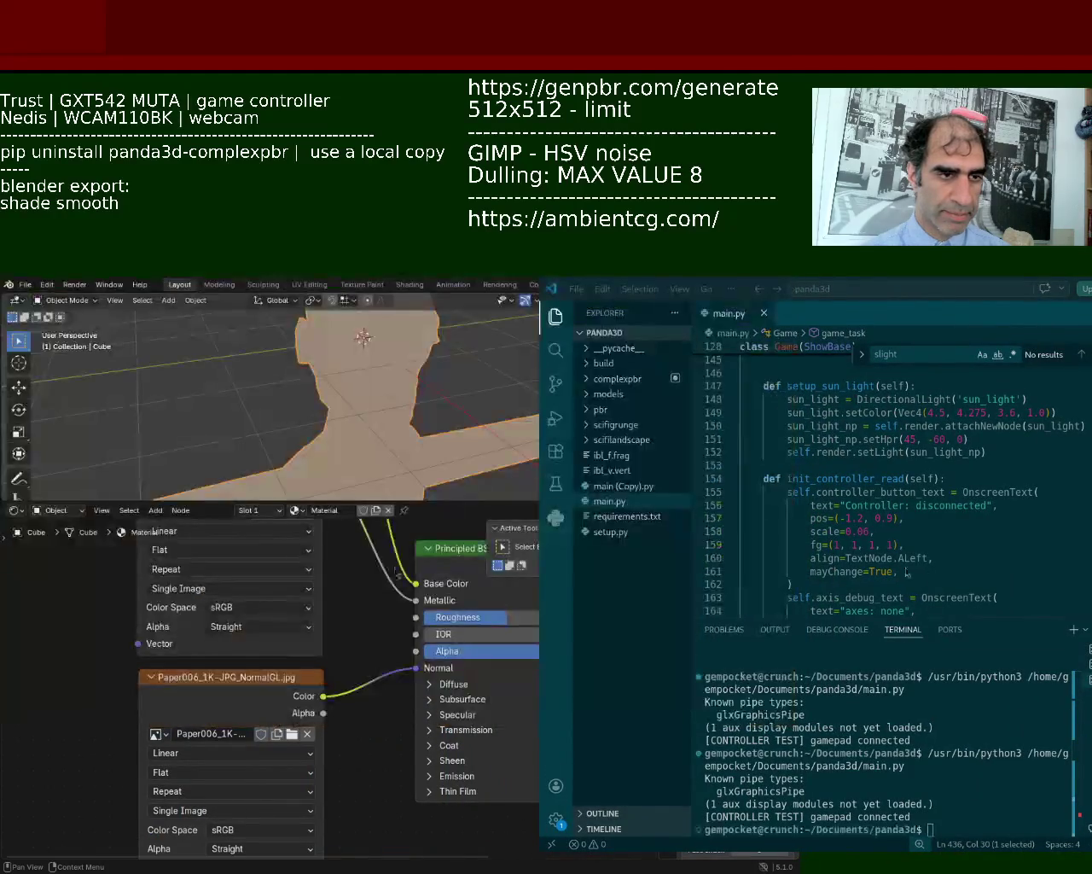
left_click(1068, 724)
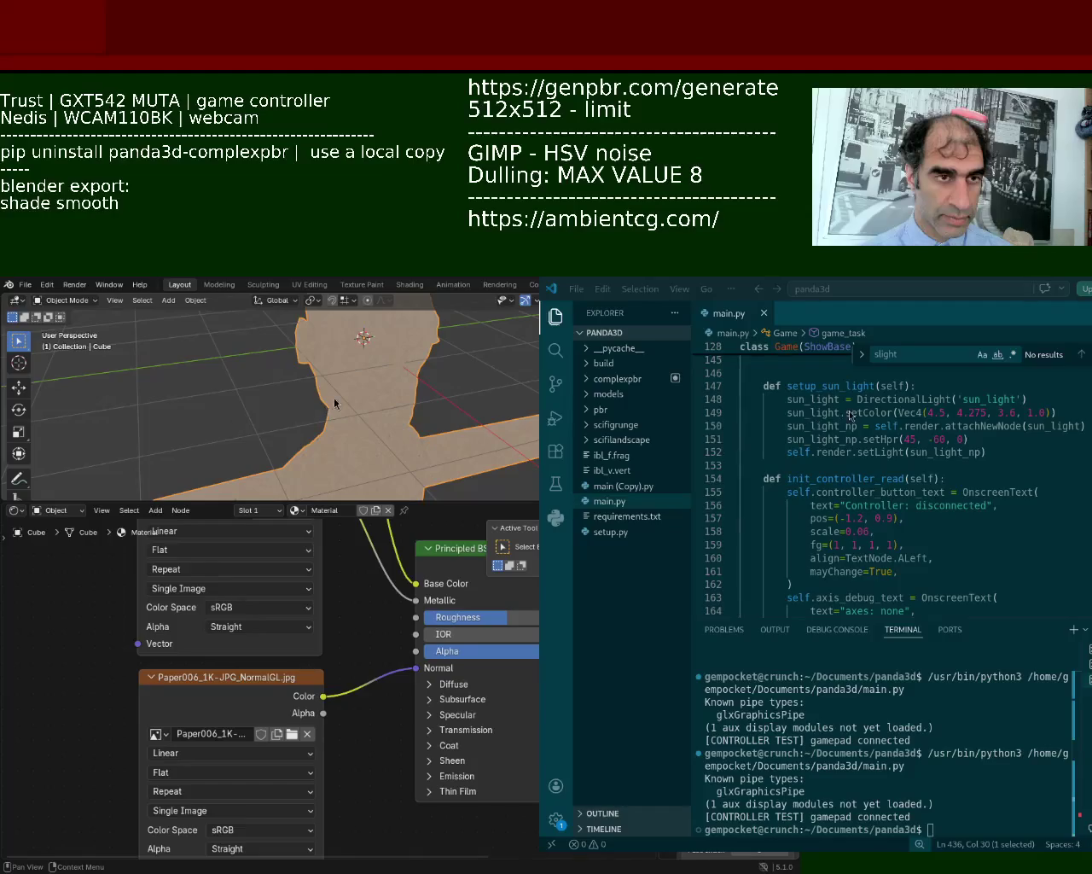
left_click(139, 285)
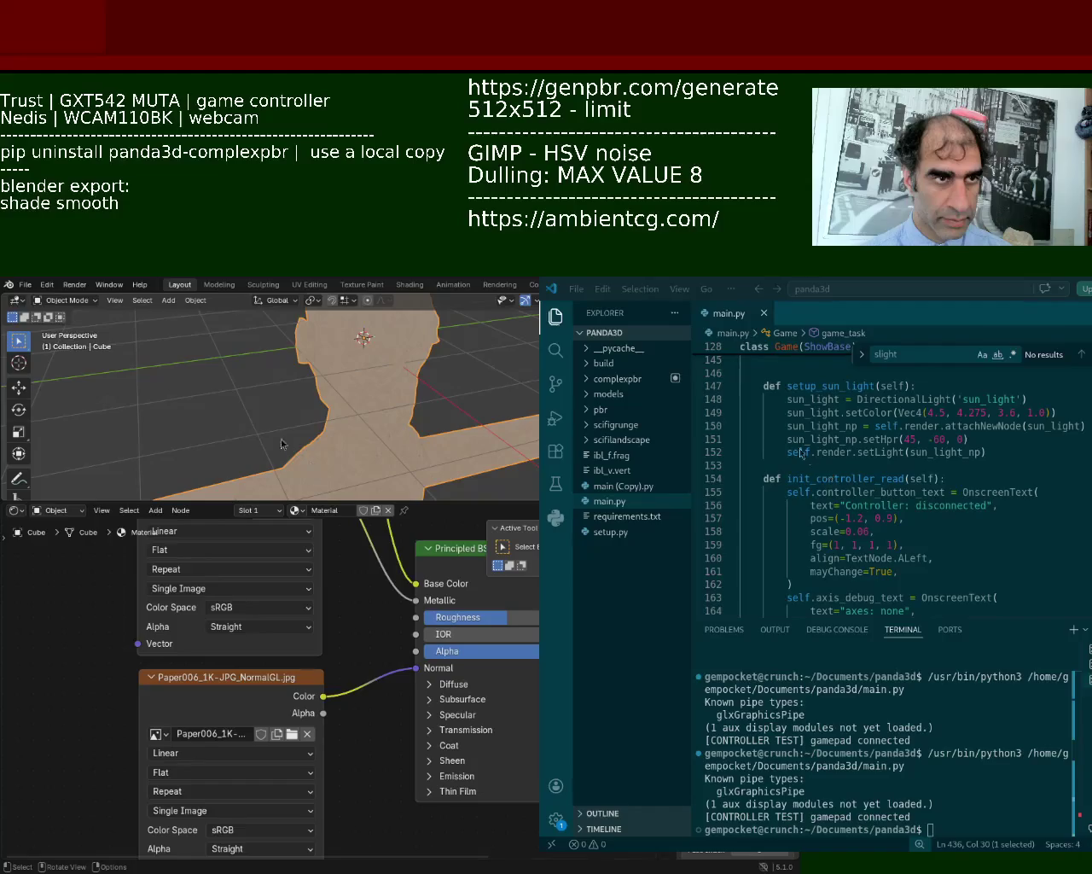
left_click(197, 396)
left_click(128, 288)
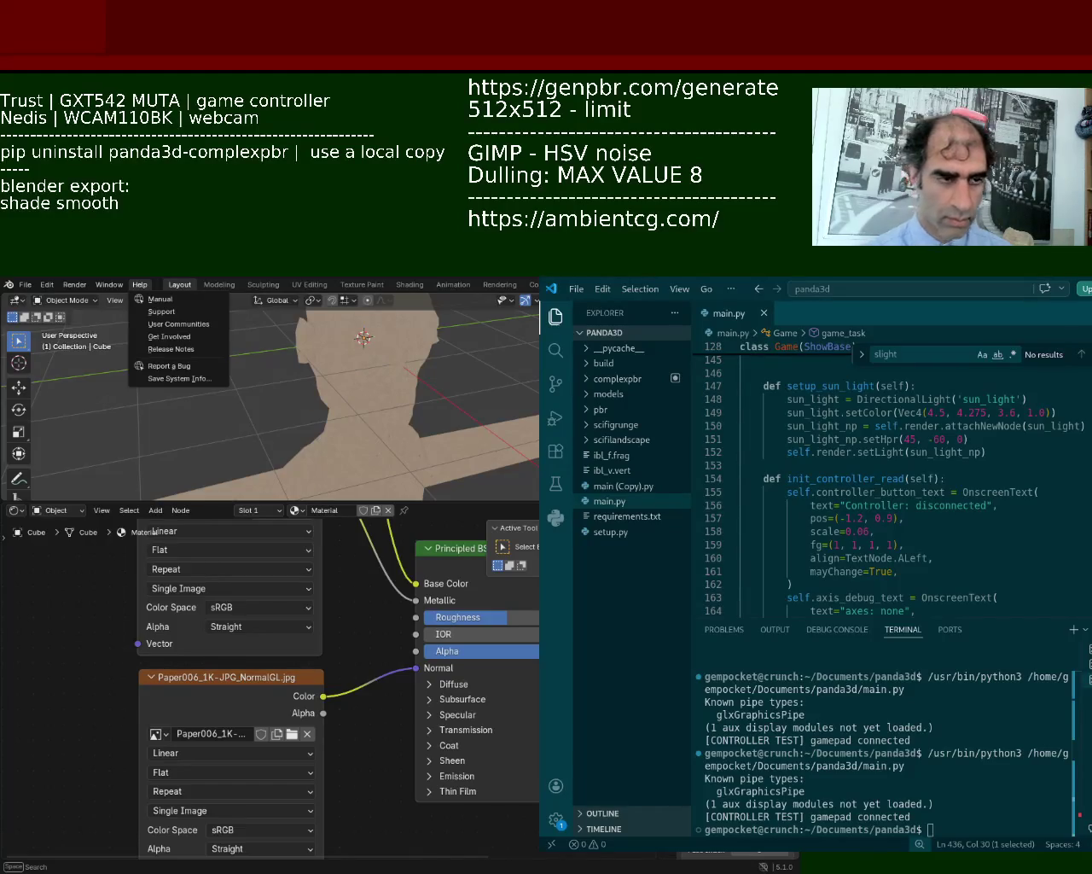
mouse_move(139, 284)
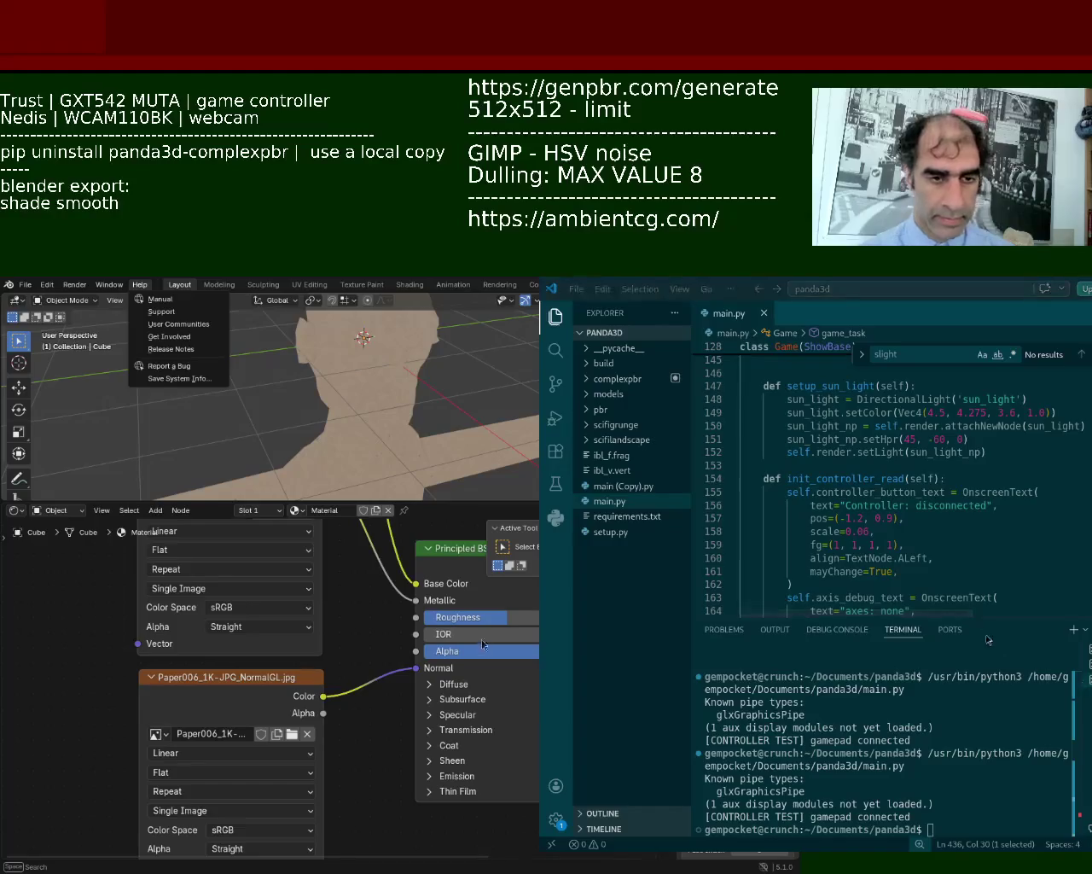
left_click(25, 284)
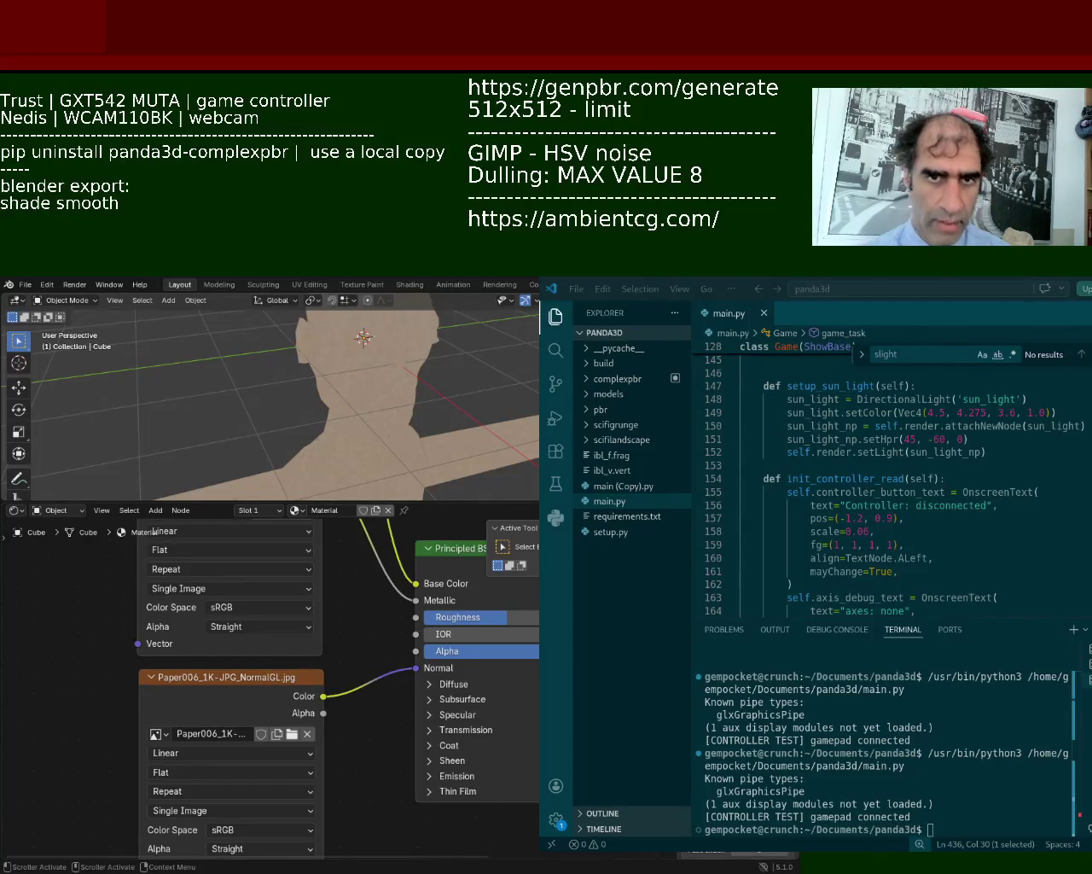
left_click(363, 338)
Deselect everything, save bot_1.blend, and choose glTF 2.0 as the export format.
left_click(531, 403)
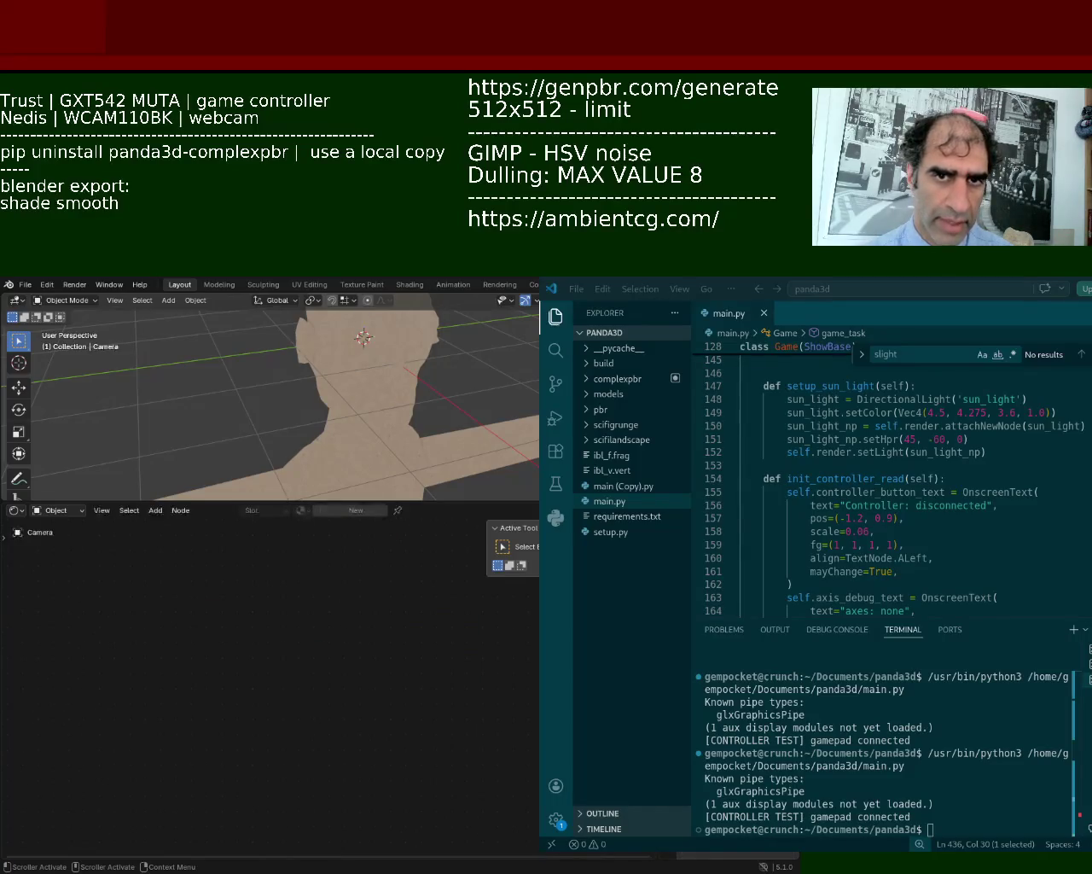
key("ctrl+s")
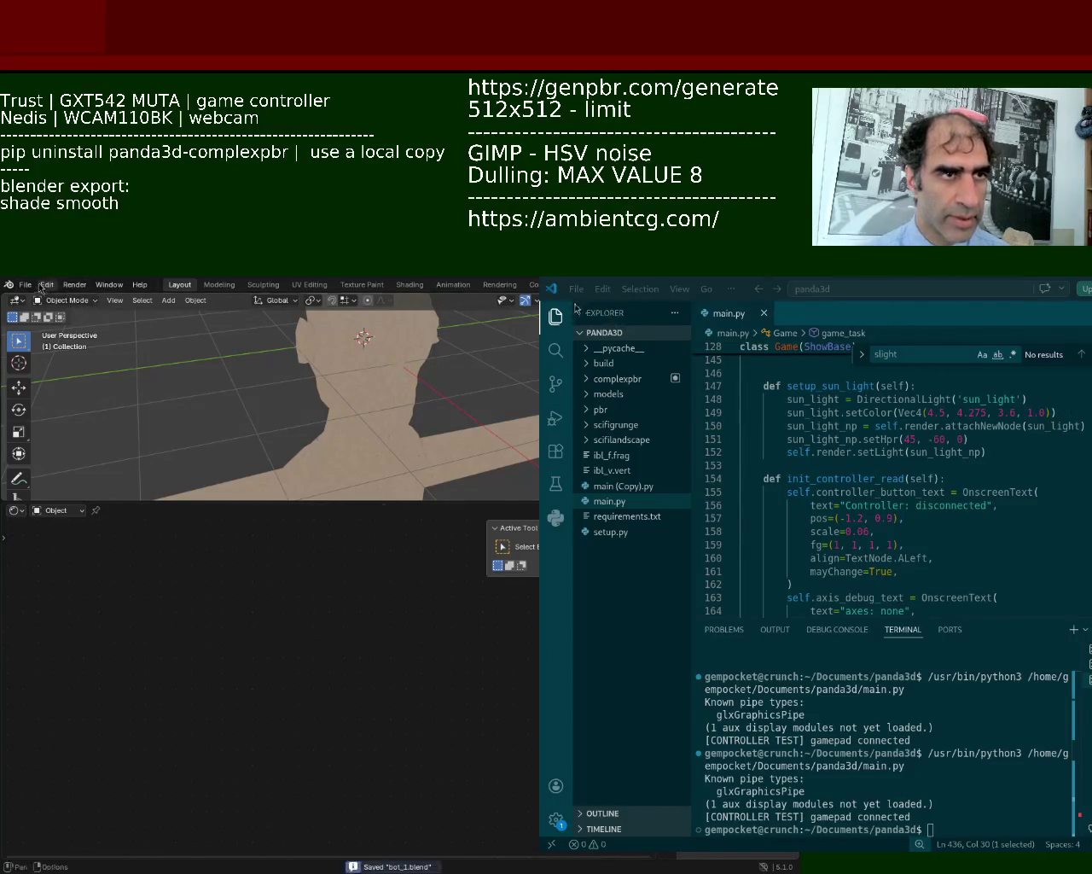
left_click(27, 285)
mouse_move(46, 474)
left_click(220, 588)
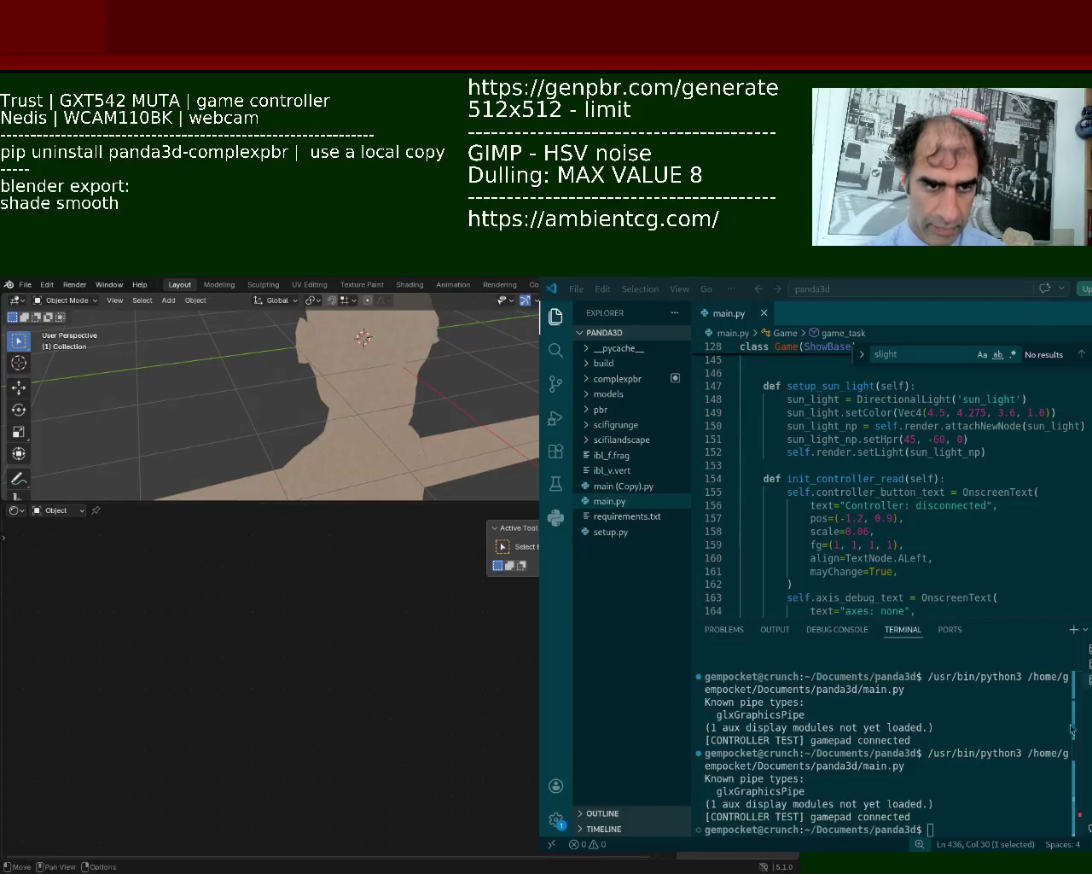
Turn the empty editor area into a Shader Editor showing the Cube's material nodes.
left_click(23, 515)
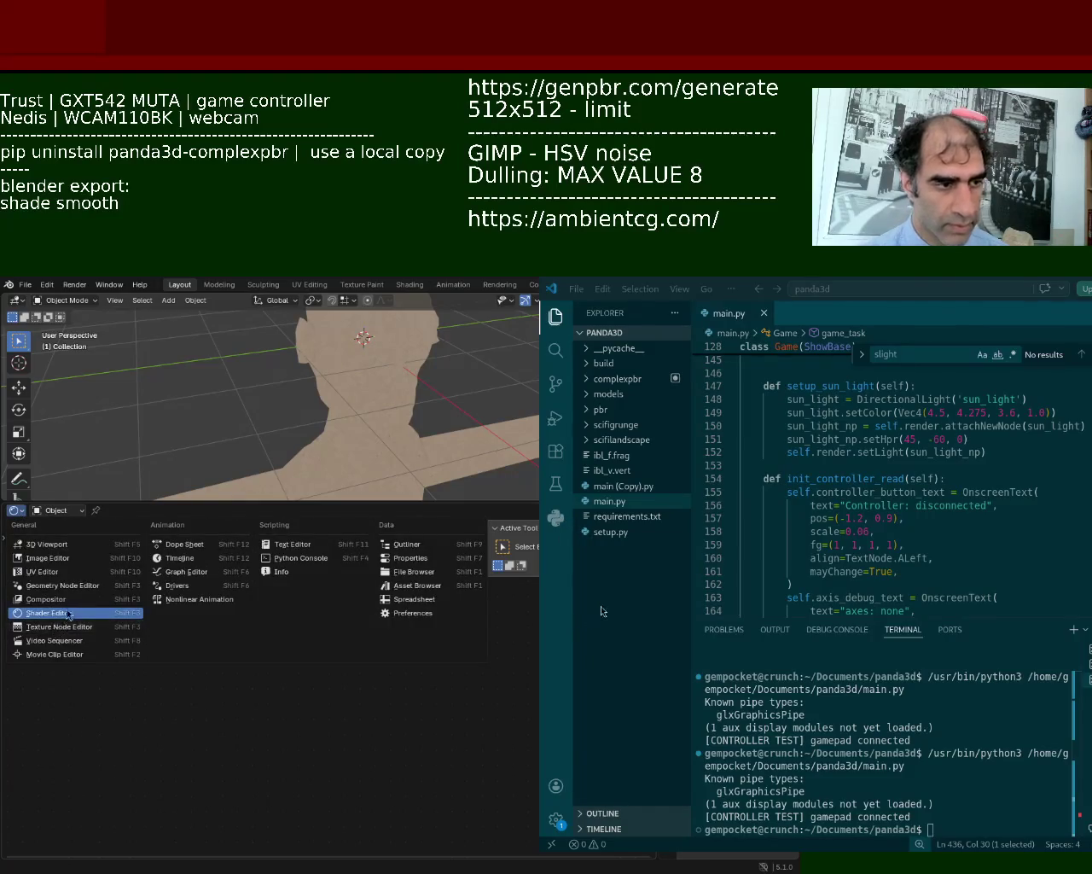
left_click(66, 613)
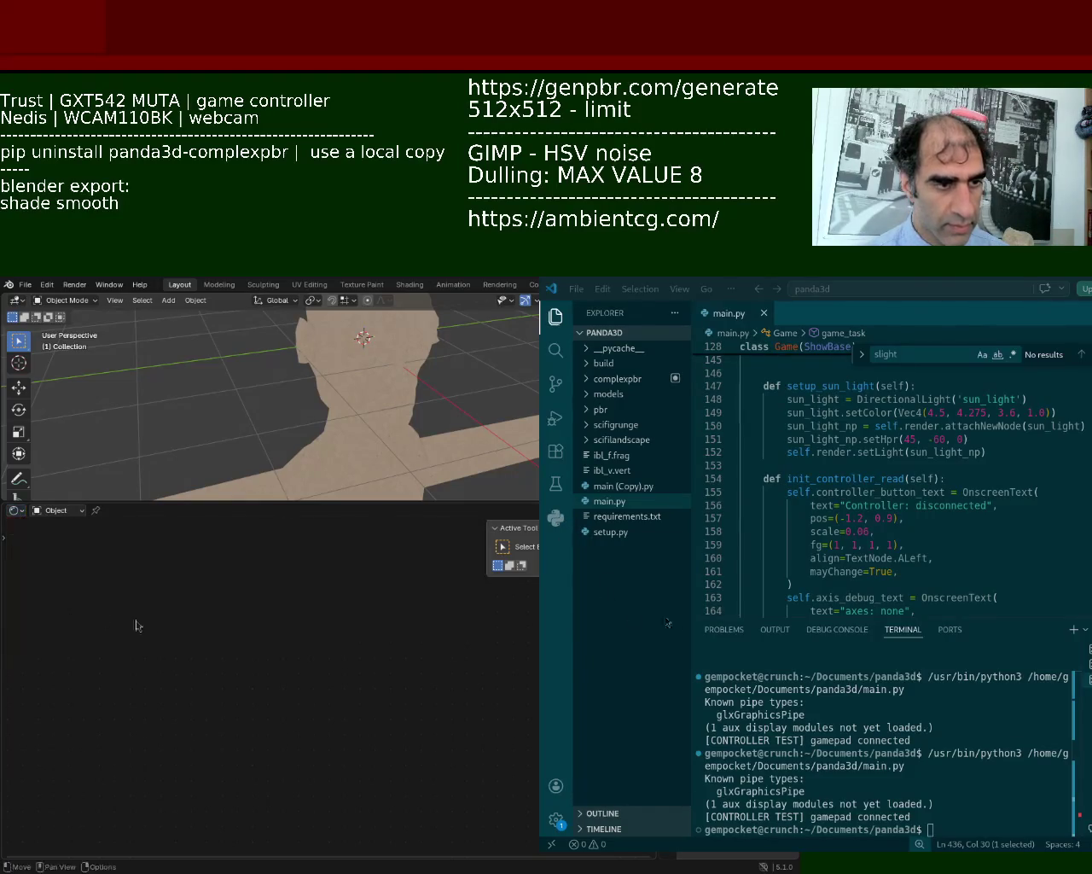
left_click(342, 469)
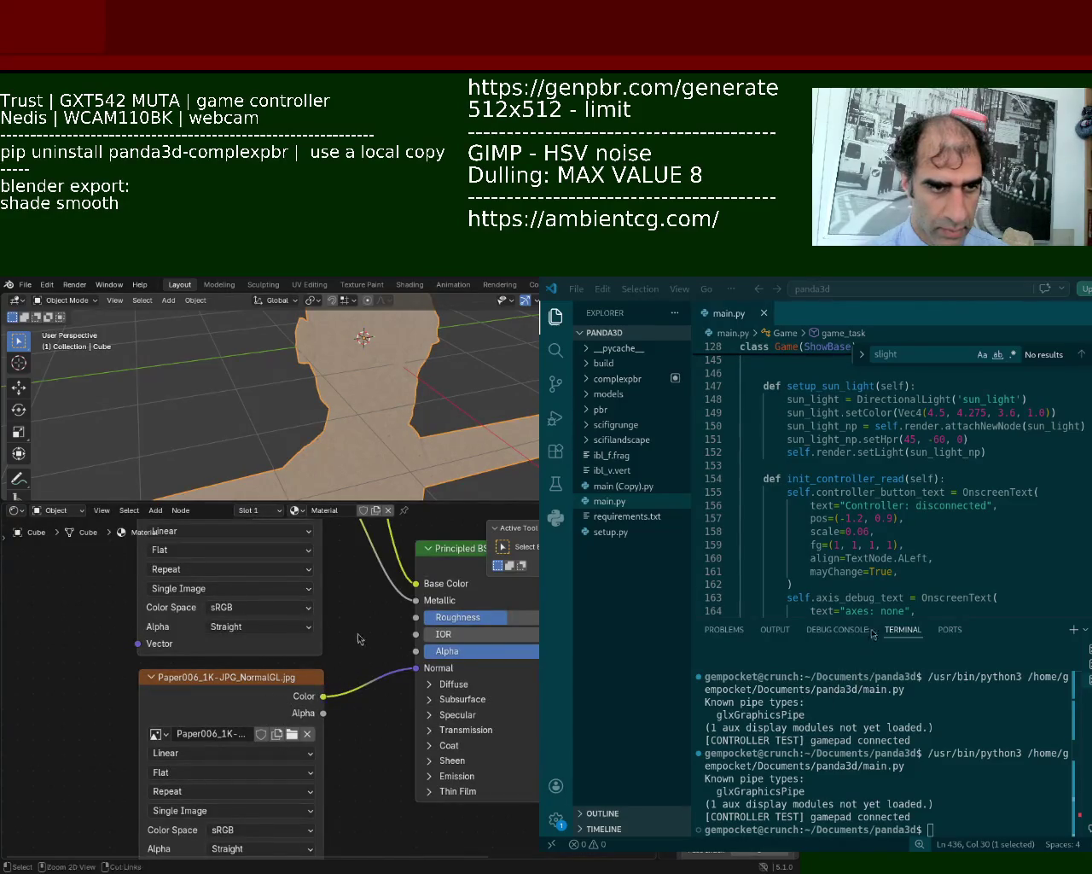
Enlarge the 3D view, inspect the textured head up close, and resave bot_1.blend.
left_click_drag(458, 501, 458, 615)
mouse_move(406, 428)
middle_mouse_down()
mouse_move(317, 495)
mouse_move(416, 442)
middle_mouse_up()
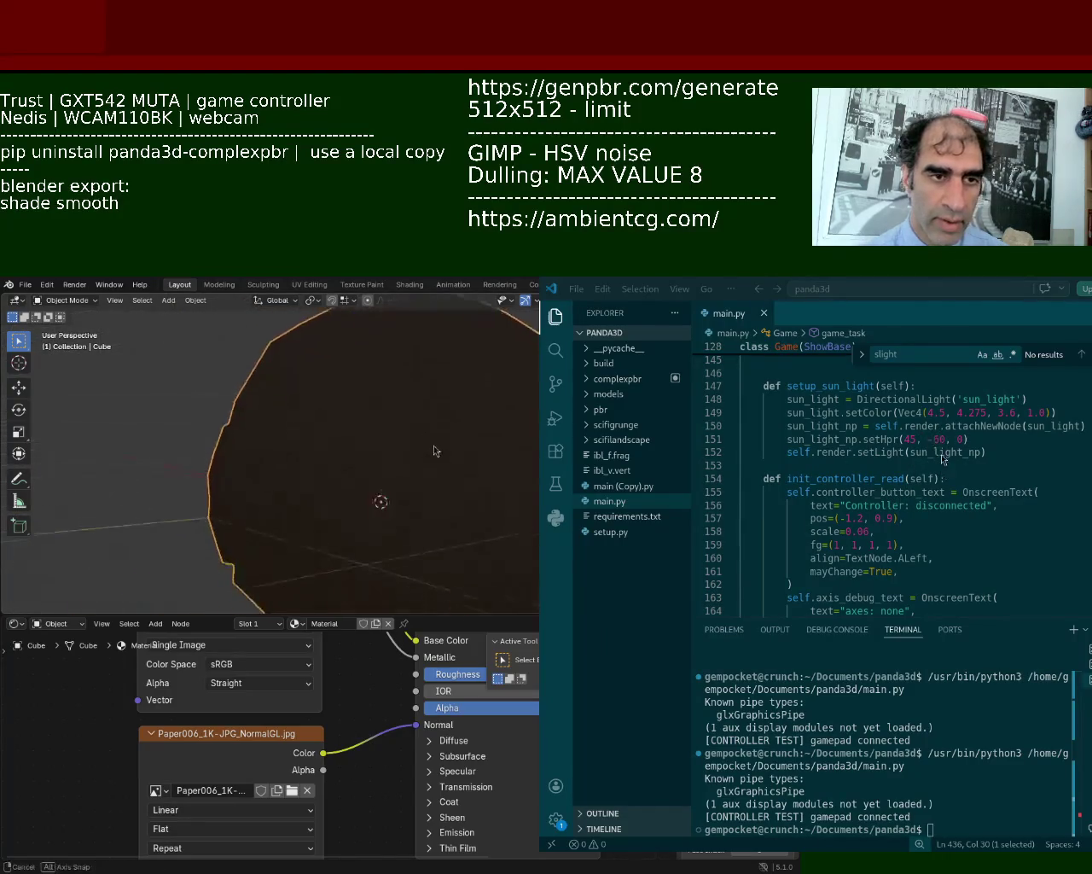
mouse_move(415, 443)
middle_mouse_down()
mouse_move(388, 425)
mouse_move(398, 418)
middle_mouse_up()
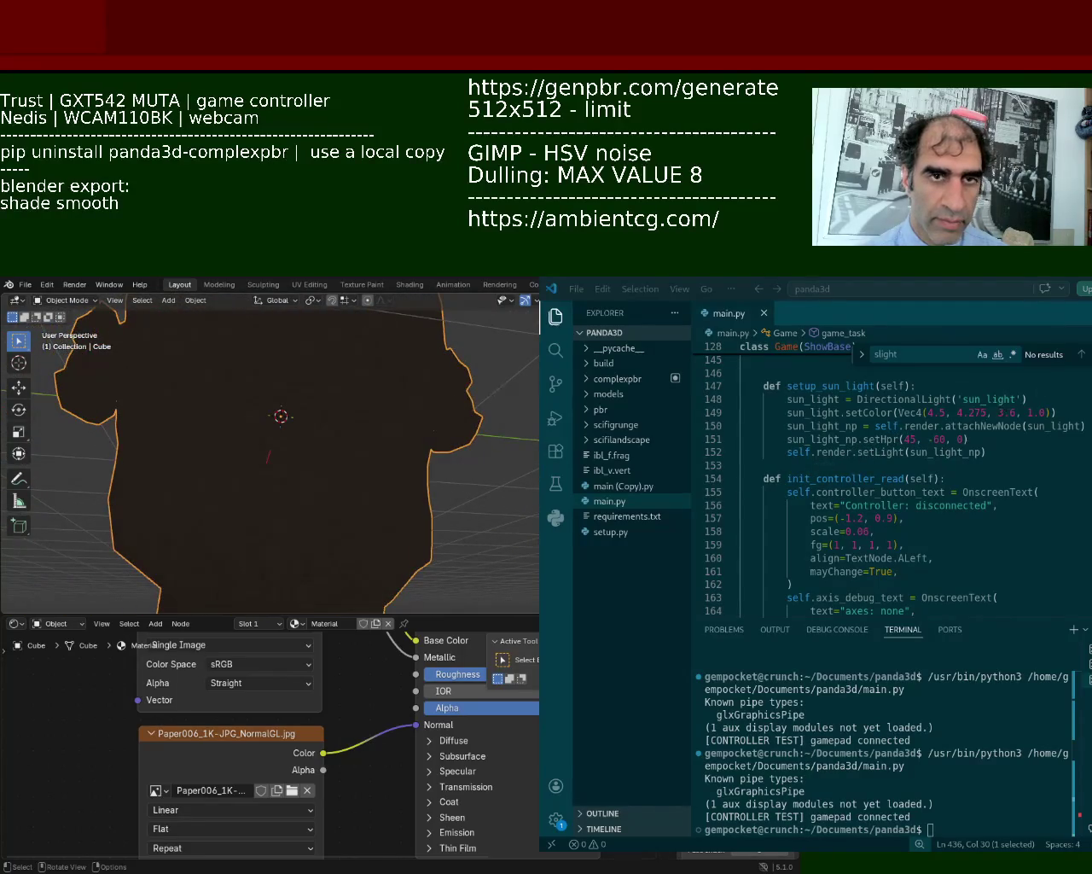
scroll(268, 453, "up", 1, "shift")
mouse_move(269, 453)
middle_mouse_down()
mouse_move(475, 437)
mouse_move(534, 384)
mouse_move(292, 459)
mouse_move(448, 457)
mouse_move(430, 442)
middle_mouse_up()
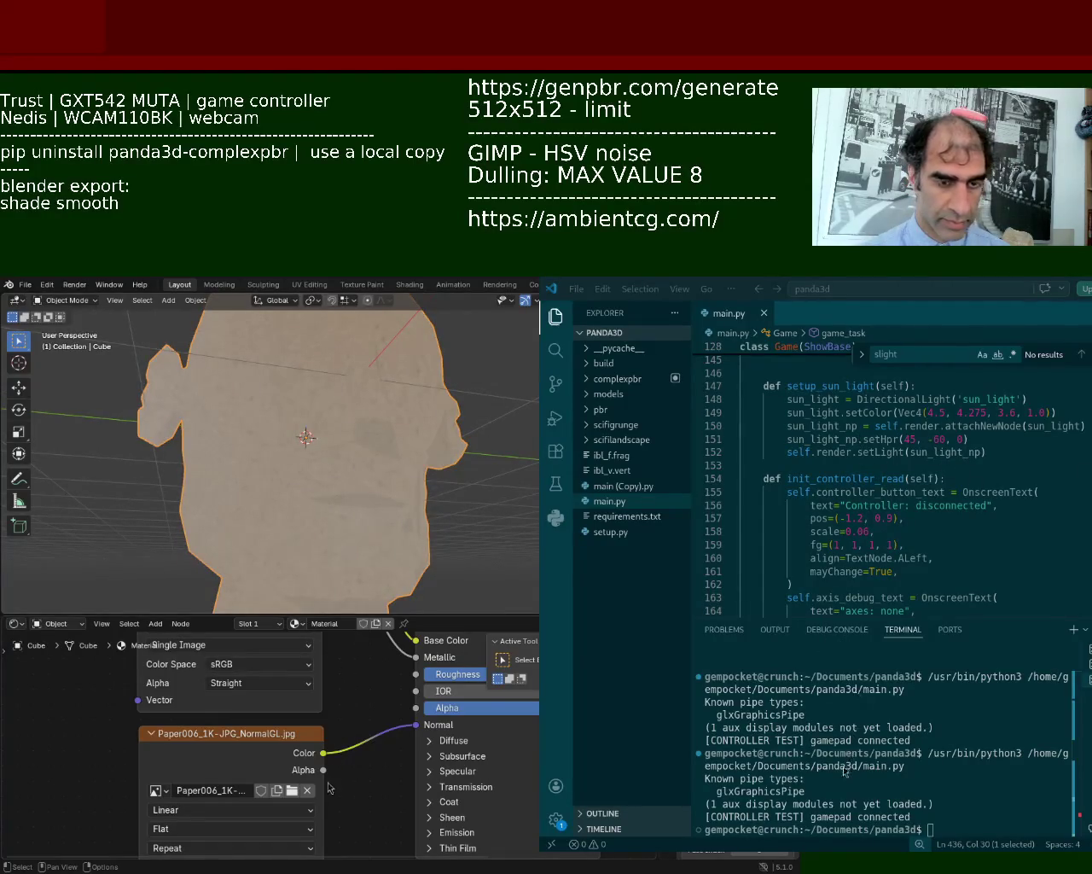
key("ctrl+s")
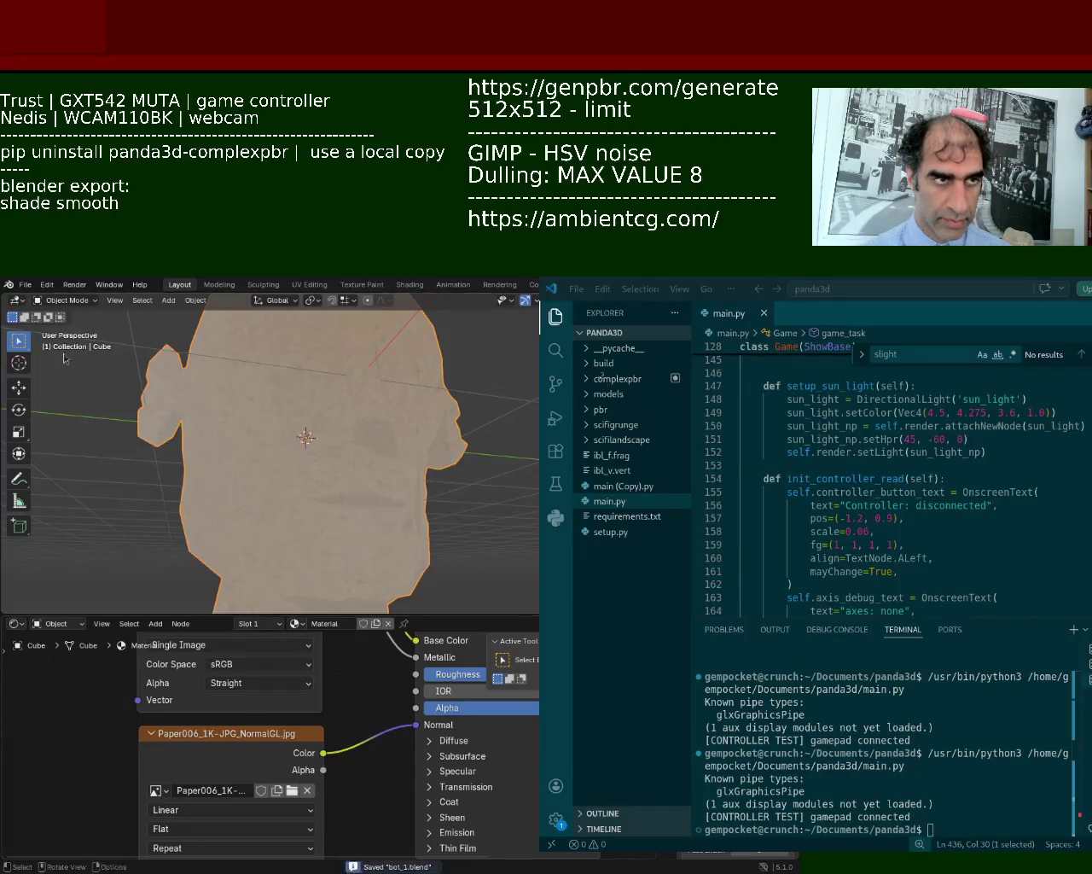
left_click(26, 284)
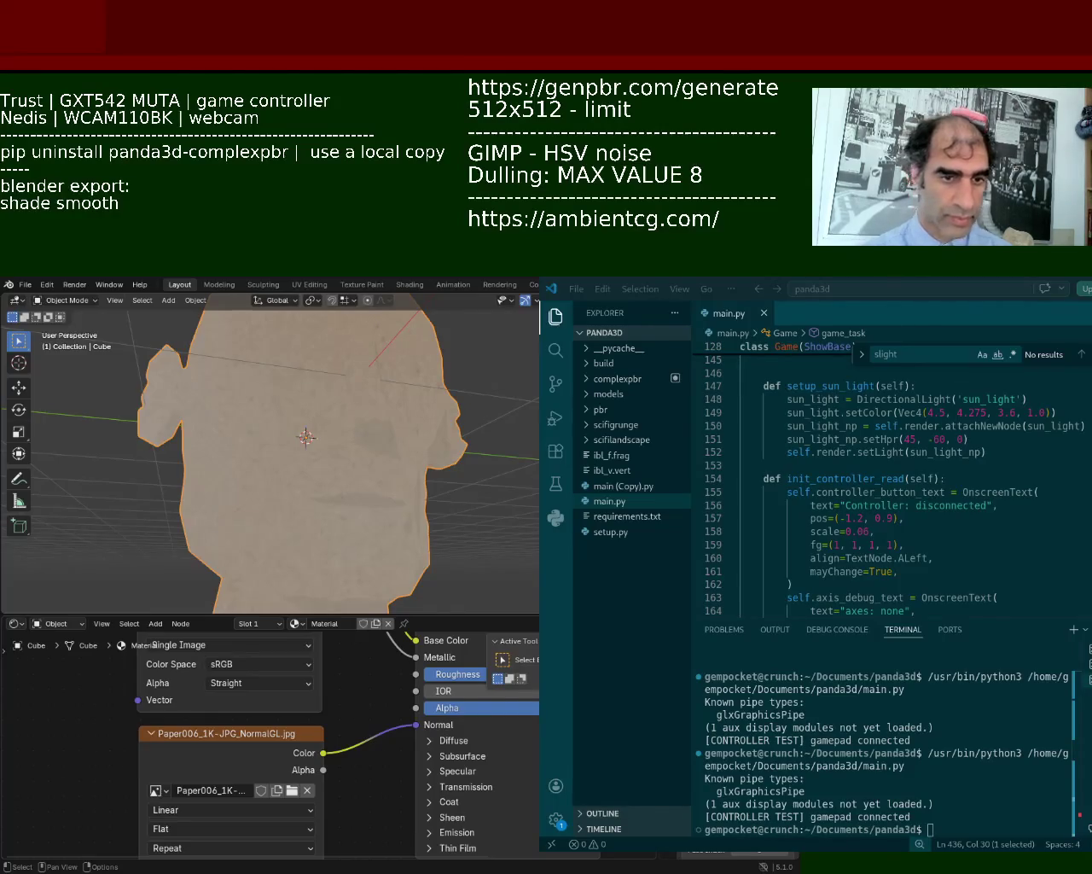
Rerun python3 main.py from the terminal to relaunch the game with the new export.
key("Up")
key("Return")
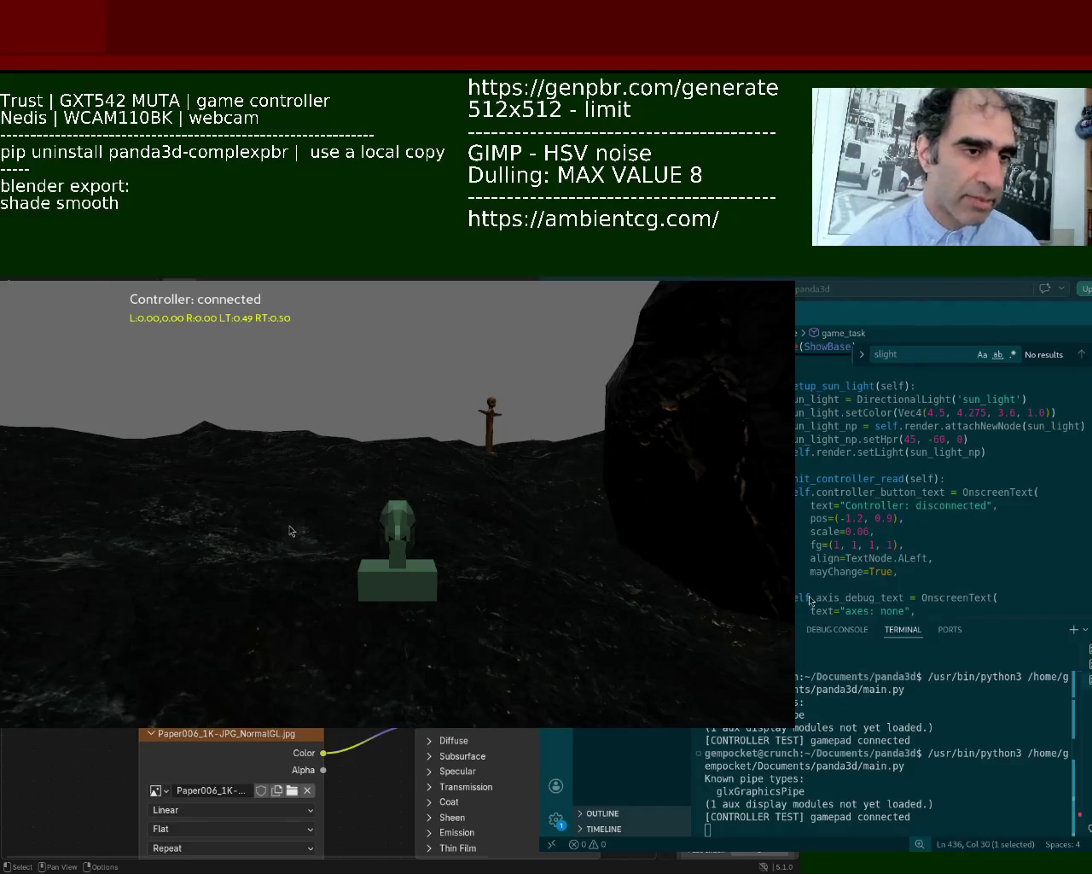
Rearrange the game and VS Code windows so the chat panel is visible.
left_click_drag(289, 531, 906, 597, "super")
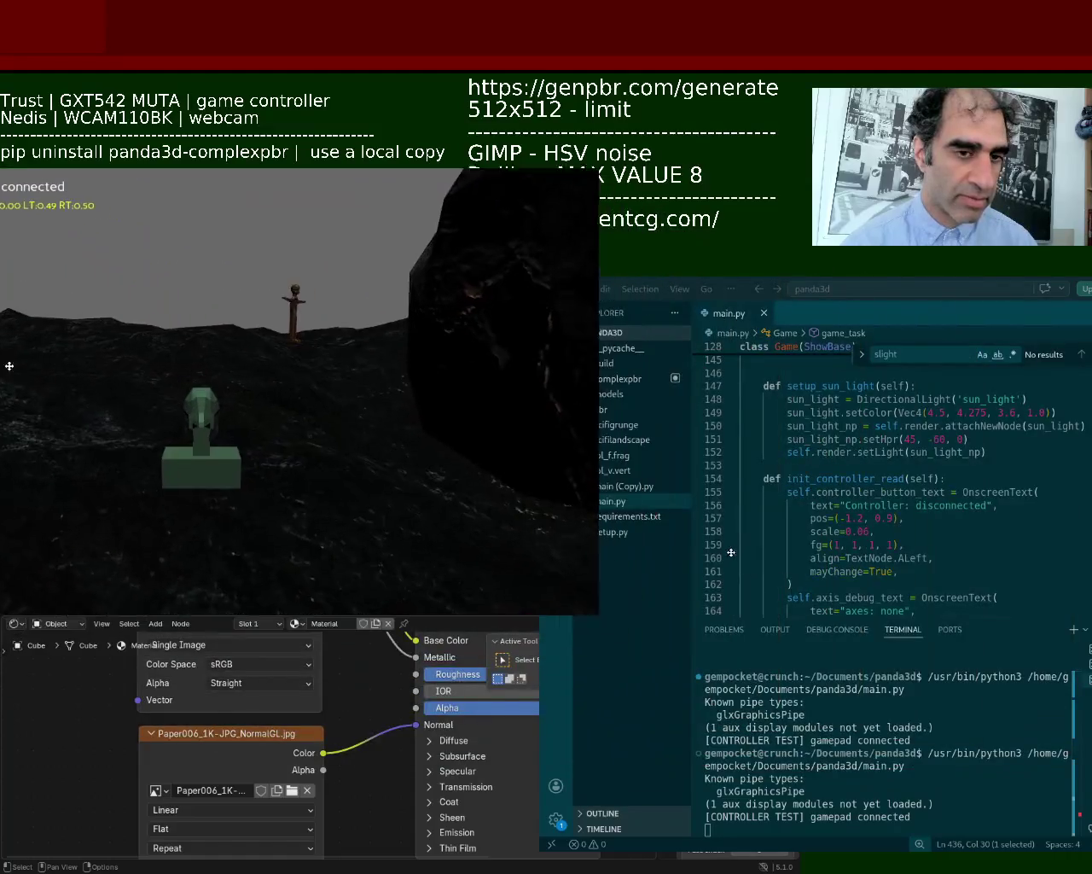
left_click_drag(906, 597, 200, 379, "super")
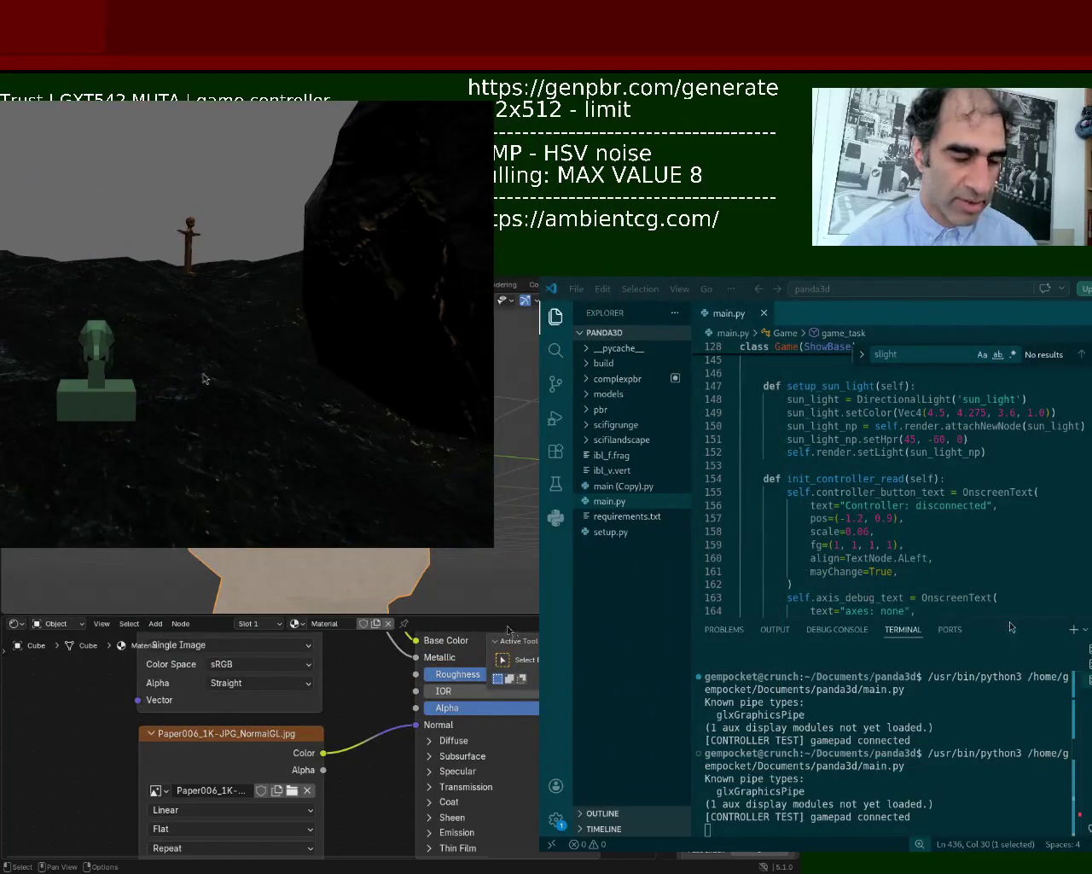
left_click_drag(1007, 628, 790, 611, "super")
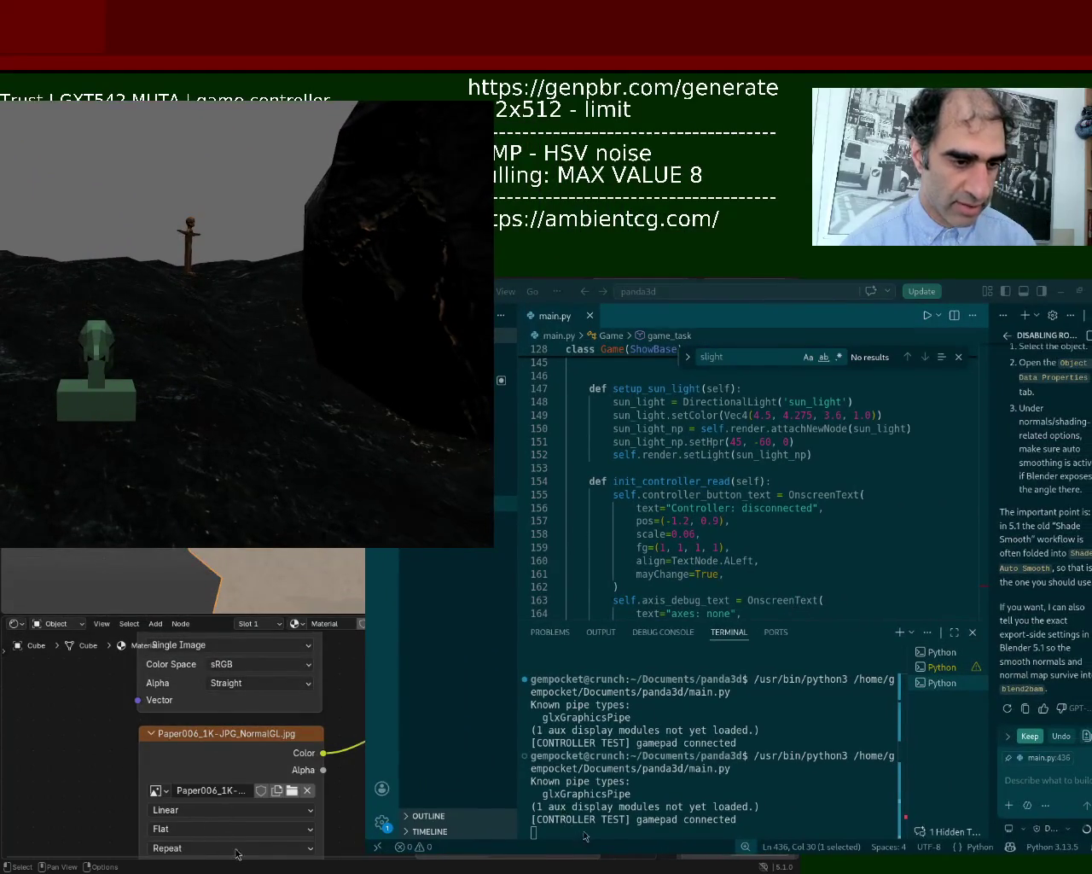
left_click_drag(818, 596, 803, 617, "super")
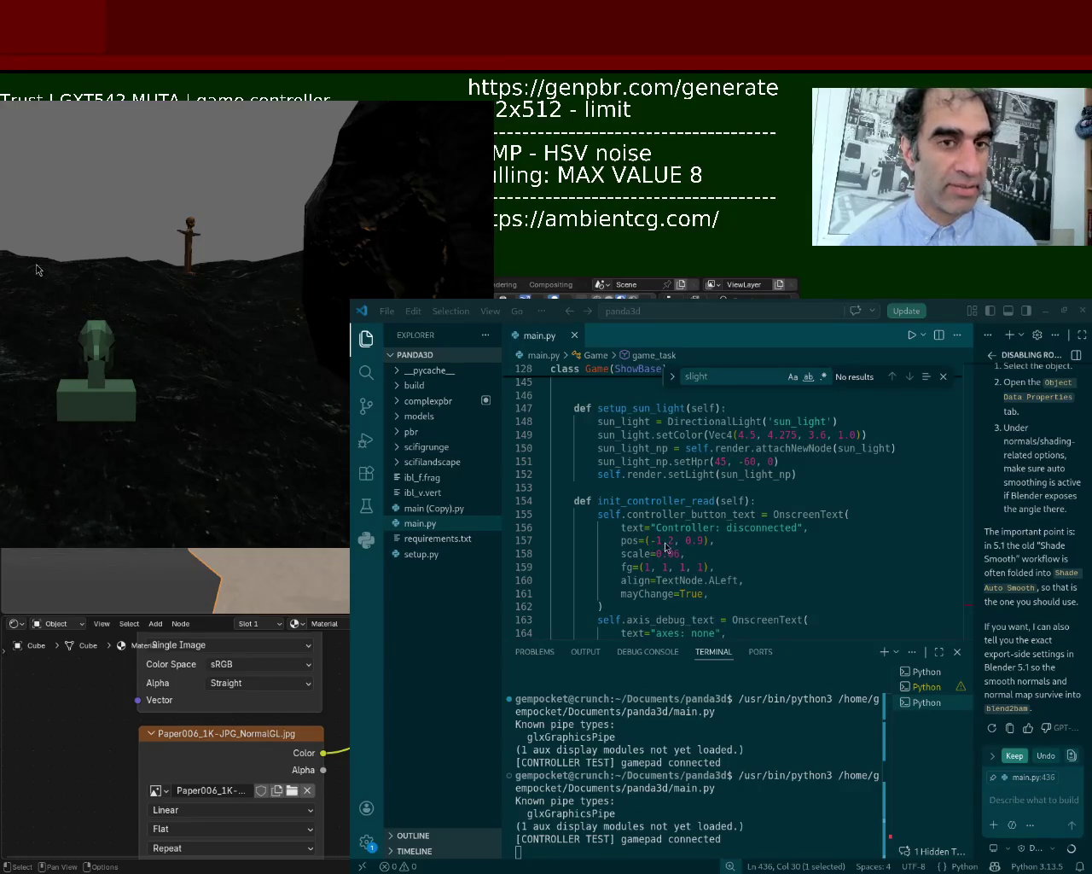
Ask the AI chat 'so panda3d is not able to make models smooth right?'.
left_click(990, 776)
type("so panda3d is not a")
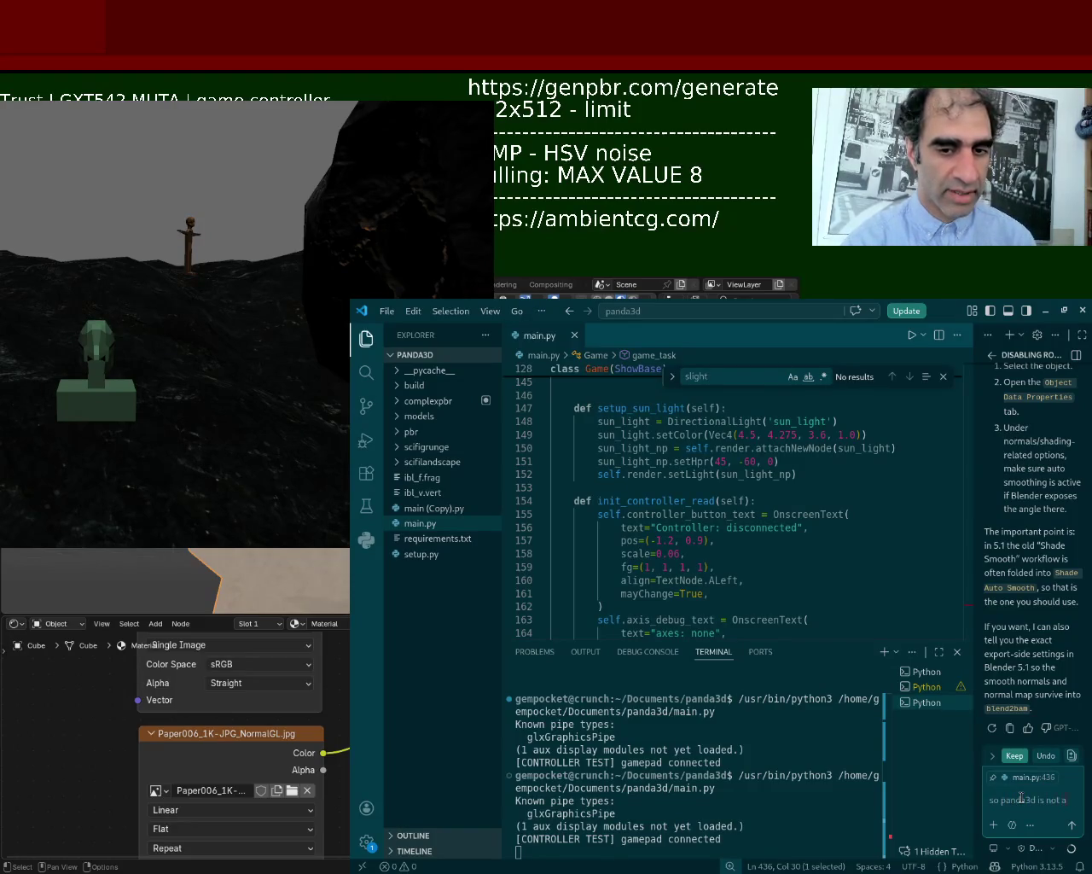
type("ble to make")
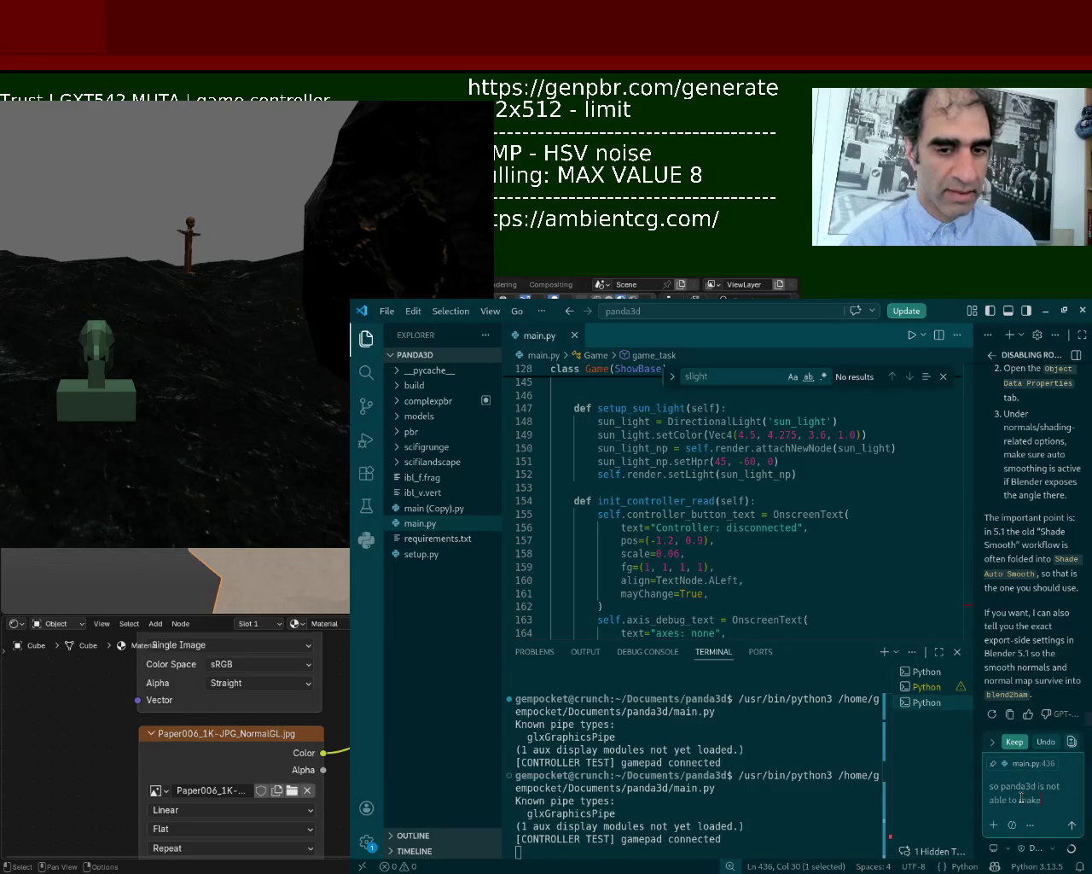
type(" models smooth right?")
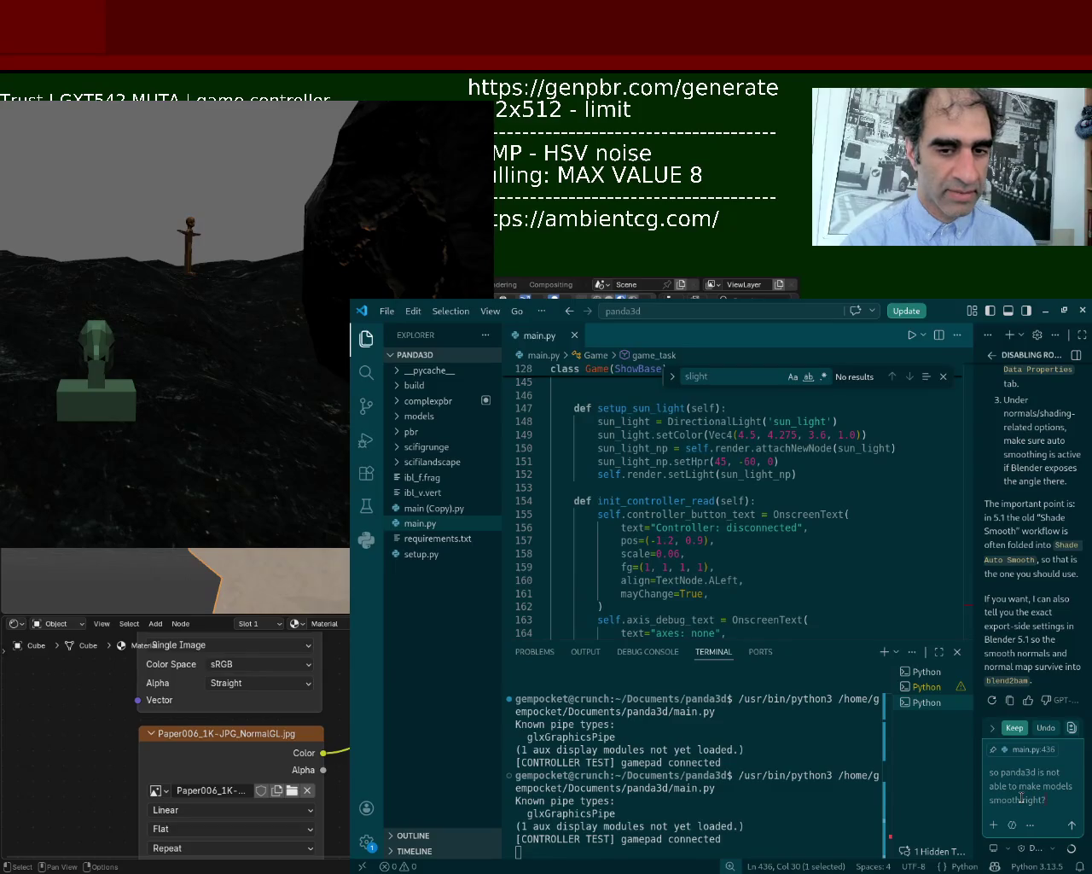
key("Return")
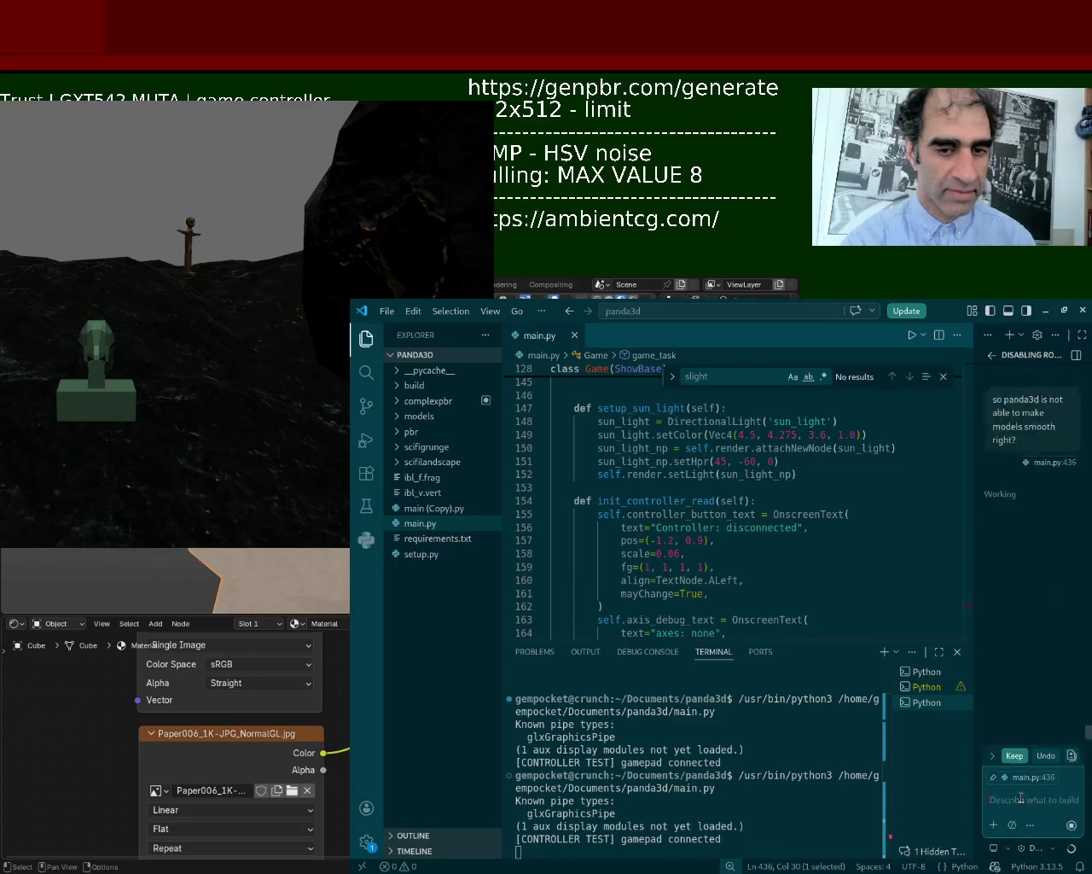